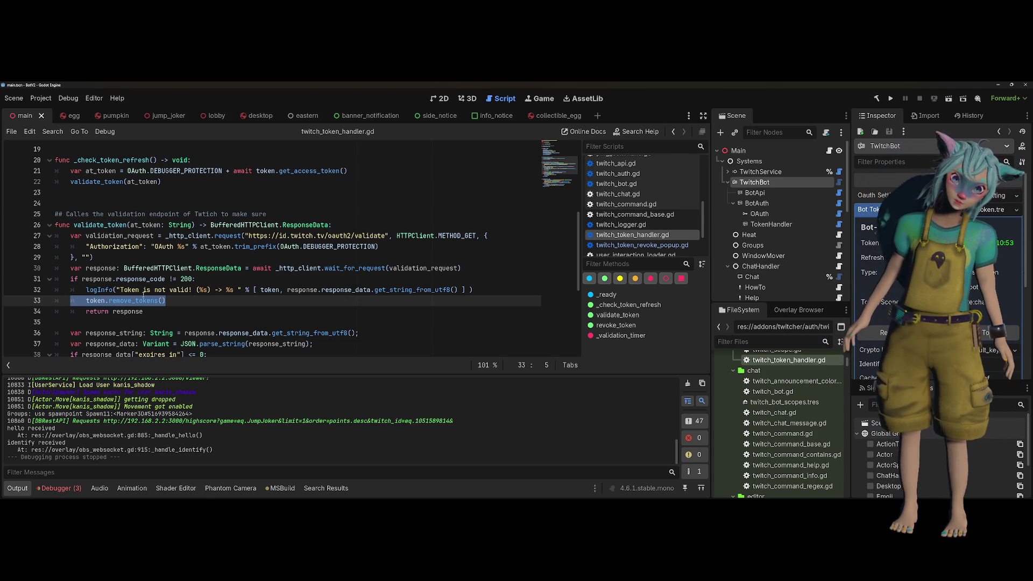
Select the remove_tokens line and scroll through the token handler script.
triple_click(256, 302)
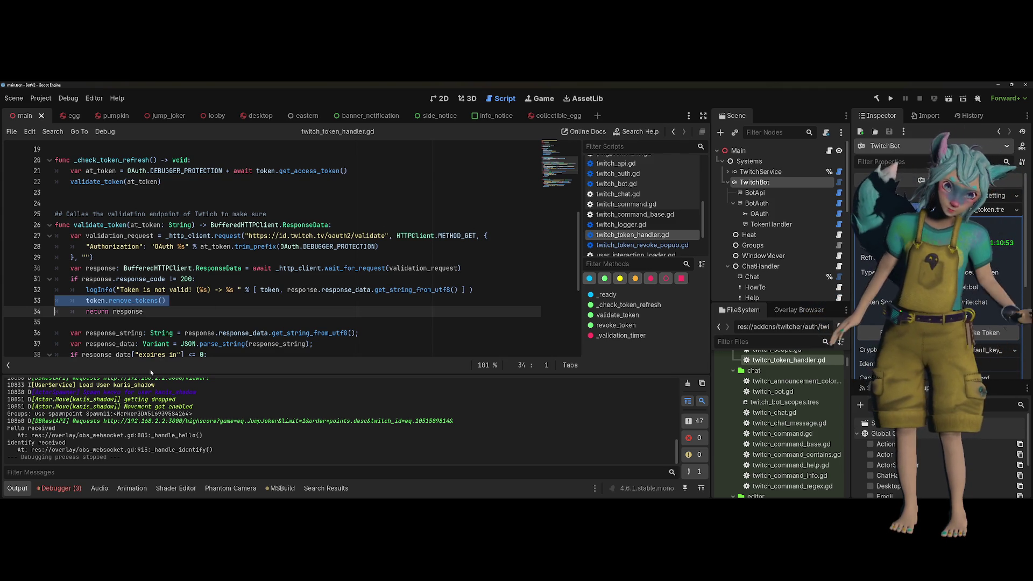
scroll(168, 402, "up", 5)
scroll(168, 402, "up", 5)
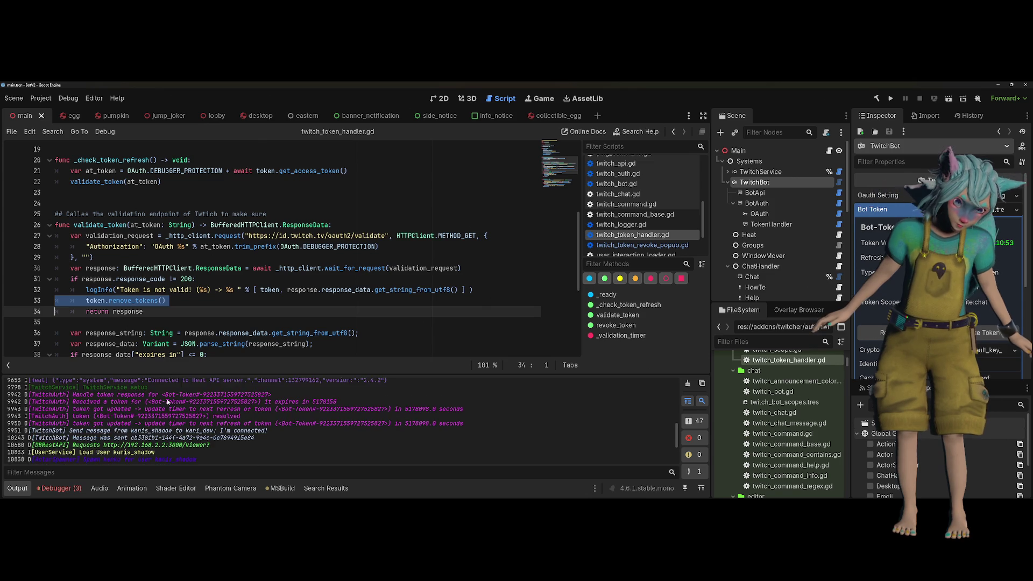
scroll(168, 402, "up", 3)
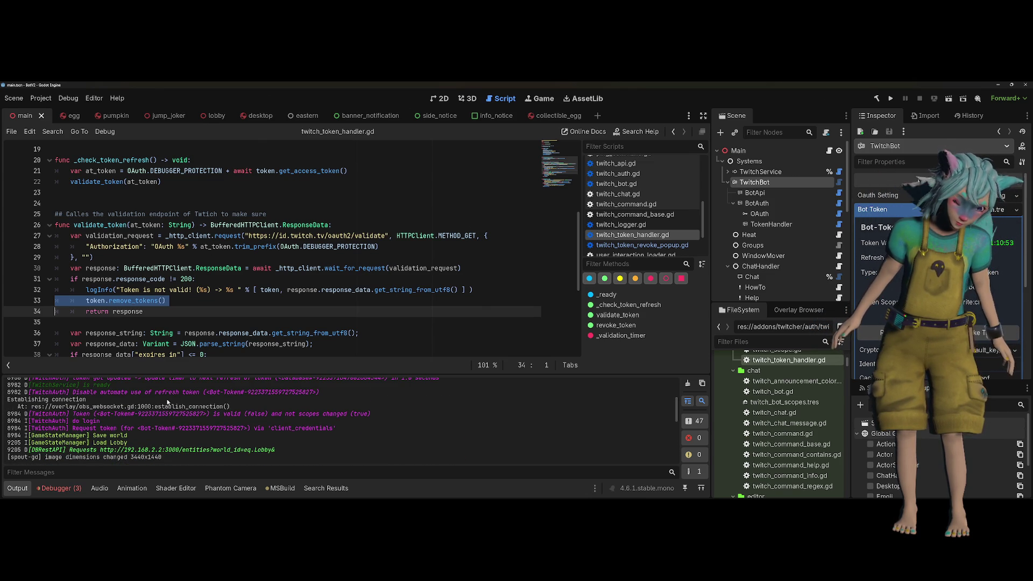
scroll(167, 402, "up", 5)
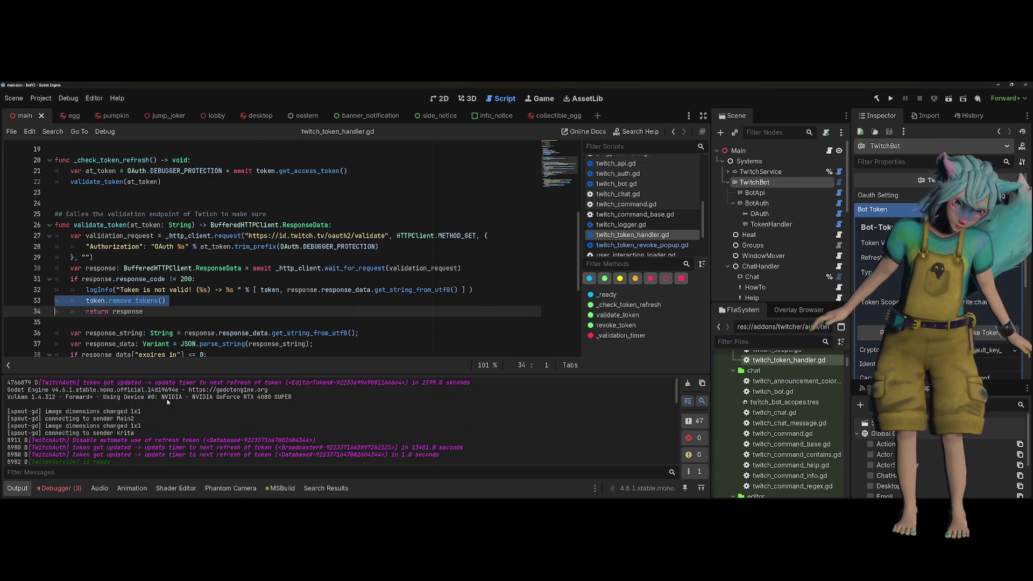
scroll(168, 402, "up", 1)
scroll(129, 391, "down", 3)
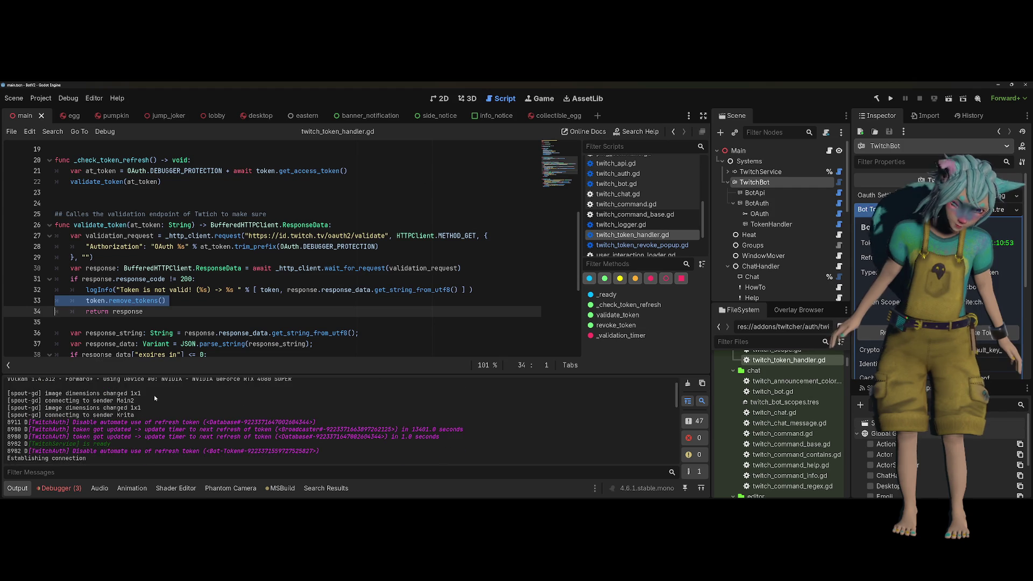
scroll(185, 307, "down", 1)
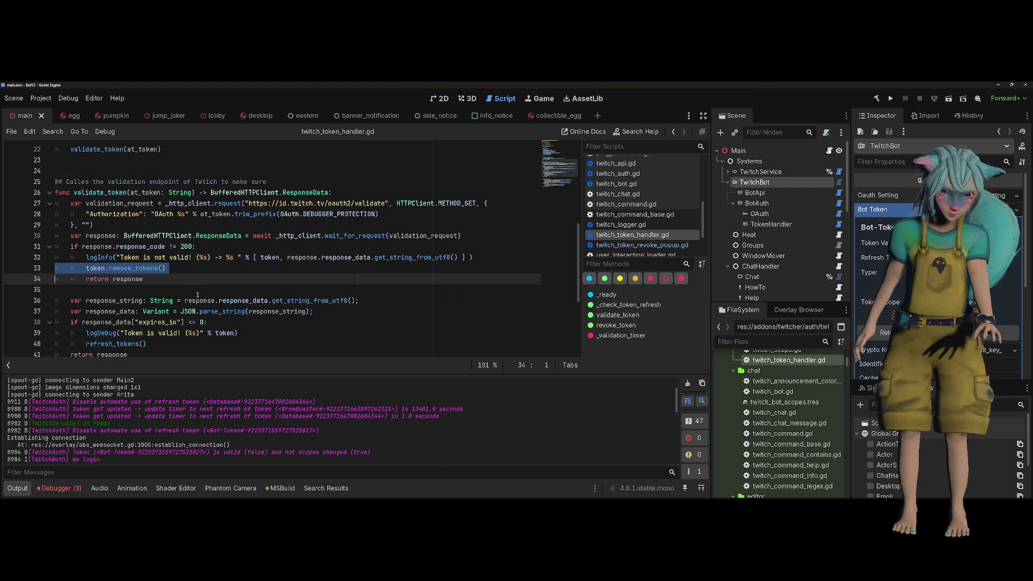
Filter the output log for 'Token is valid!' then 'Token is not valid!', clearing it each time.
left_click_drag(124, 334, 182, 332)
key("ctrl+c")
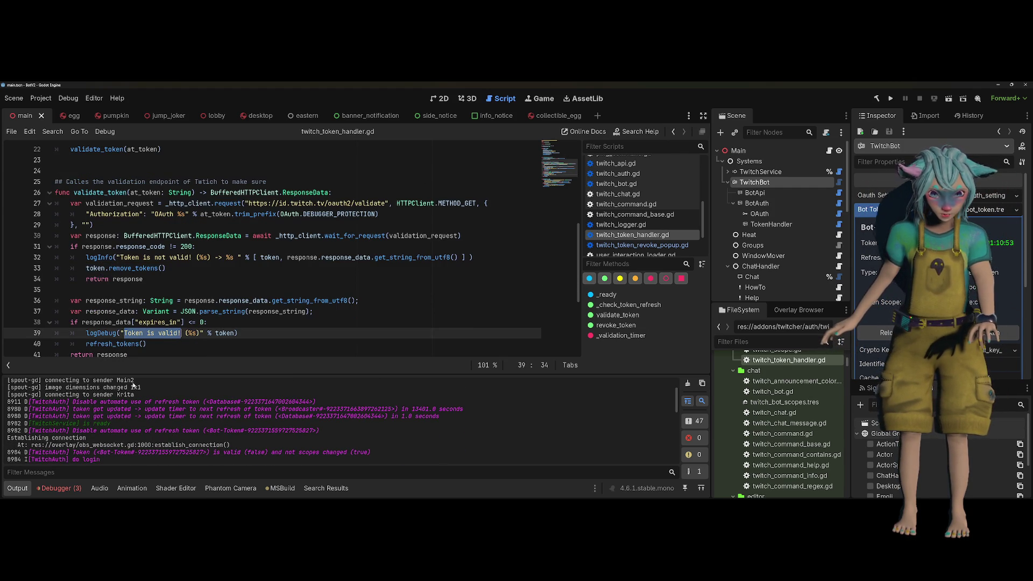
left_click(90, 472)
key("ctrl+v")
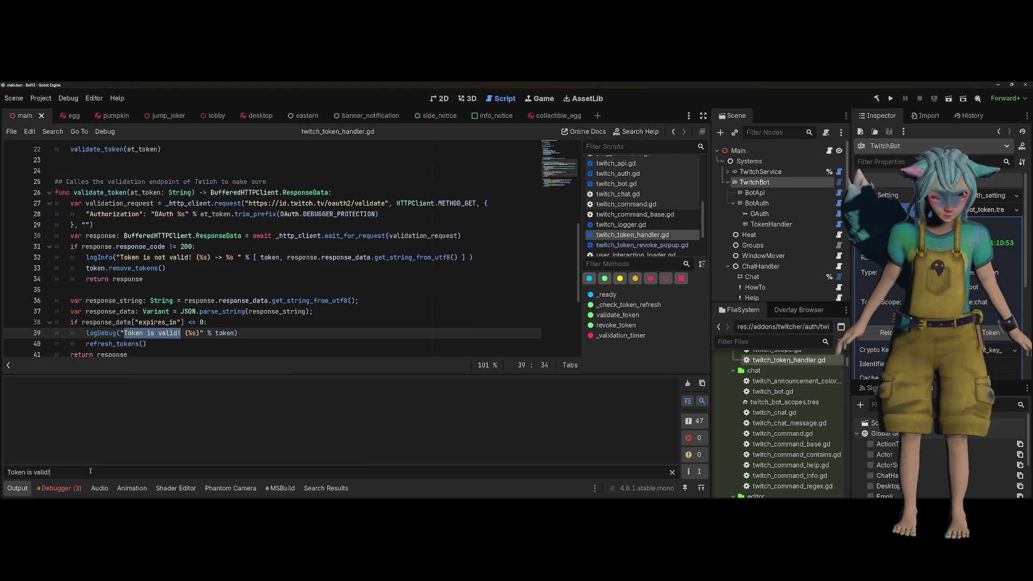
key("ctrl+a")
key("BackSpace")
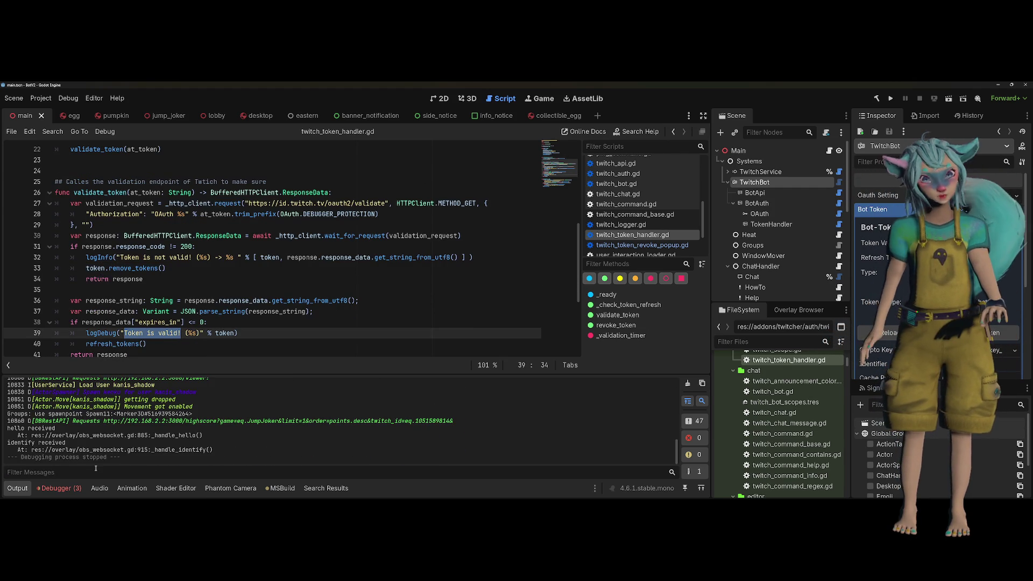
left_click(177, 289)
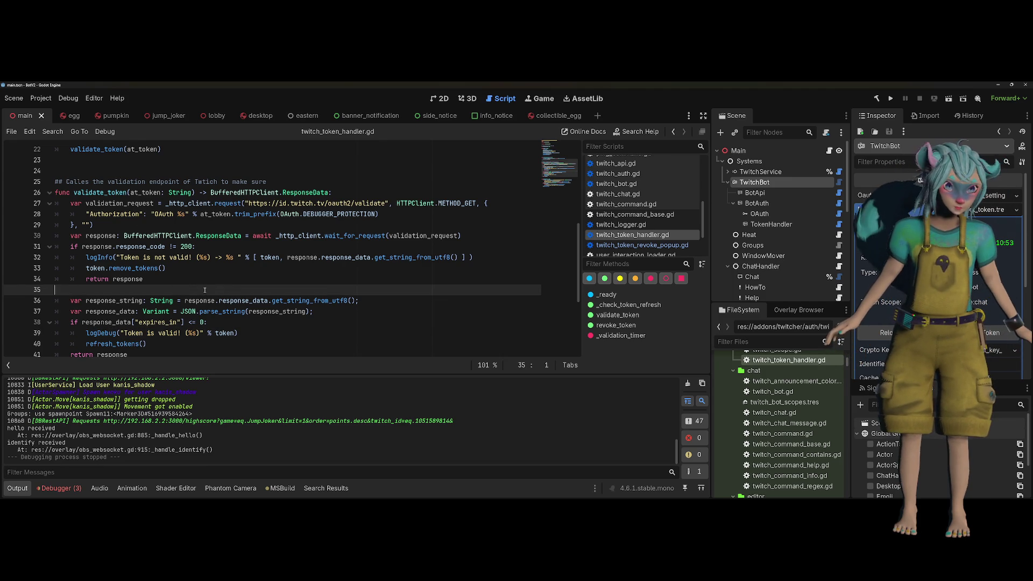
scroll(230, 389, "up", 1)
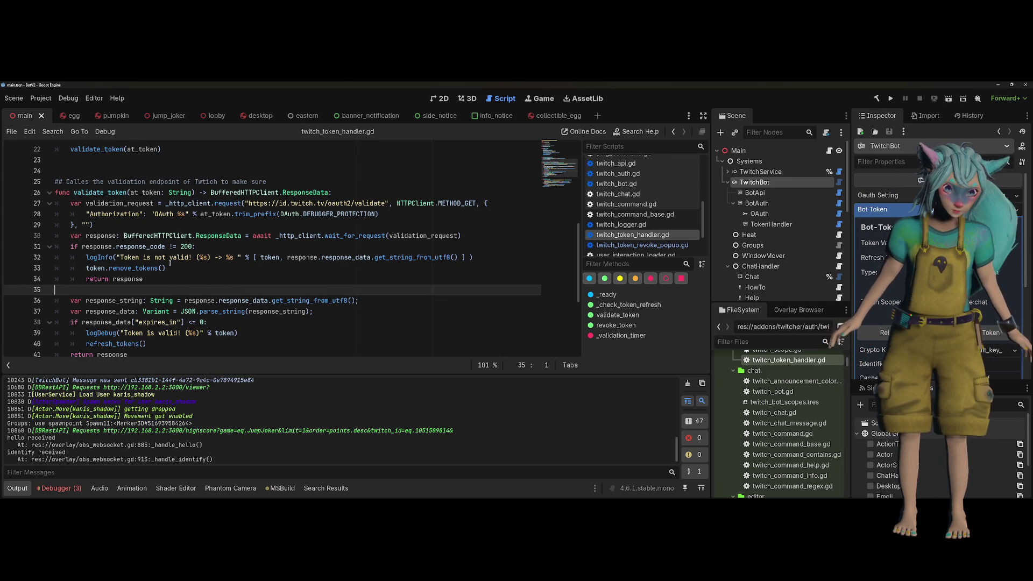
left_click_drag(120, 258, 194, 259)
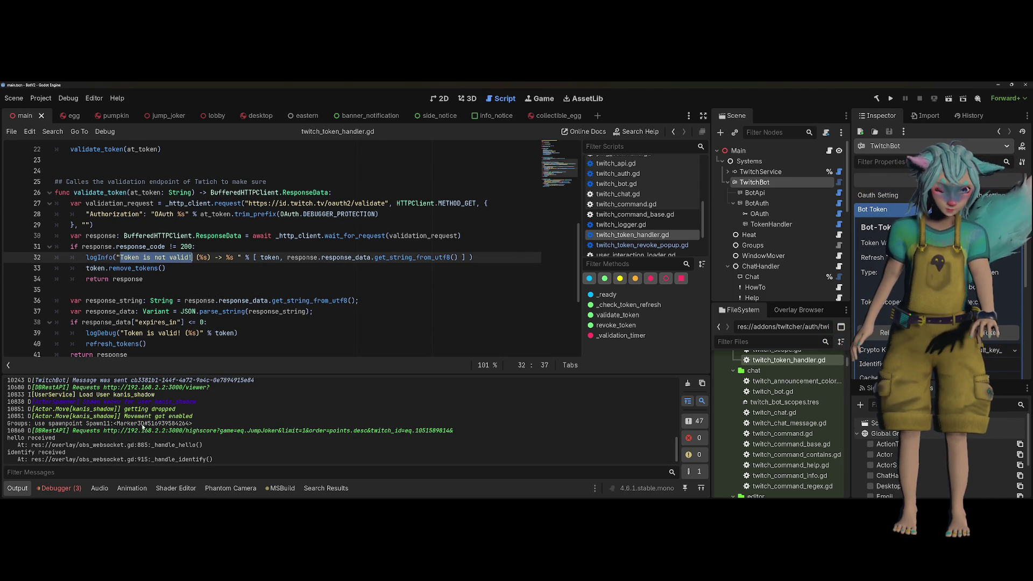
key("ctrl+v")
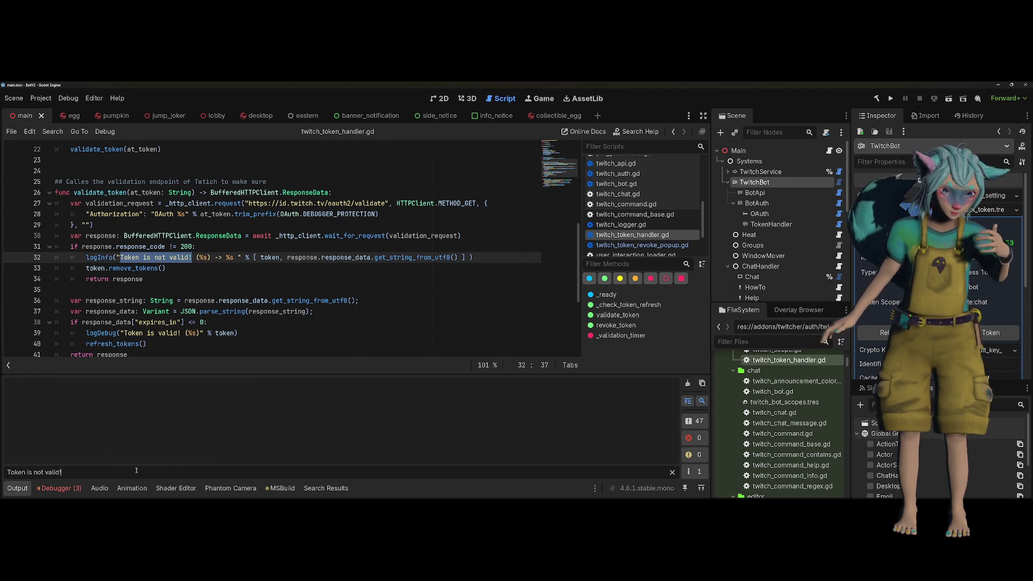
key("ctrl+a")
key("BackSpace")
In _check_token_refresh's timer setup, add a '# 1 Hour' comment after 60*60 on line 14.
scroll(191, 306, "up", 1)
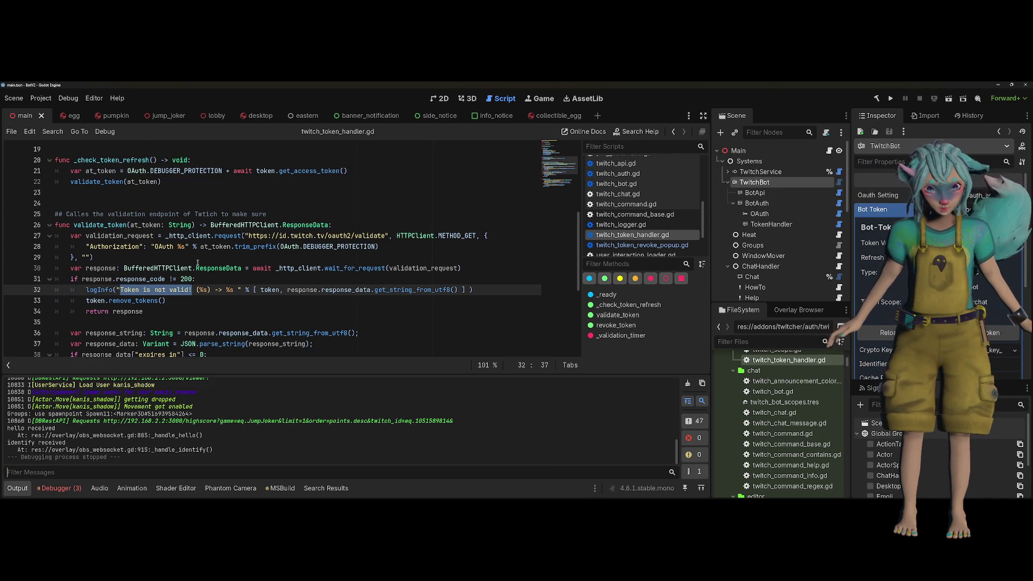
scroll(205, 226, "up", 4)
left_click(145, 258, "ctrl")
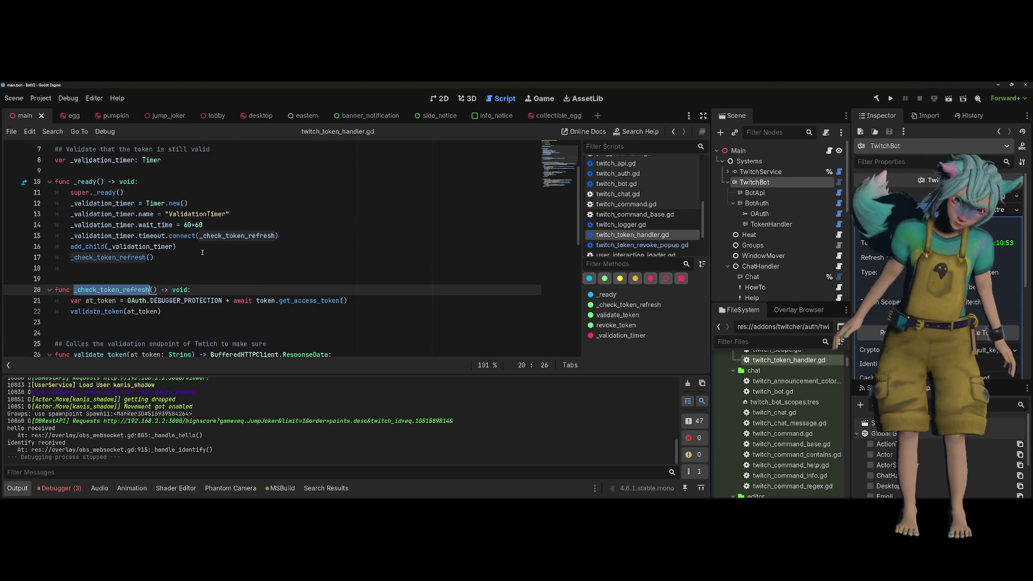
scroll(202, 252, "down", 1)
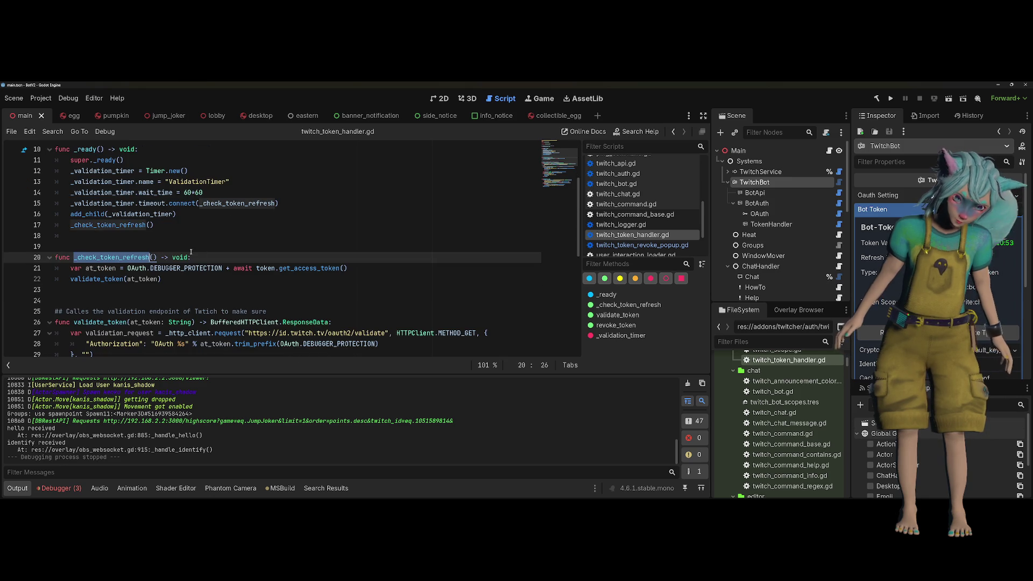
left_click(211, 193)
type("# 1")
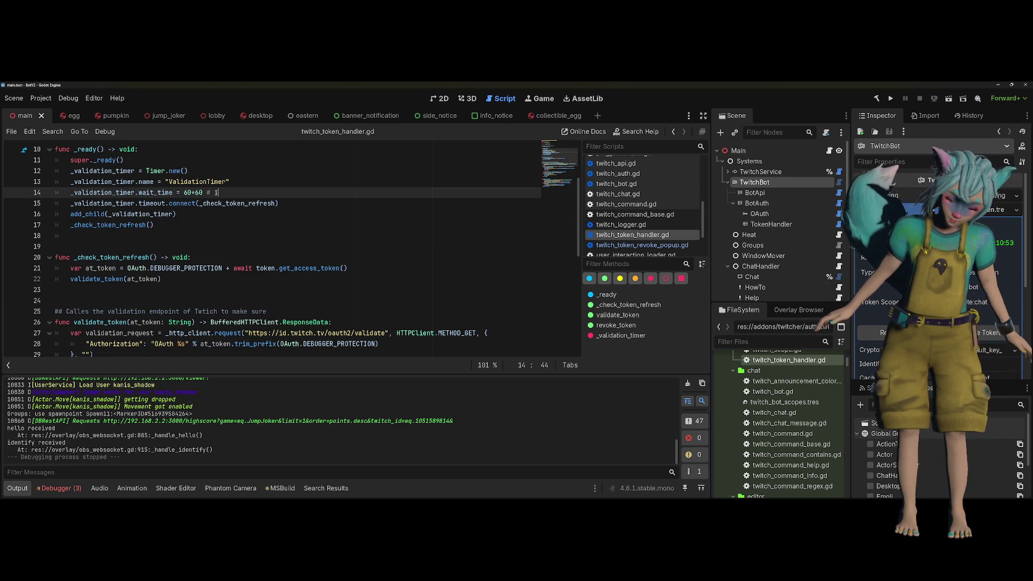
type(" Hour")
key("Down")
key("Down")
key("Down")
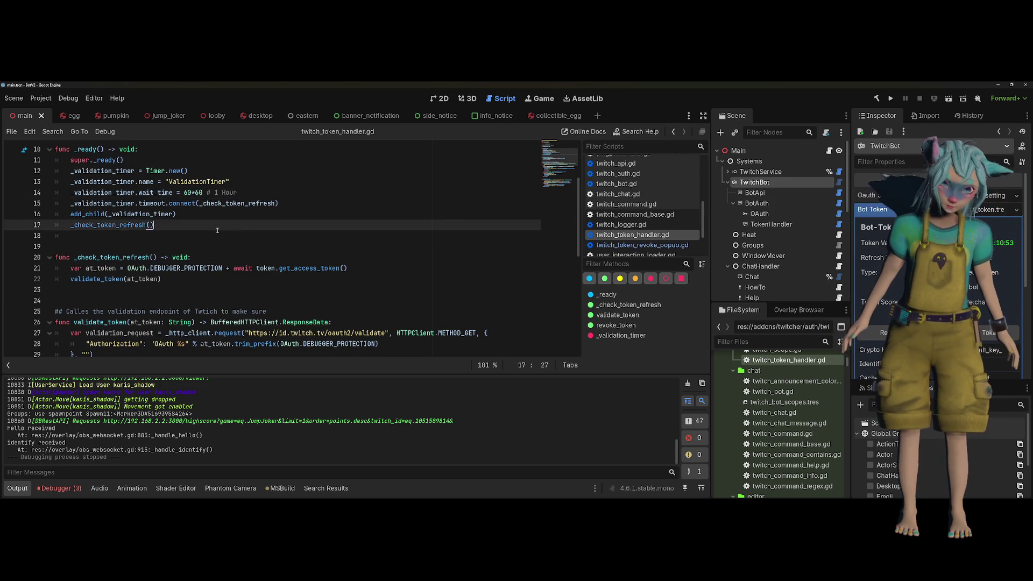
Scroll down and show the Debugger bottom panel.
scroll(238, 271, "down", 1)
scroll(240, 273, "down", 1)
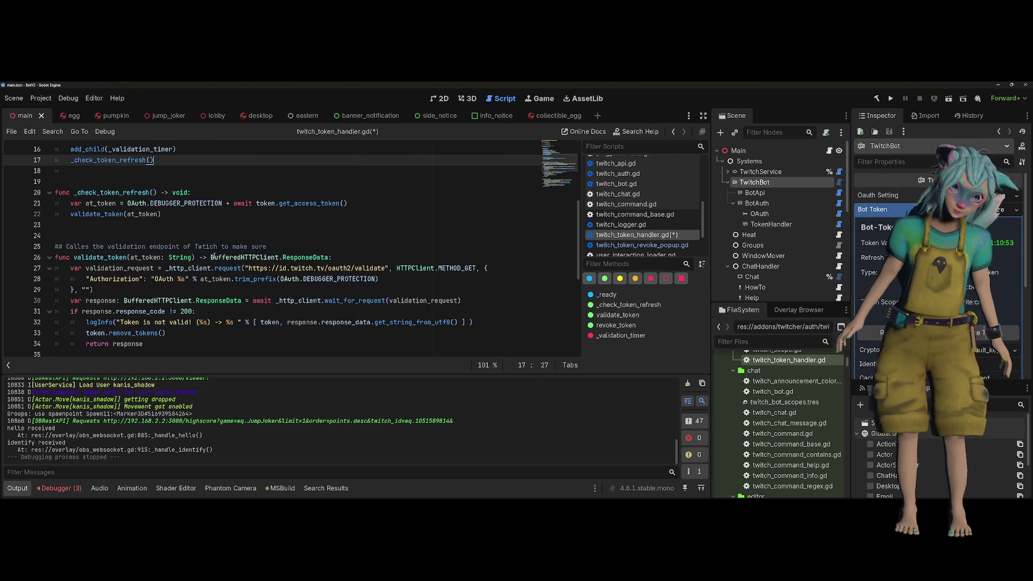
scroll(254, 259, "down", 2)
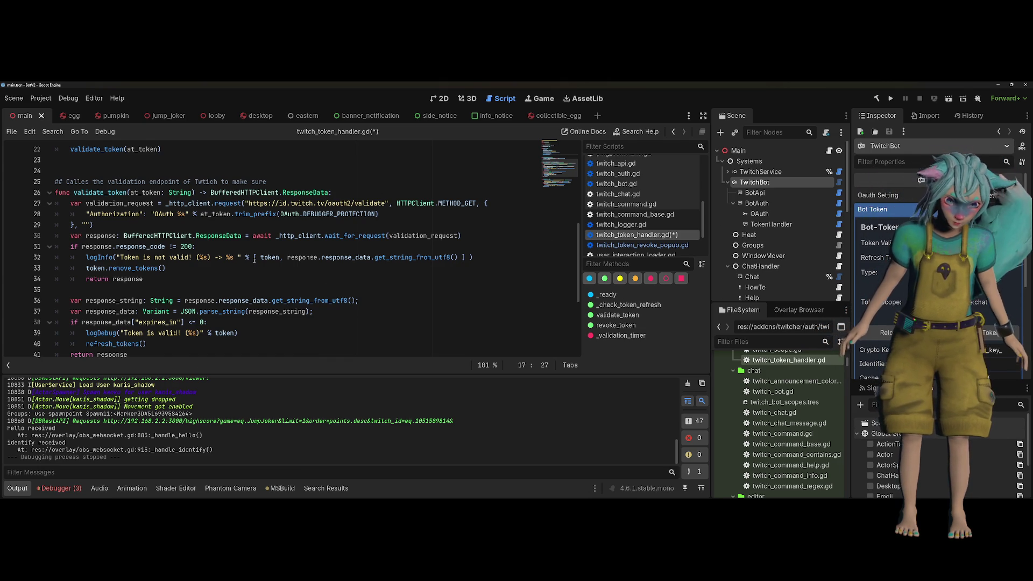
key("alt+d")
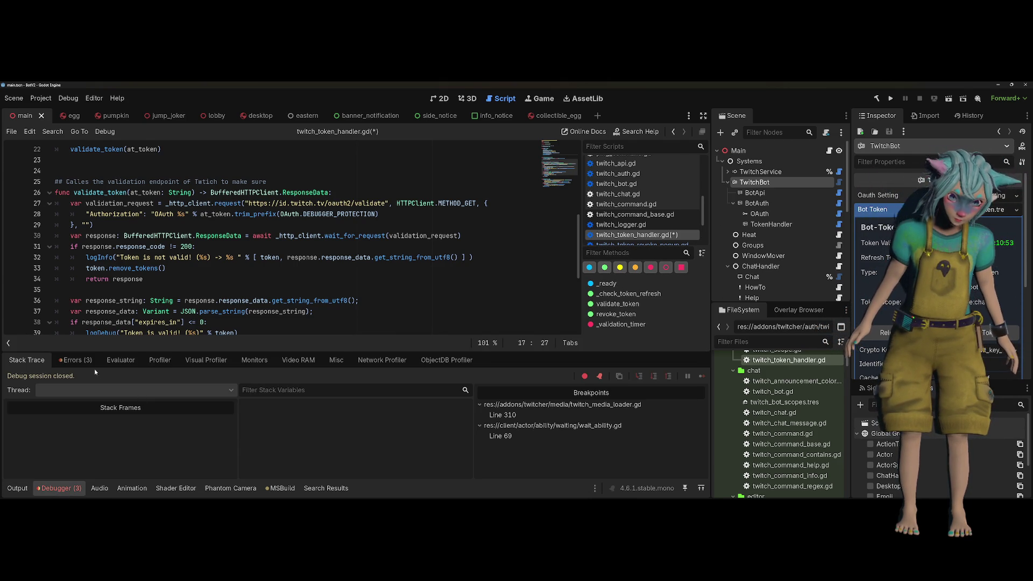
Check the Debugger's Errors list, return to Output, and rerun the project with F5.
left_click(78, 360)
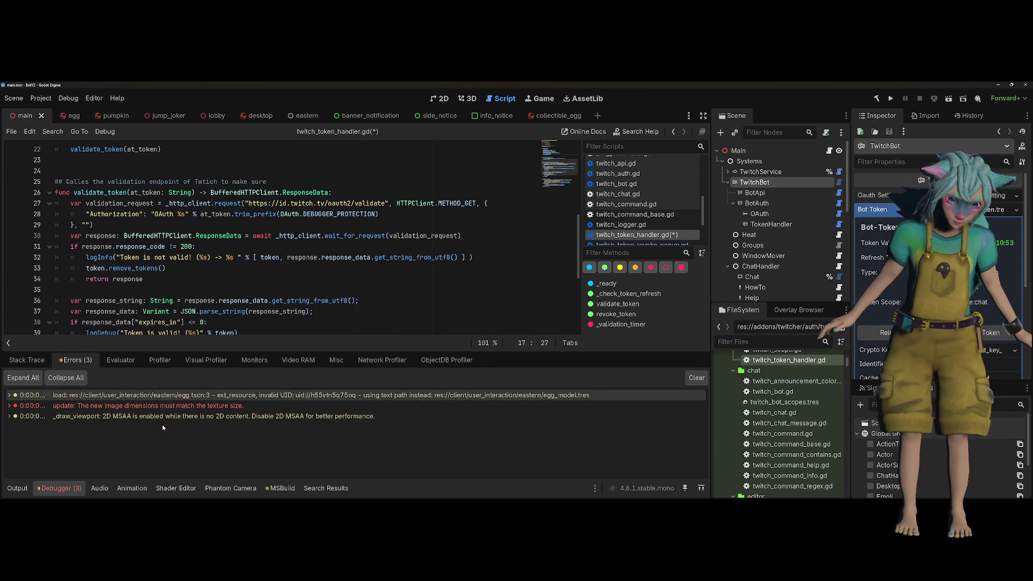
key("alt+o")
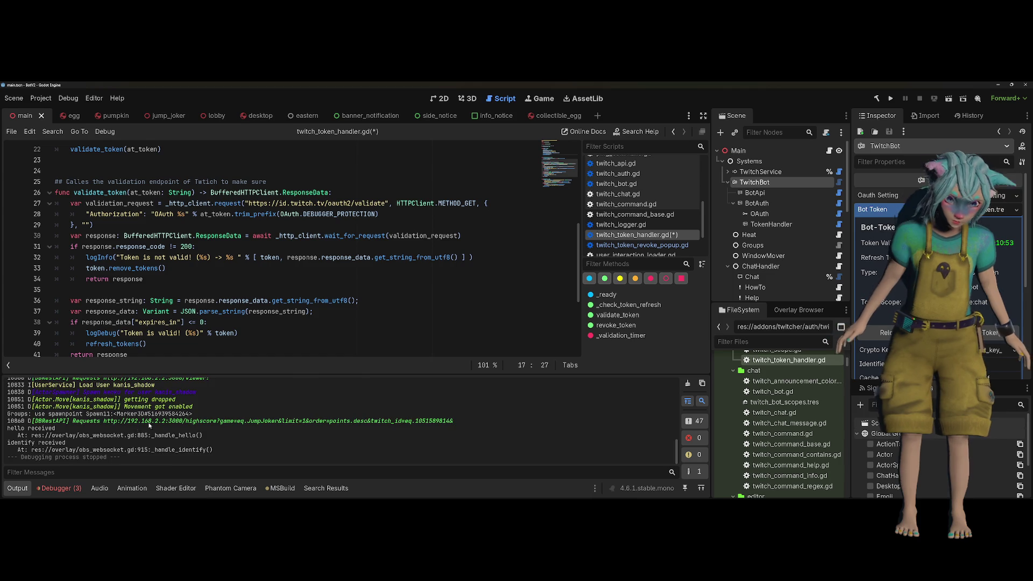
key("F5")
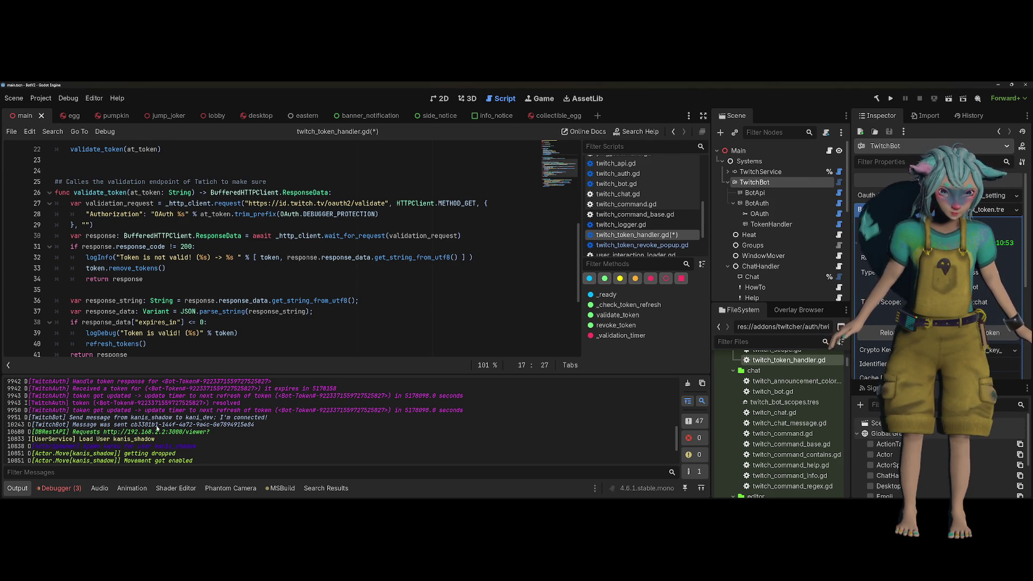
left_click_drag(167, 268, 83, 268)
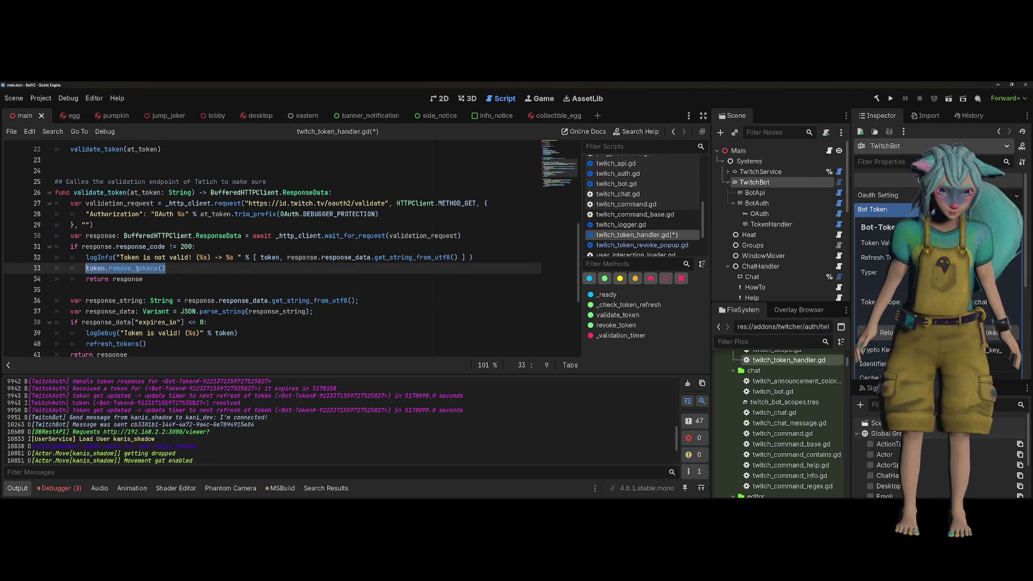
Change line 39's logDebug to logInfo, save the script, and run the project.
left_click(141, 259)
double_click(141, 259)
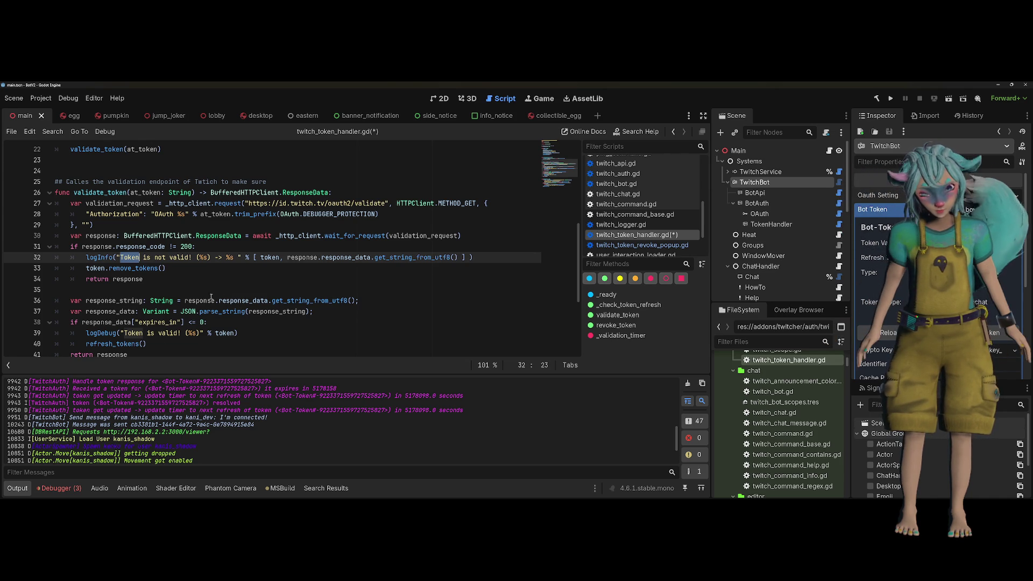
left_click(98, 335)
left_click_drag(97, 334, 117, 334)
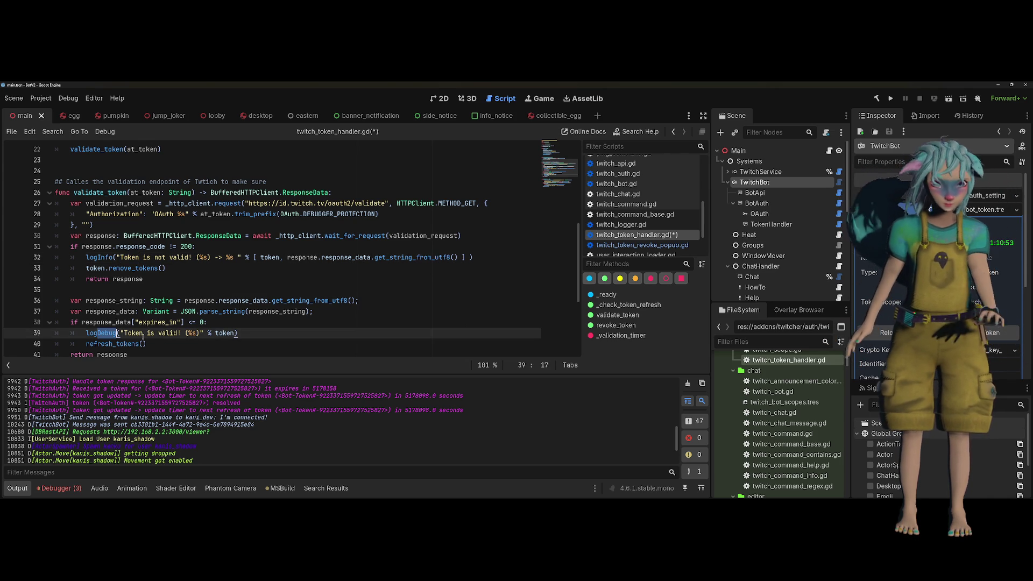
type("Info")
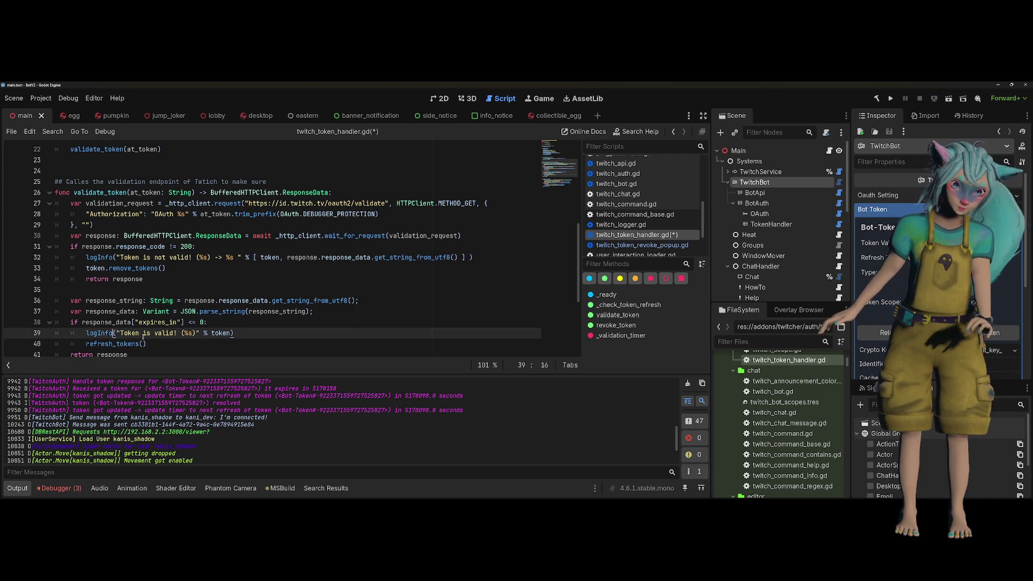
key("ctrl+s")
left_click(181, 323)
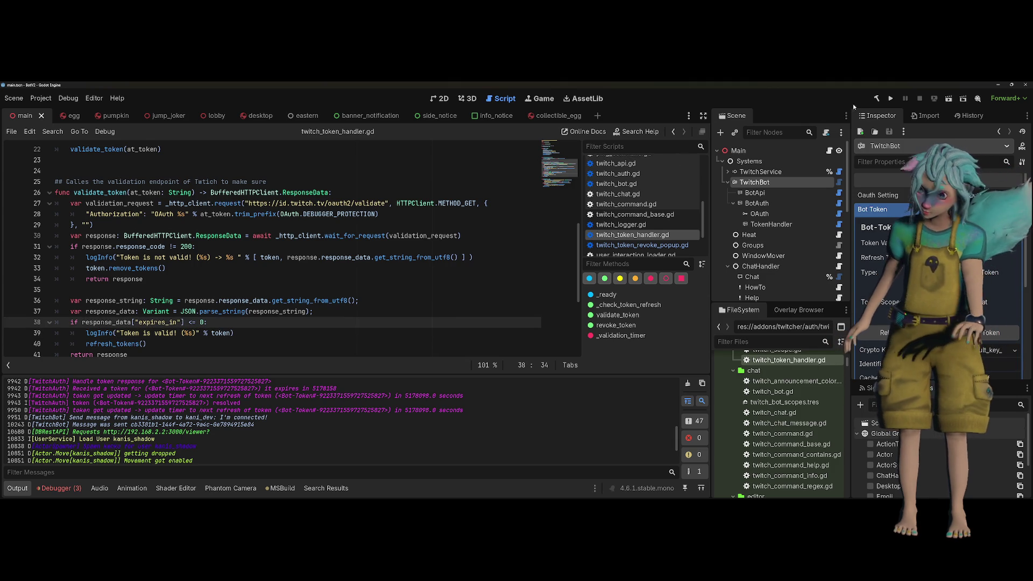
left_click(891, 98)
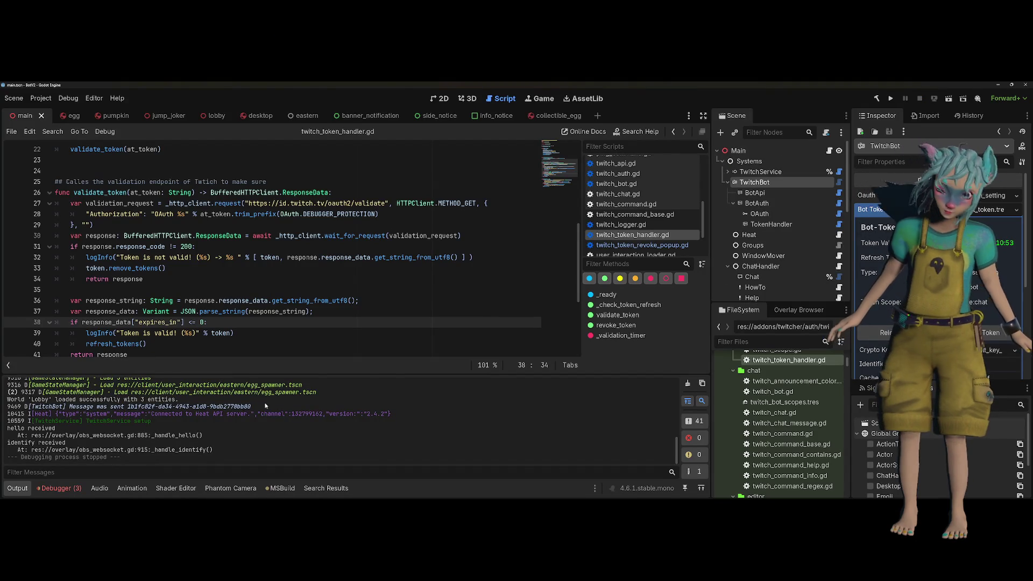
Filter the output log for 'Token is', taken from line 39's message.
scroll(240, 424, "up", 5)
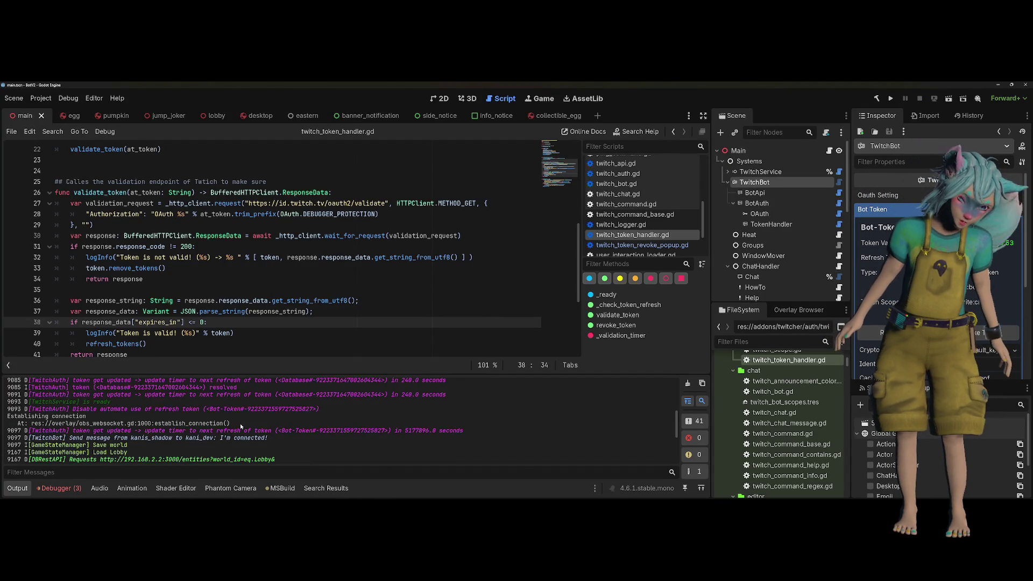
scroll(240, 424, "up", 4)
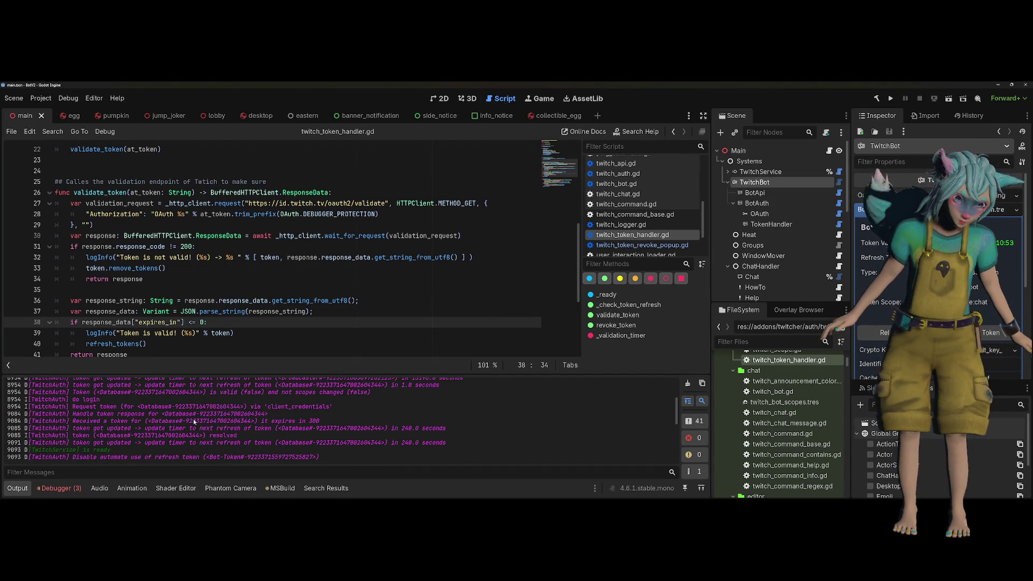
scroll(194, 422, "up", 4)
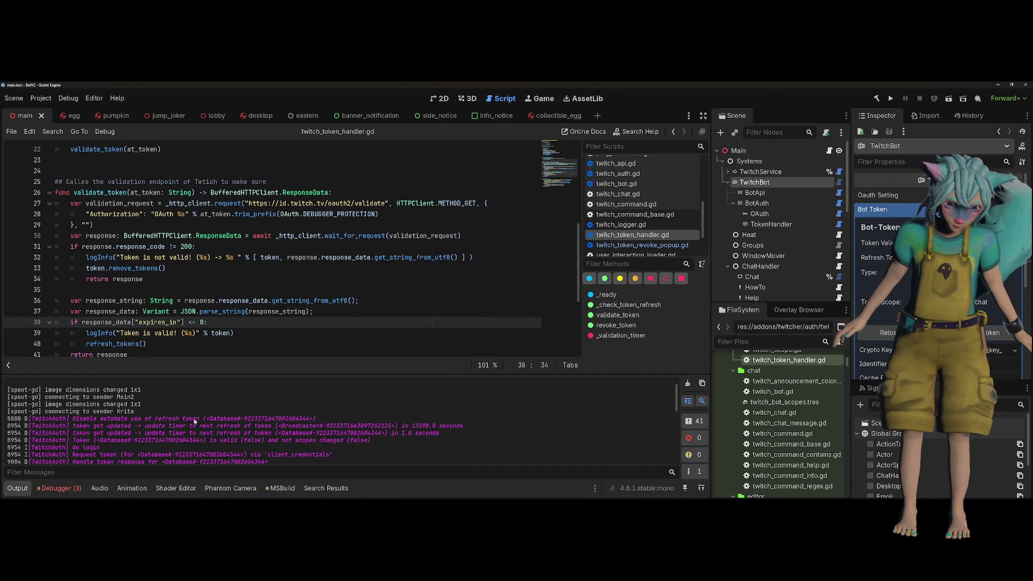
left_click(120, 333)
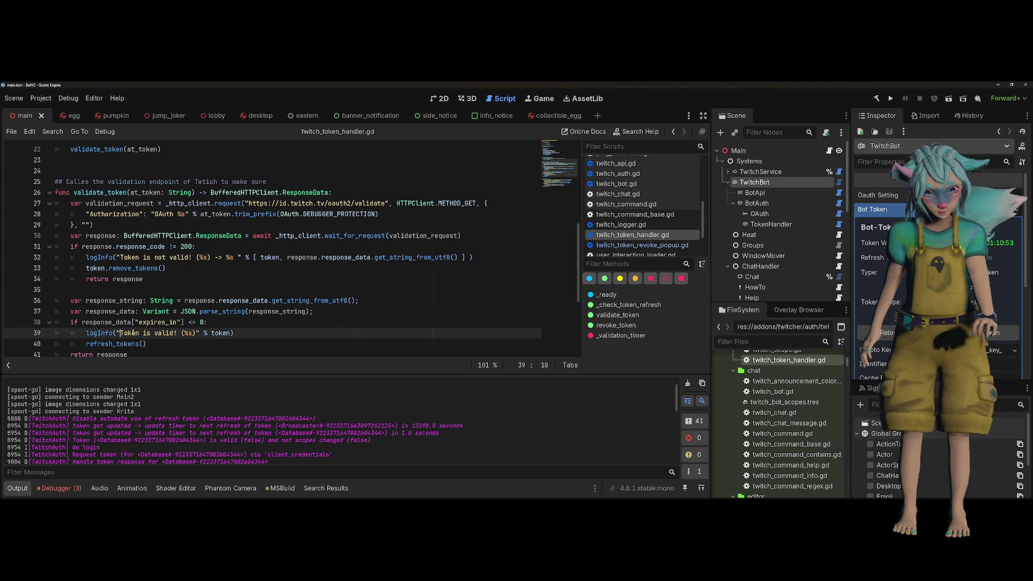
left_click_drag(120, 334, 150, 333)
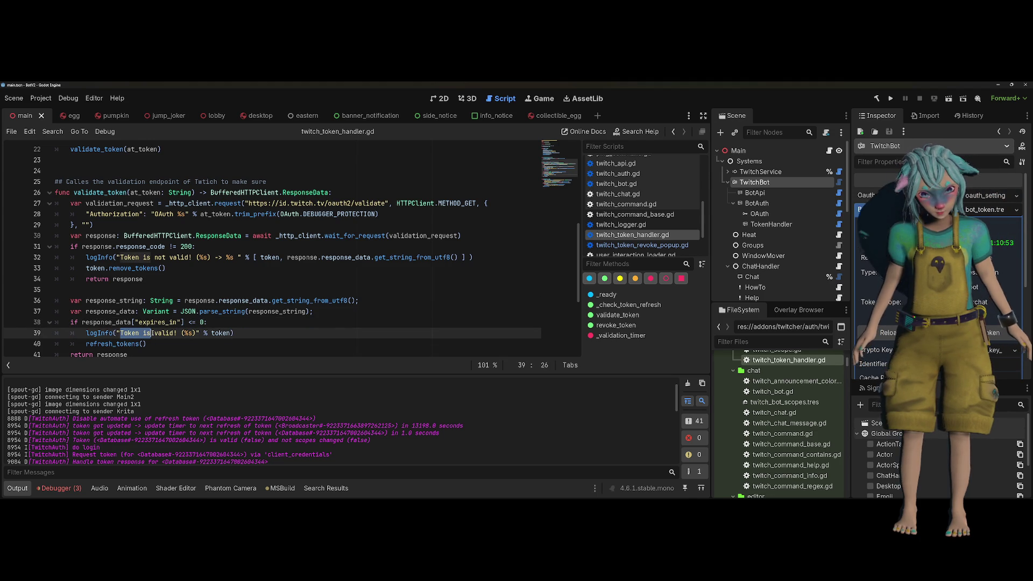
left_click(164, 473)
type("Token is")
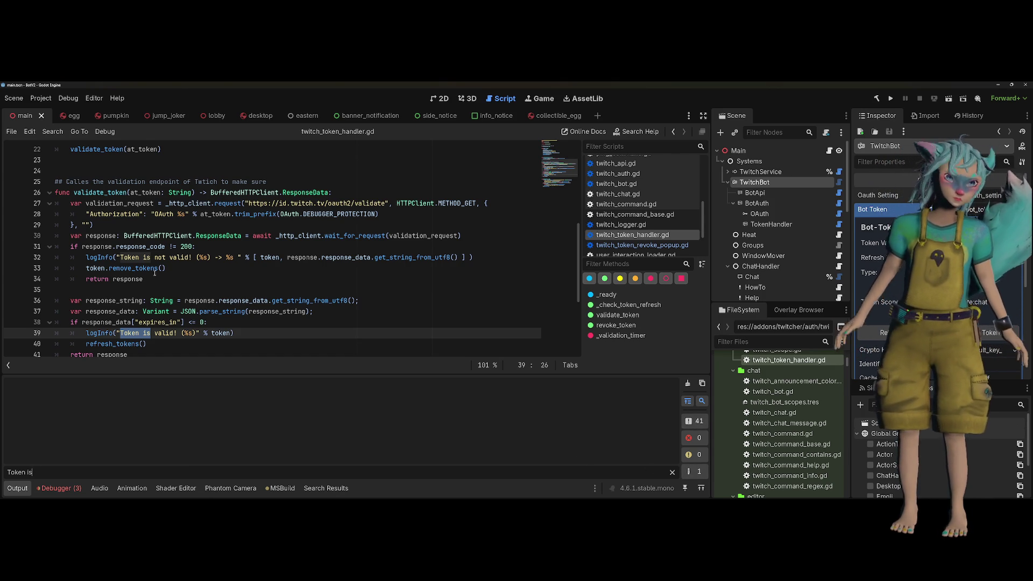
Add a breakpoint on line 27 and run the project under the debugger.
left_click(13, 203)
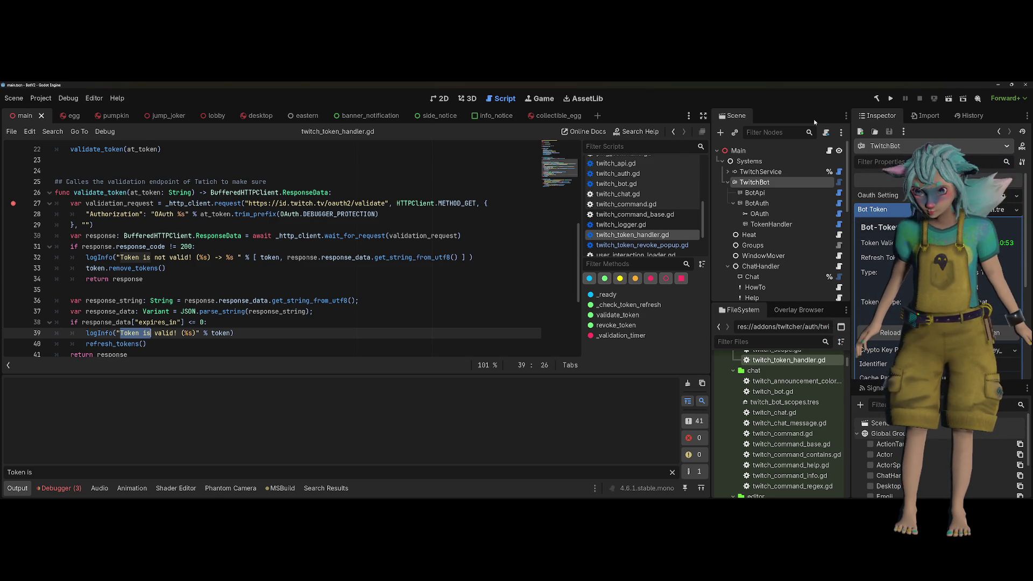
left_click(17, 488)
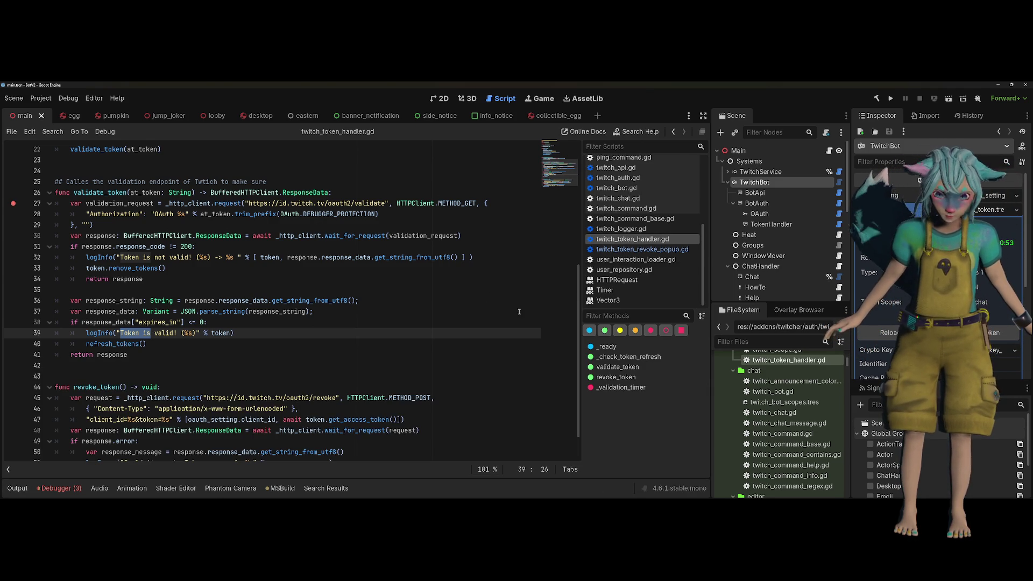
left_click(891, 98)
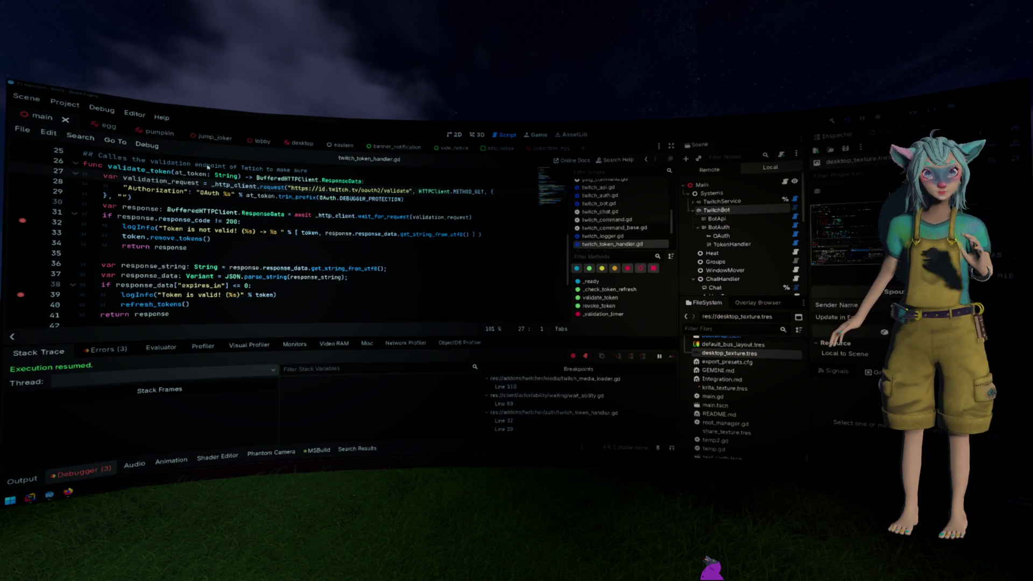
Select lines 36–40 and clear the breakpoints on lines 32 and 39.
left_click(183, 253)
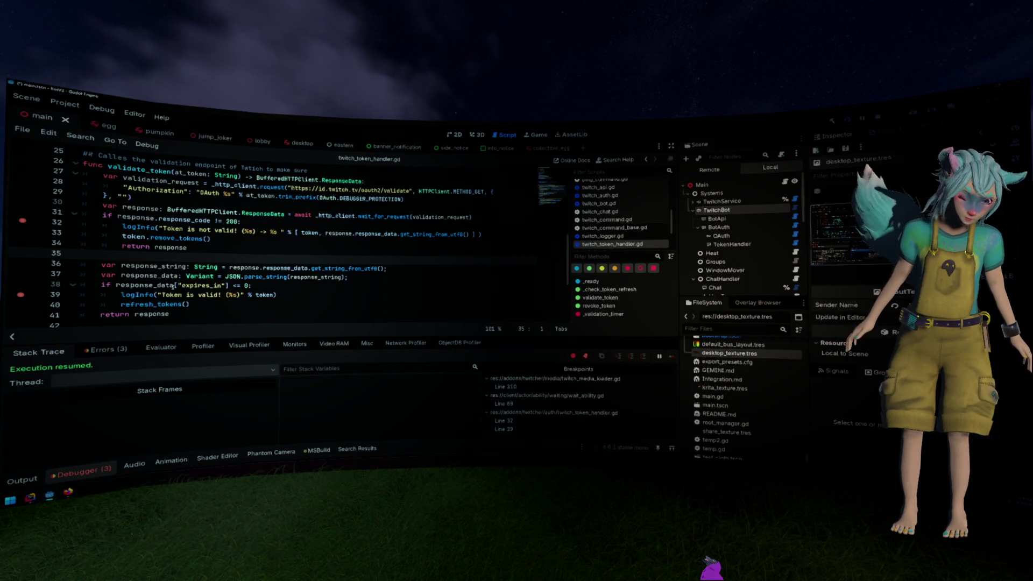
left_click(139, 227)
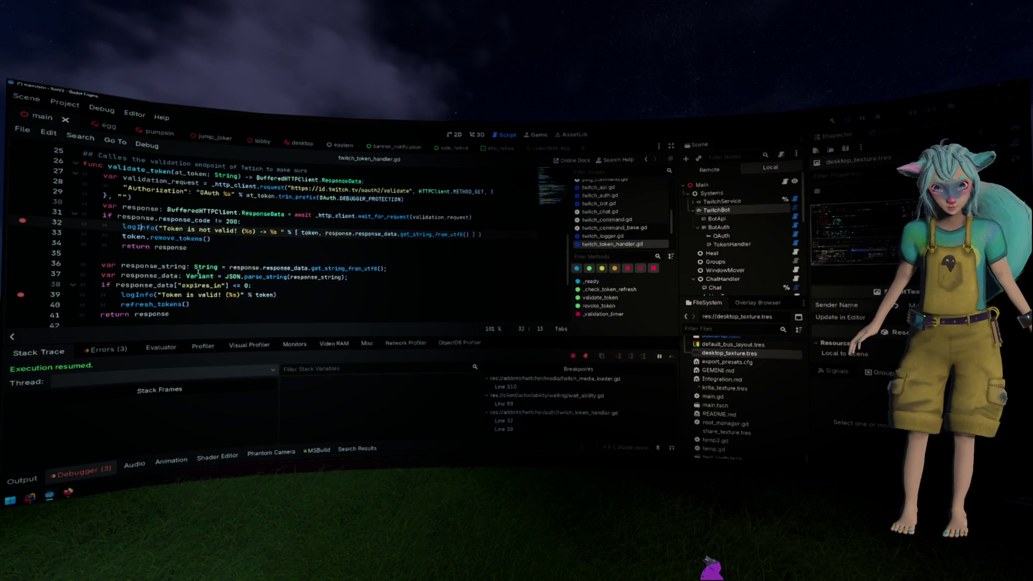
left_click_drag(305, 293, 87, 294)
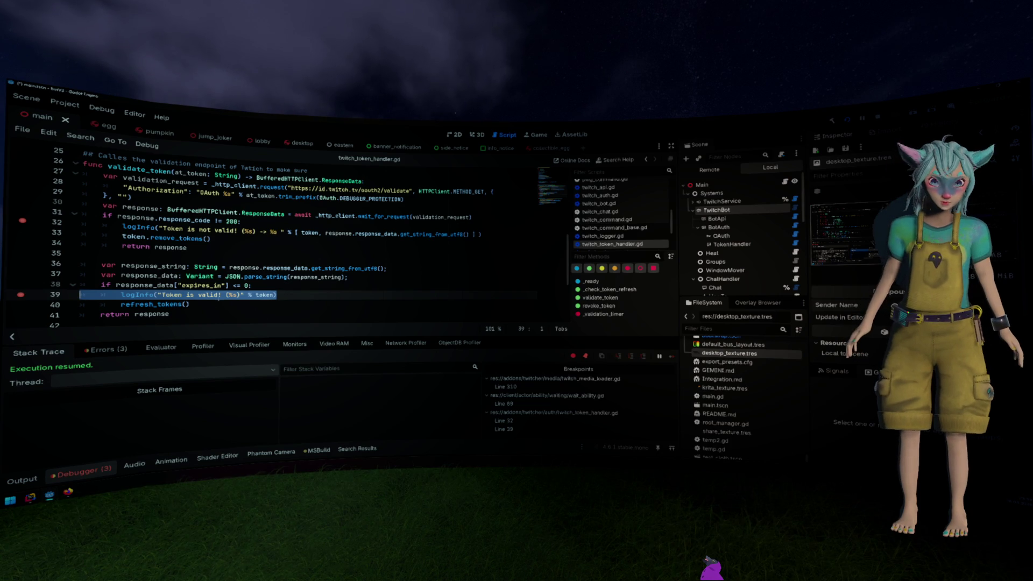
double_click(200, 285)
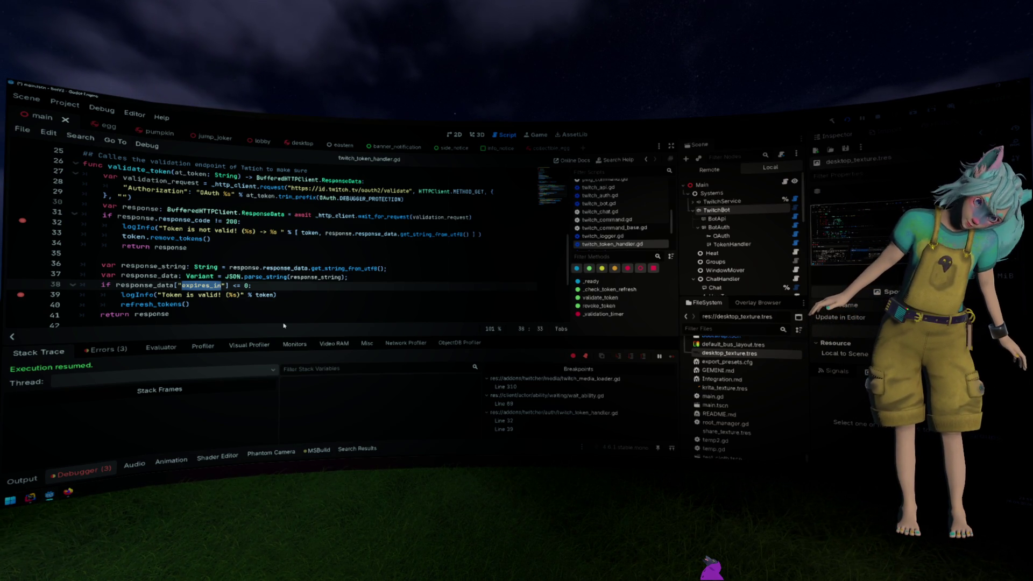
triple_click(295, 294)
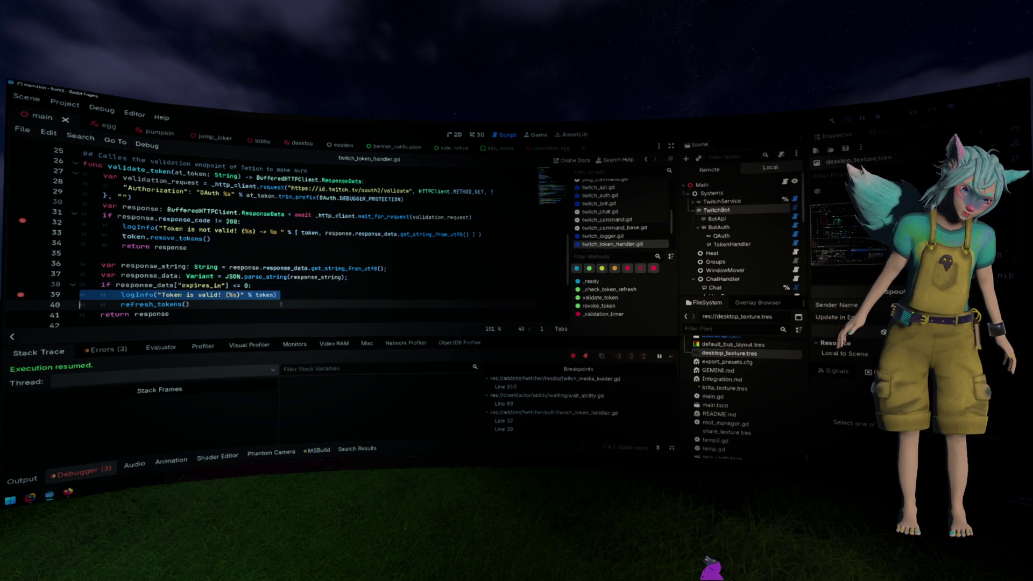
key("End")
key("shift+Up")
key("shift+Up")
key("shift+Up")
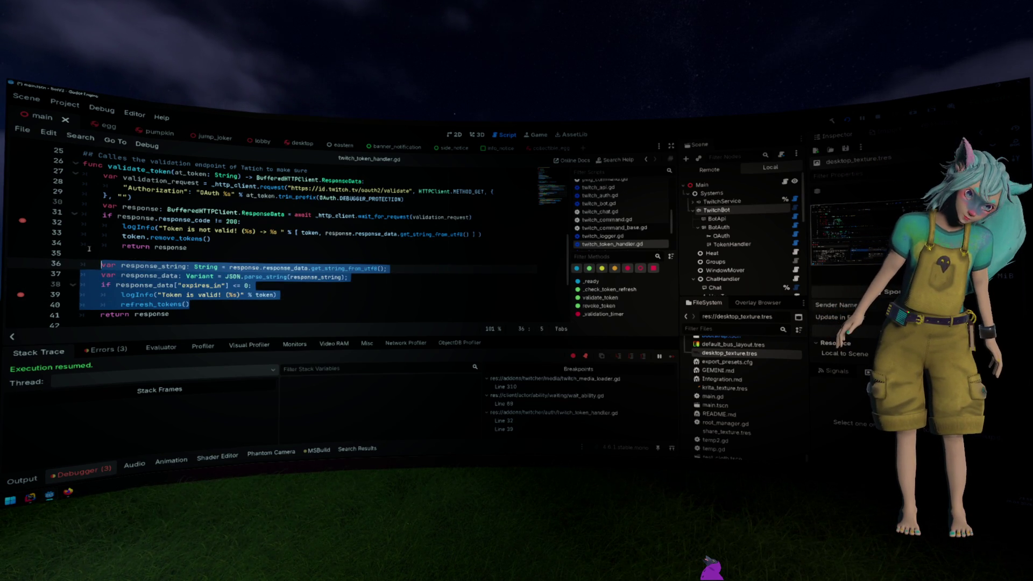
left_click(22, 220)
left_click(20, 295)
left_click(284, 277)
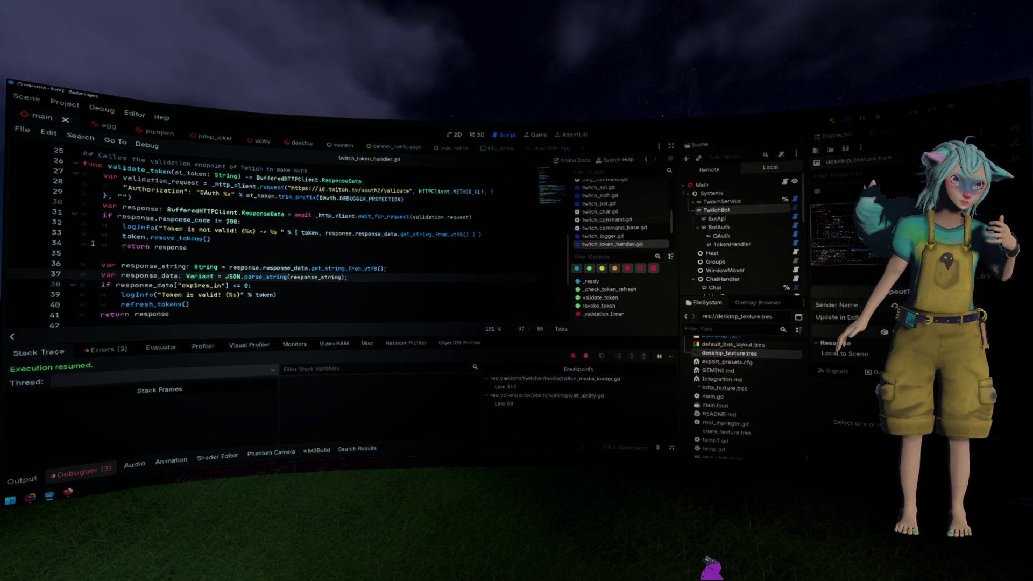
Switch to the browser's Twitch Validating Tokens docs page.
scroll(178, 207, "up", 2)
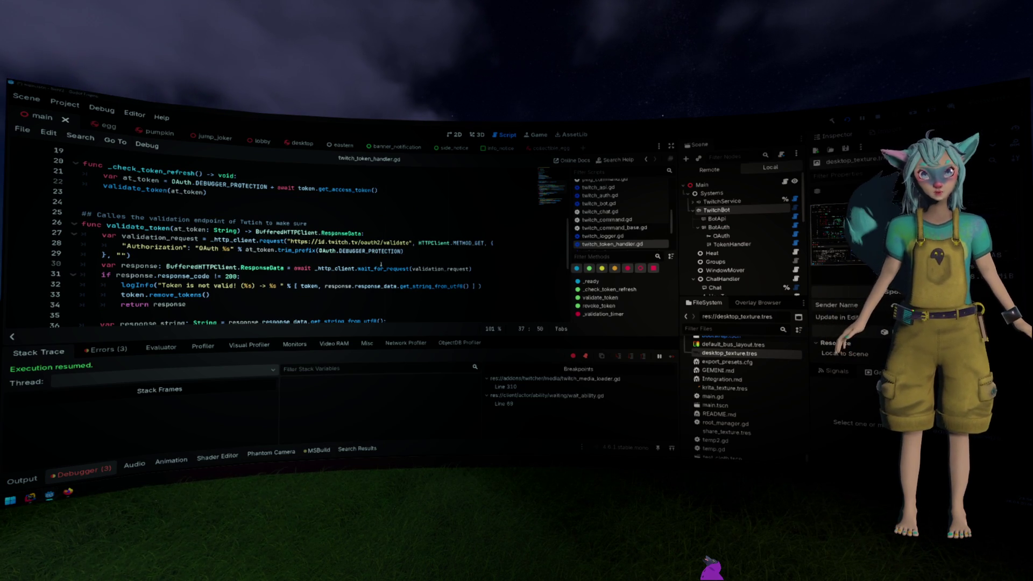
key("alt+Tab")
key("alt+Left")
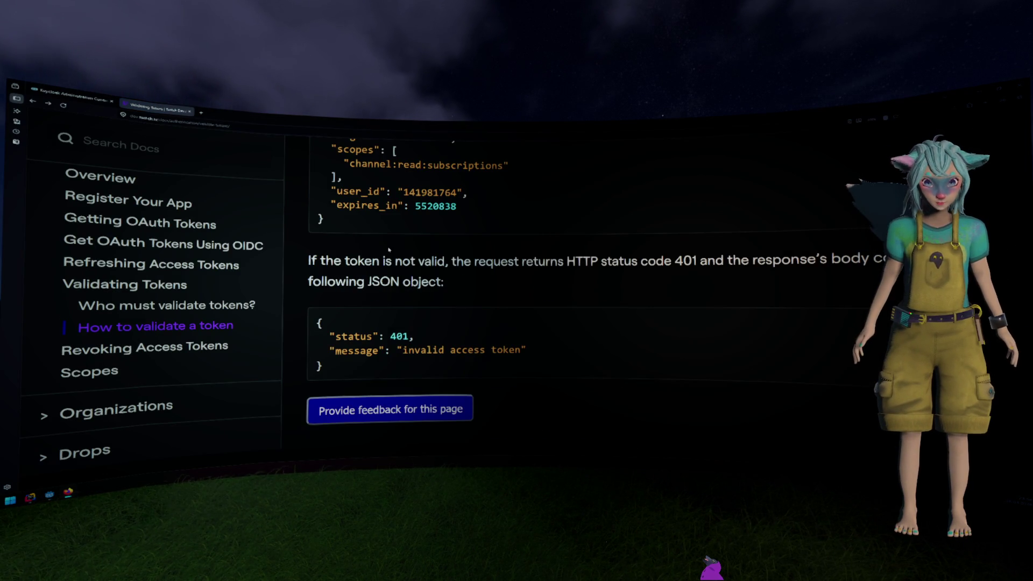
Search the Validating Tokens page for 'refresh', then return to the Godot editor.
key("ctrl+f")
type("ov")
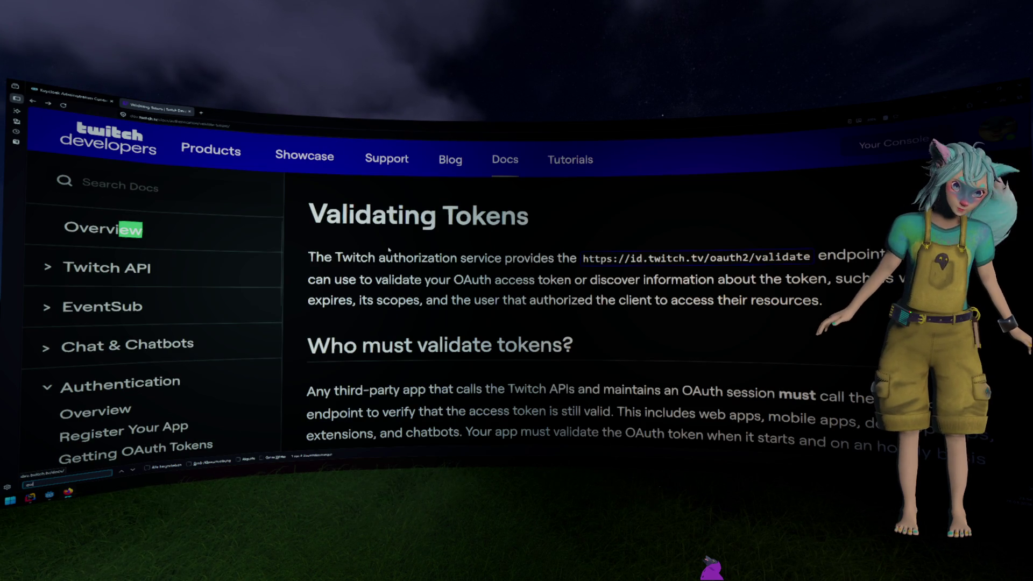
key("BackSpace")
key("BackSpace")
type("refresh")
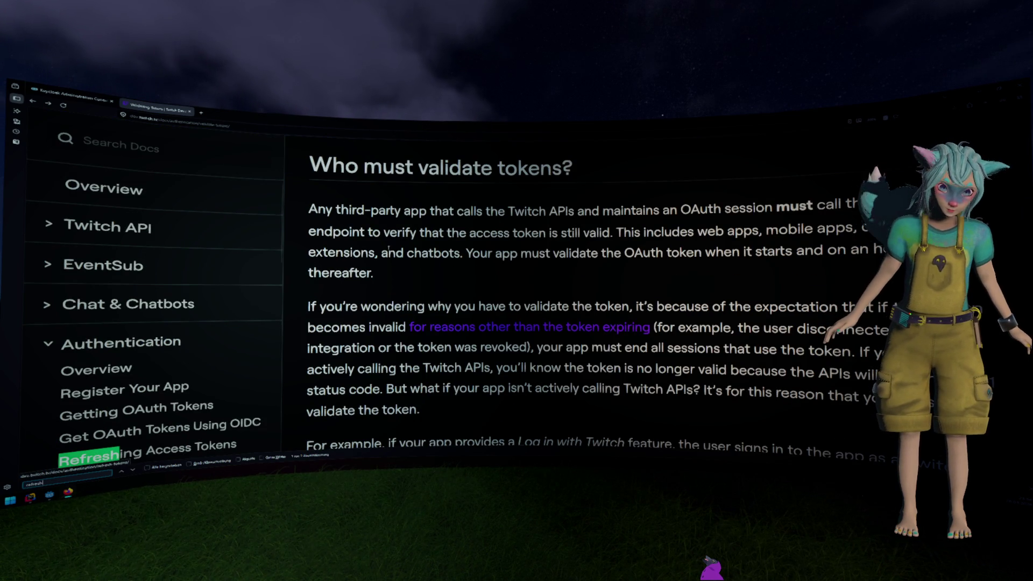
key("Return")
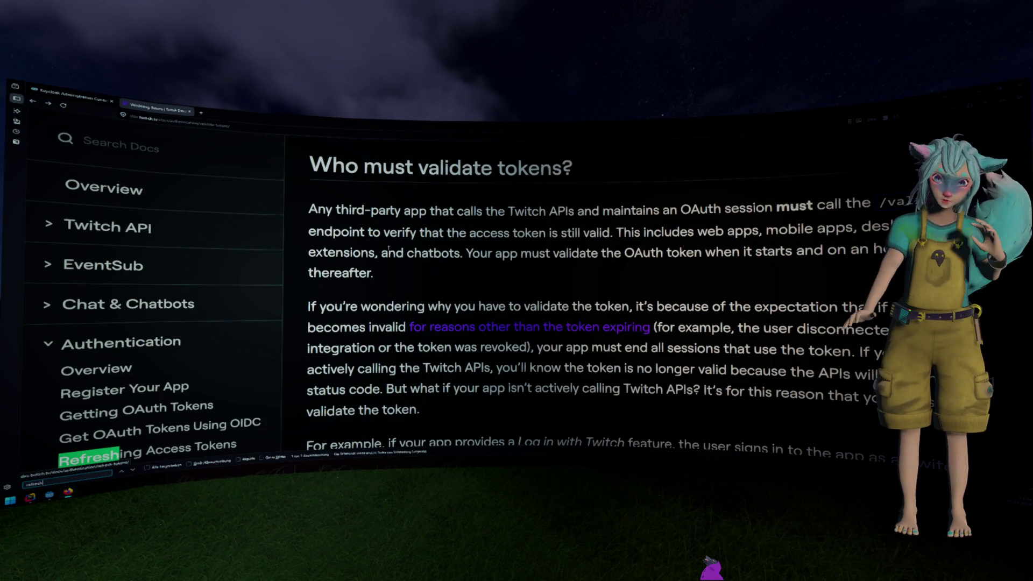
scroll(489, 215, "down", 3)
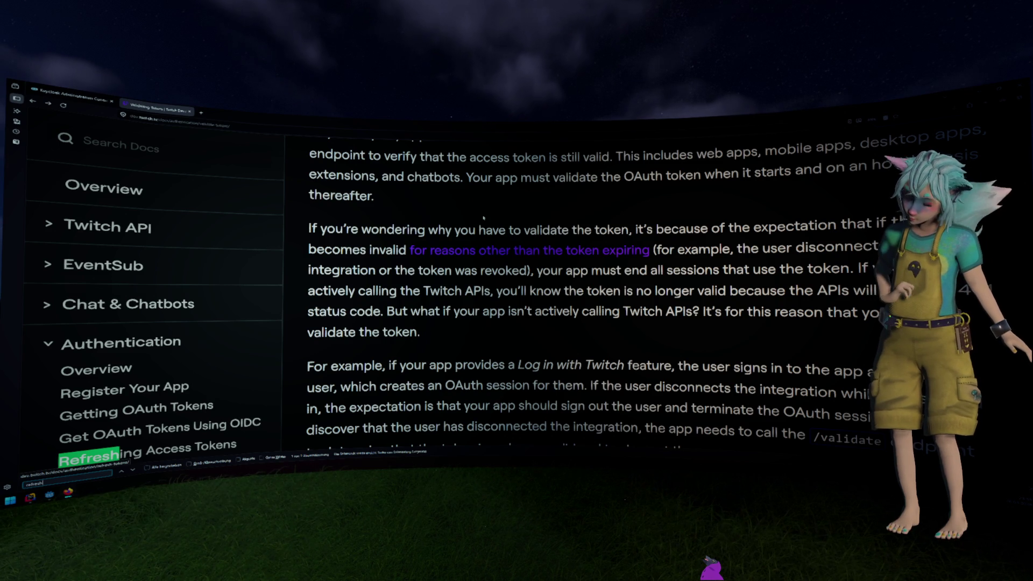
key("alt+Tab")
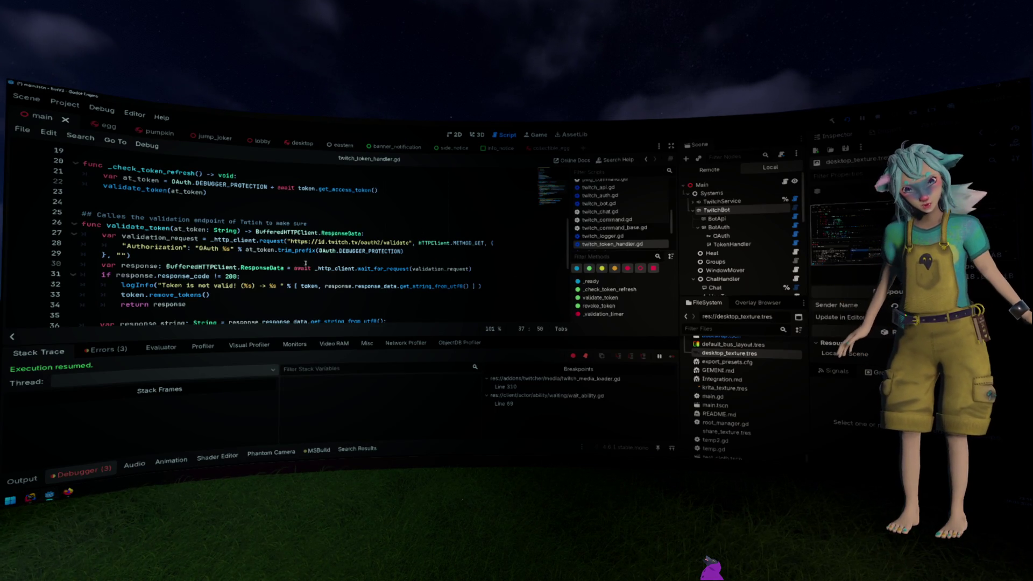
Review validate_token's request code on lines 24–34, including the remove_tokens line 33.
mouse_move(196, 221)
left_mouse_down()
mouse_move(429, 305)
mouse_move(296, 316)
left_mouse_up()
left_click_drag(300, 306, 83, 204)
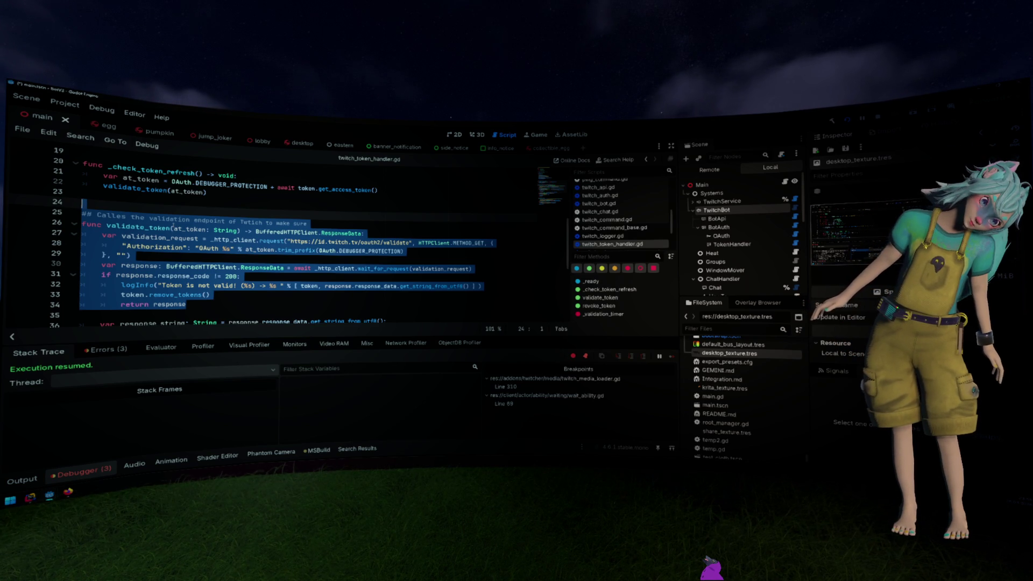
left_click(63, 294)
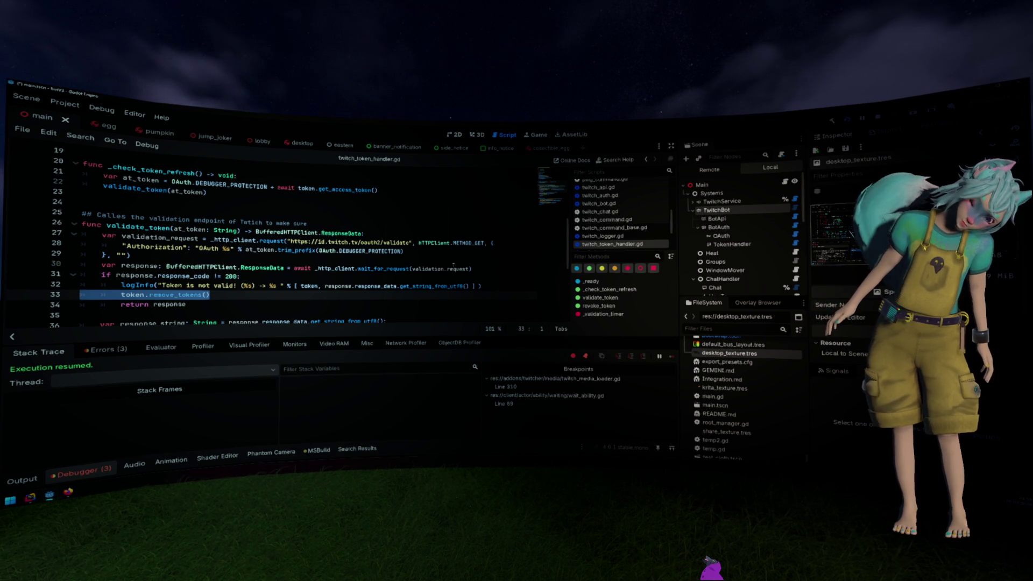
mouse_move(452, 267)
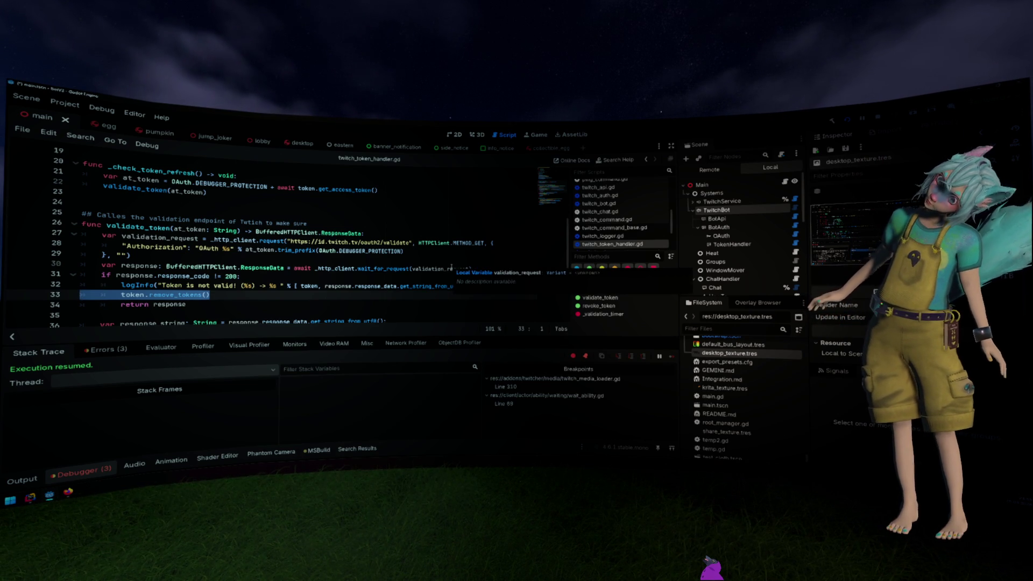
scroll(383, 284, "up", 3)
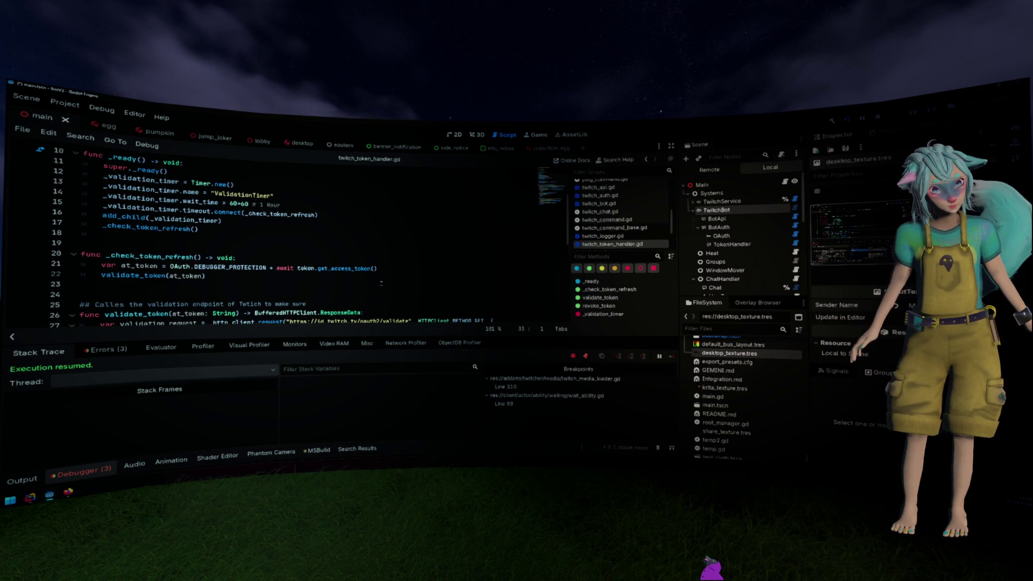
scroll(381, 283, "down", 6)
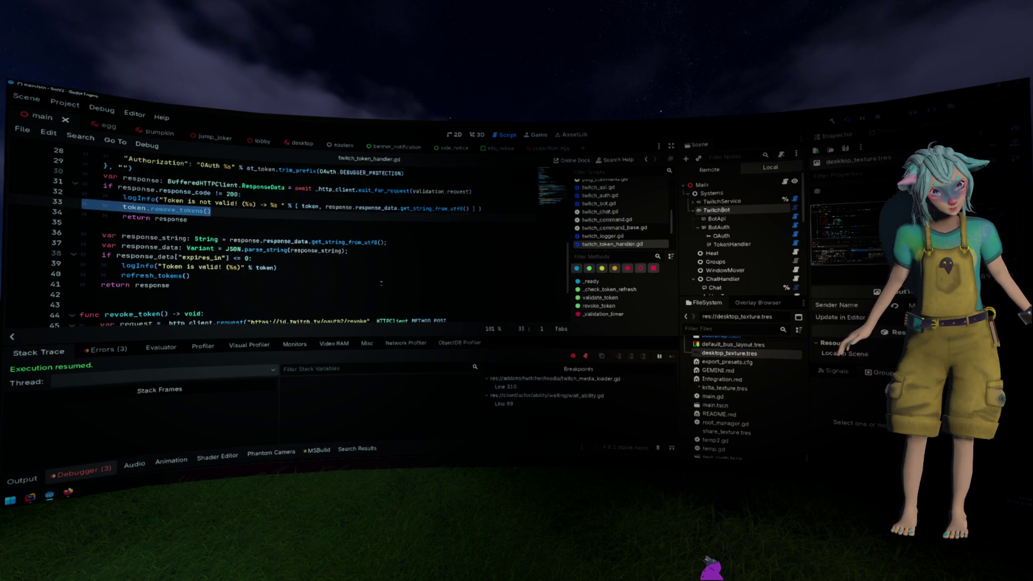
scroll(381, 283, "up", 1)
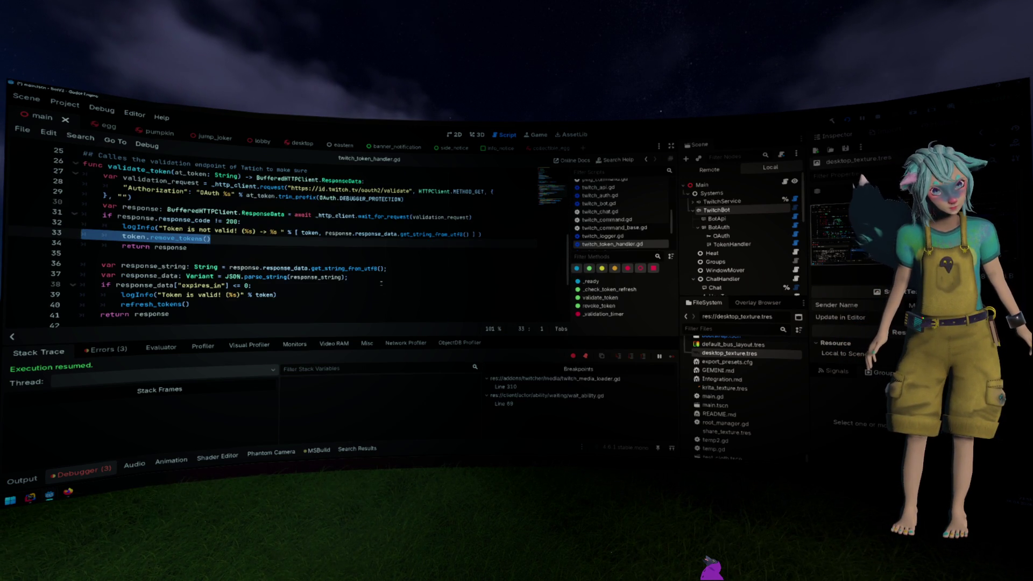
scroll(381, 283, "up", 4)
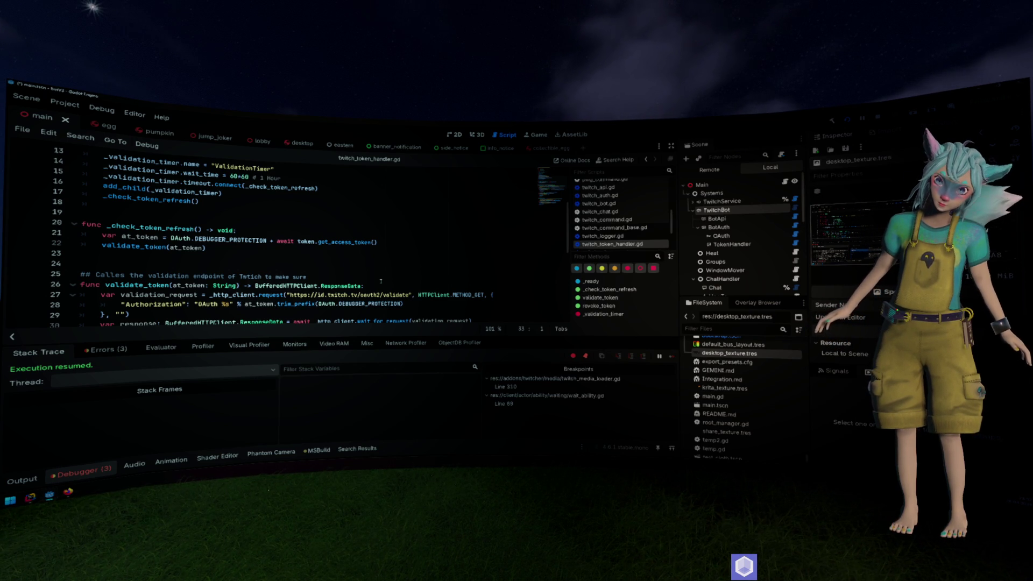
scroll(381, 281, "down", 3)
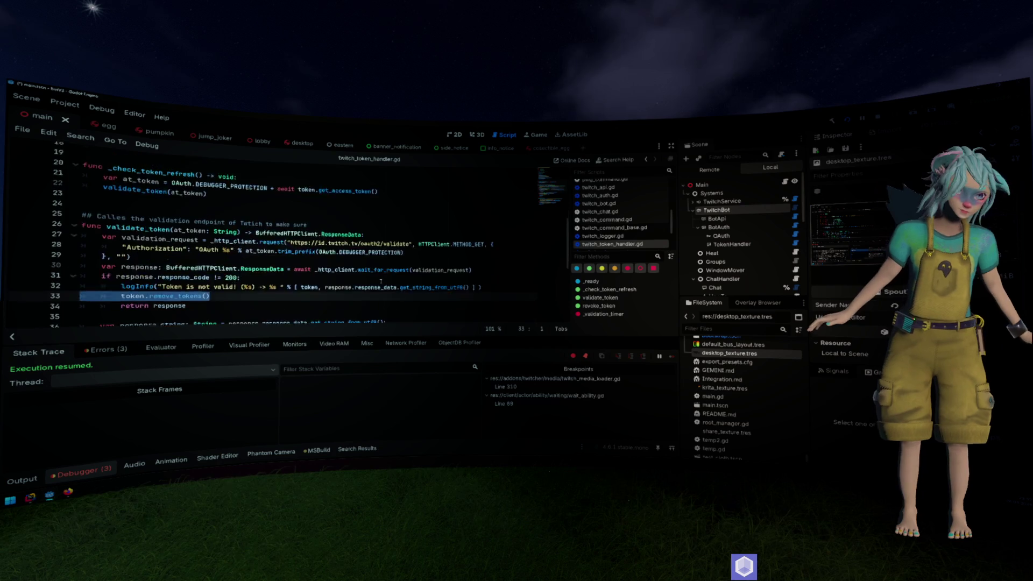
left_click(381, 281)
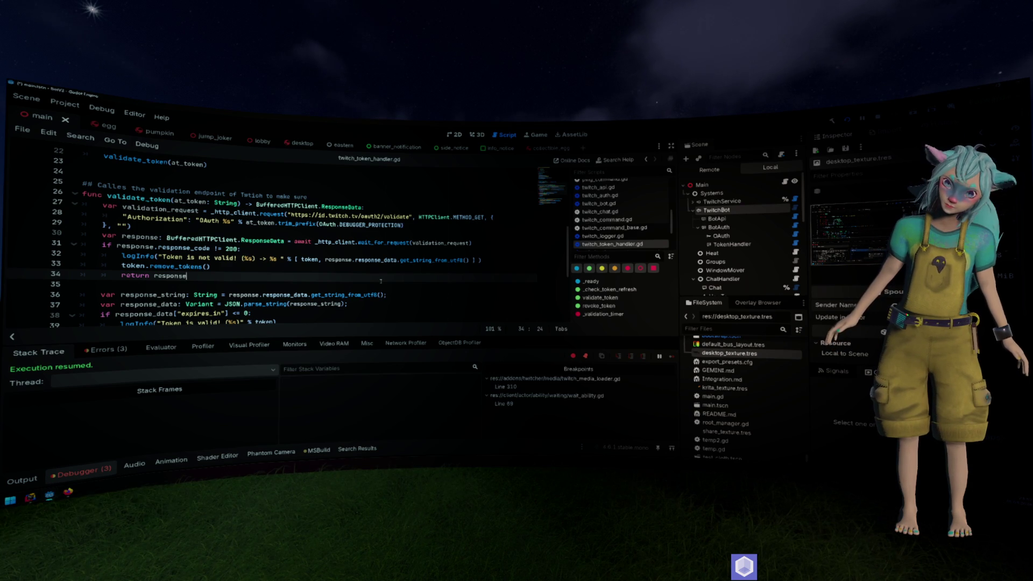
scroll(380, 281, "up", 4)
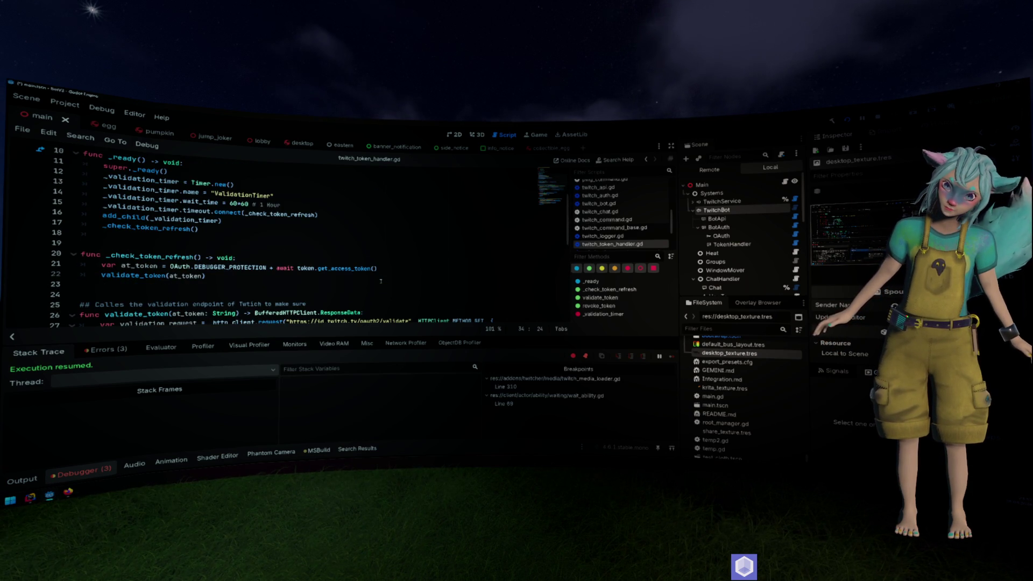
scroll(380, 281, "up", 3)
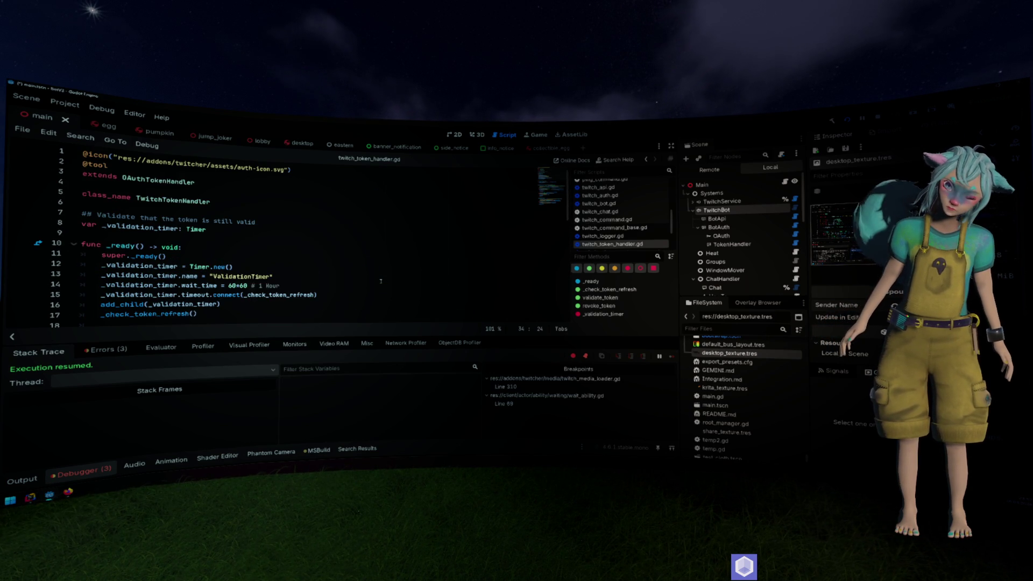
scroll(381, 281, "down", 3)
scroll(381, 281, "down", 1)
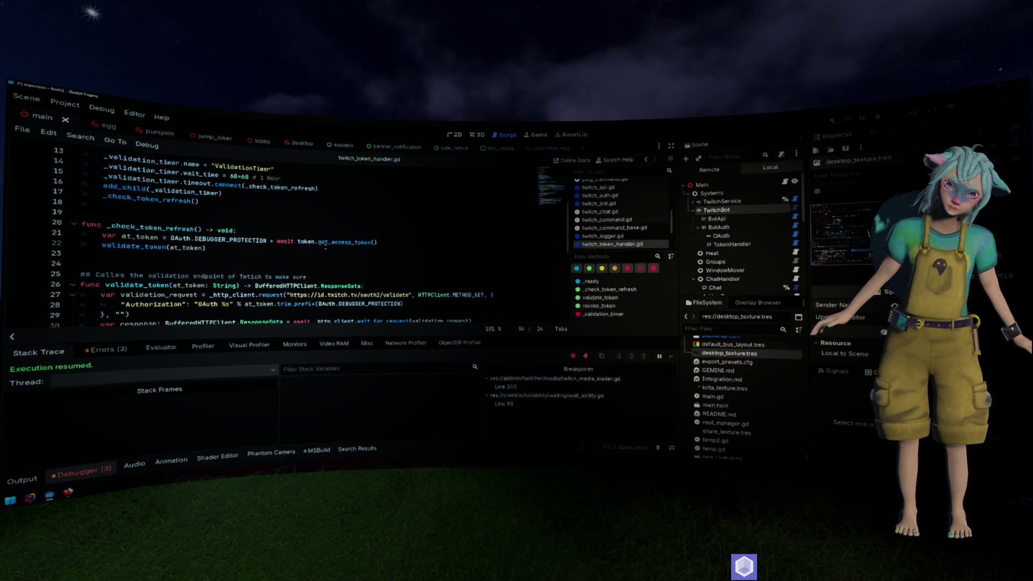
Move the await token.get_access_token() call directly into validate_token's Authorization header.
left_click_drag(277, 241, 378, 243)
key("ctrl+c")
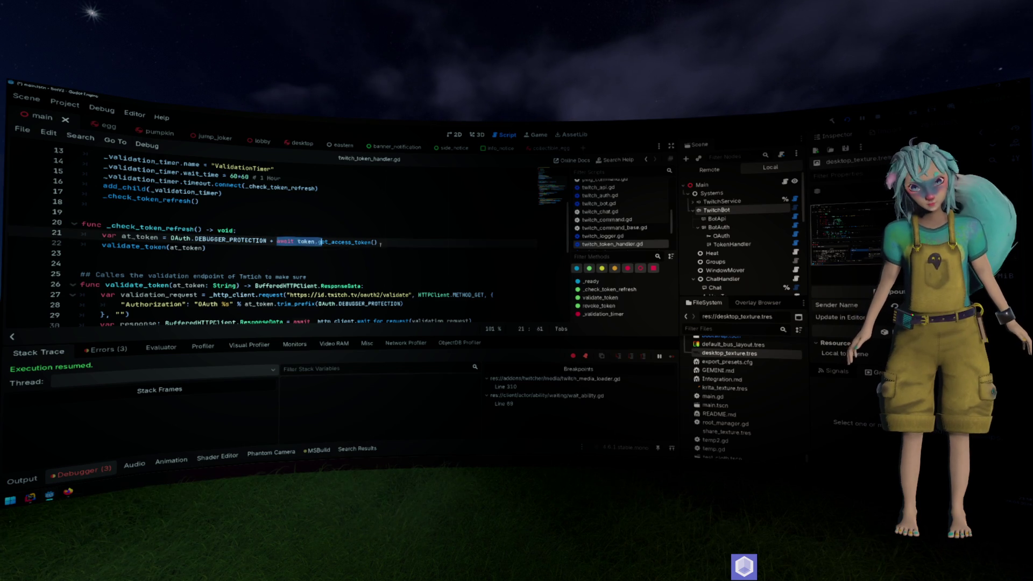
key("BackSpace")
scroll(254, 276, "down", 1)
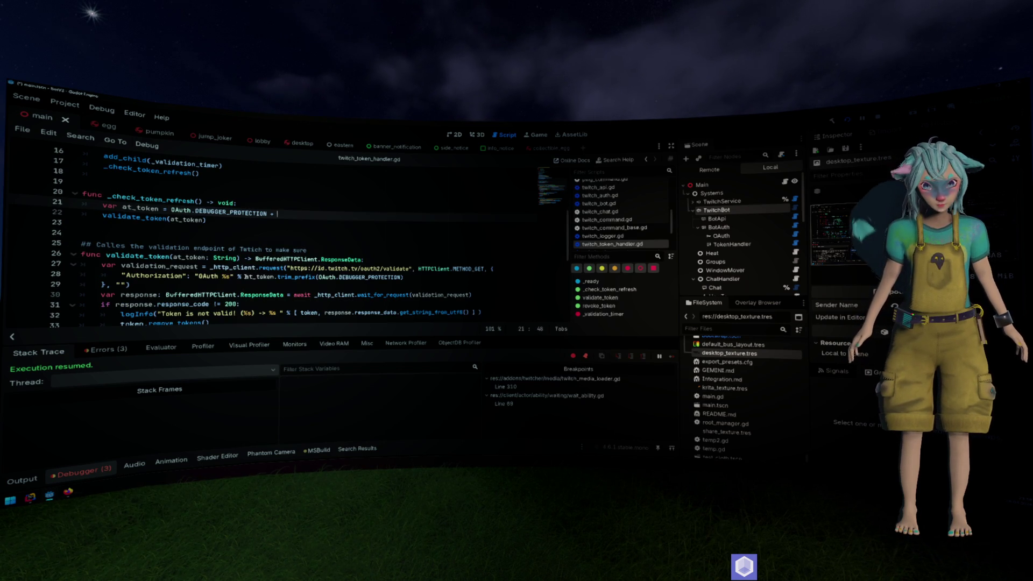
left_click_drag(246, 276, 404, 278)
key("ctrl+v")
Delete the var at_token line, the _check_token_refresh function, and validate_token's at_token parameter.
left_click_drag(283, 215, 238, 202)
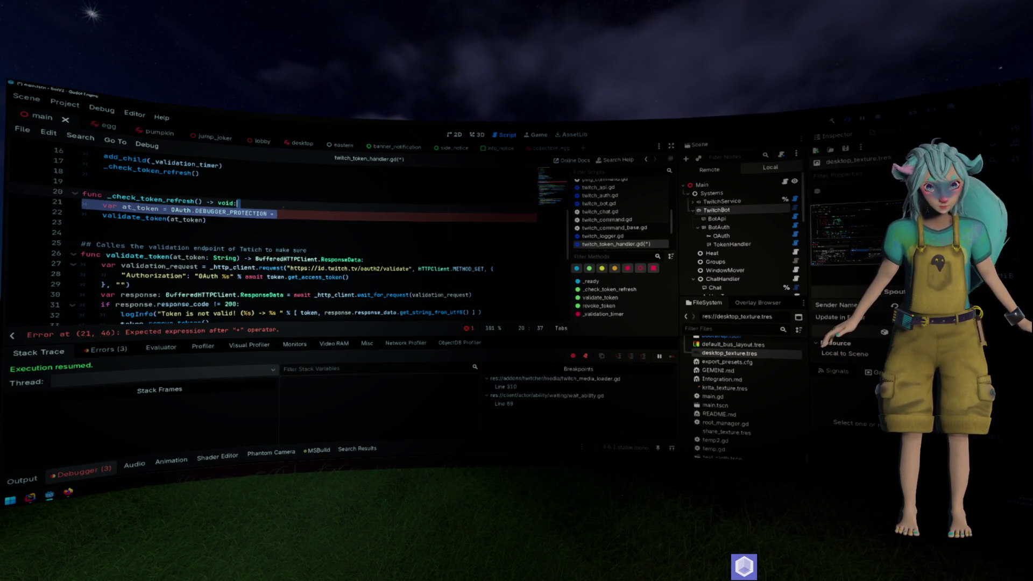
key("BackSpace")
key("shift+Down")
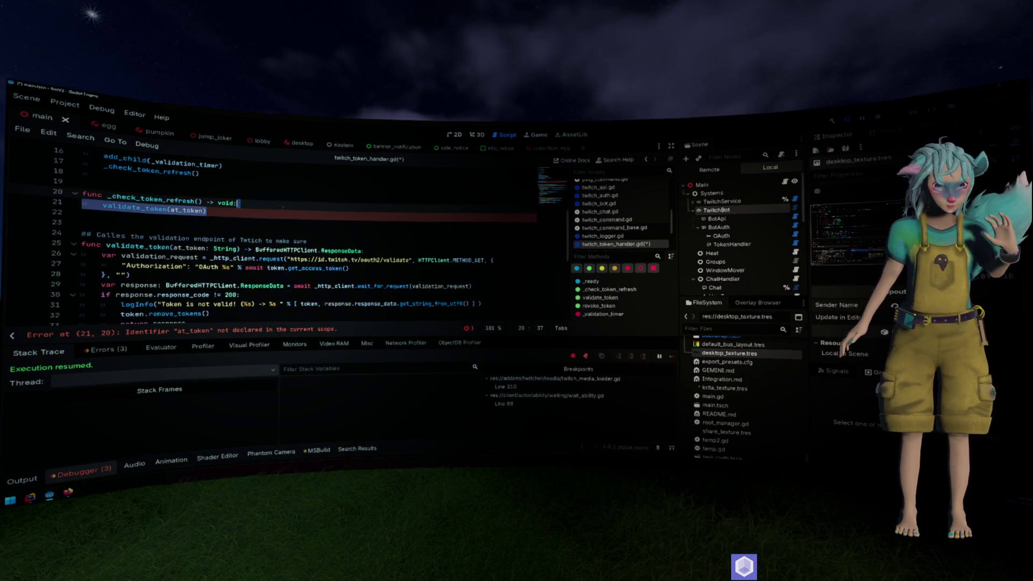
key("shift+Up")
key("BackSpace")
key("Delete")
key("Delete")
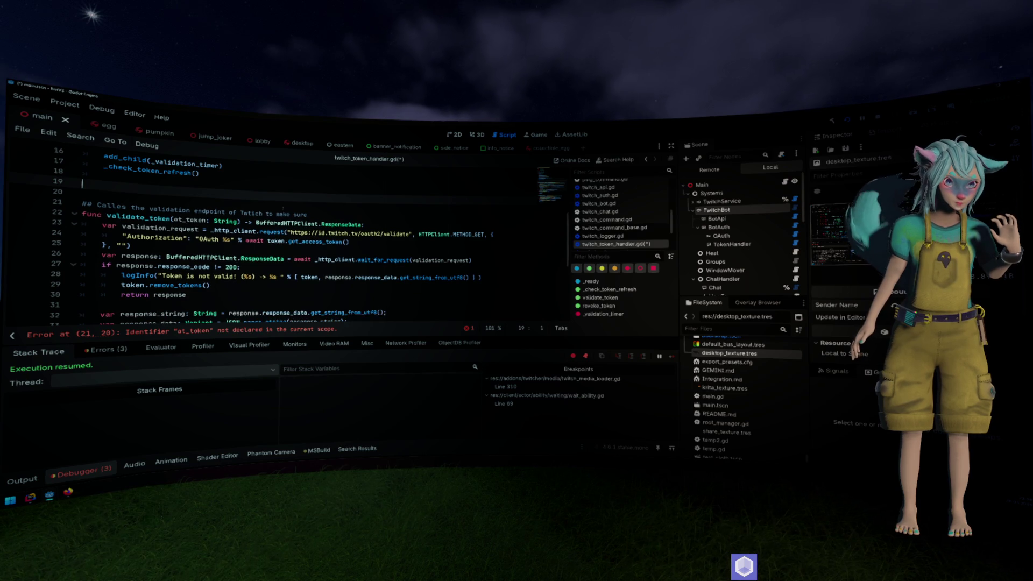
left_click_drag(173, 210, 239, 212)
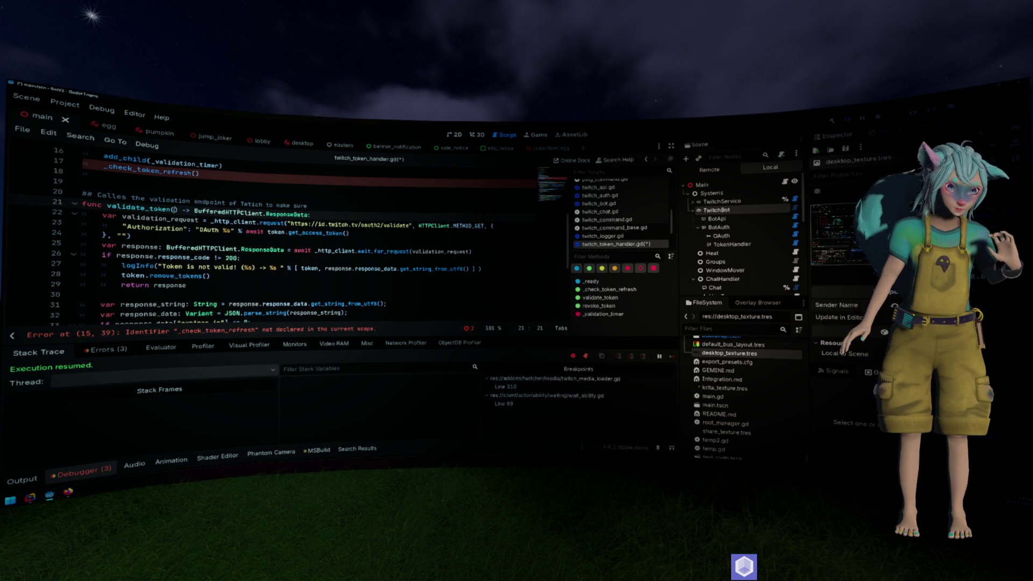
key("BackSpace")
Replace both _check_token_refresh calls, in the timer and _ready, with validate_token.
scroll(175, 246, "up", 2)
double_click(163, 267)
key("ctrl+c")
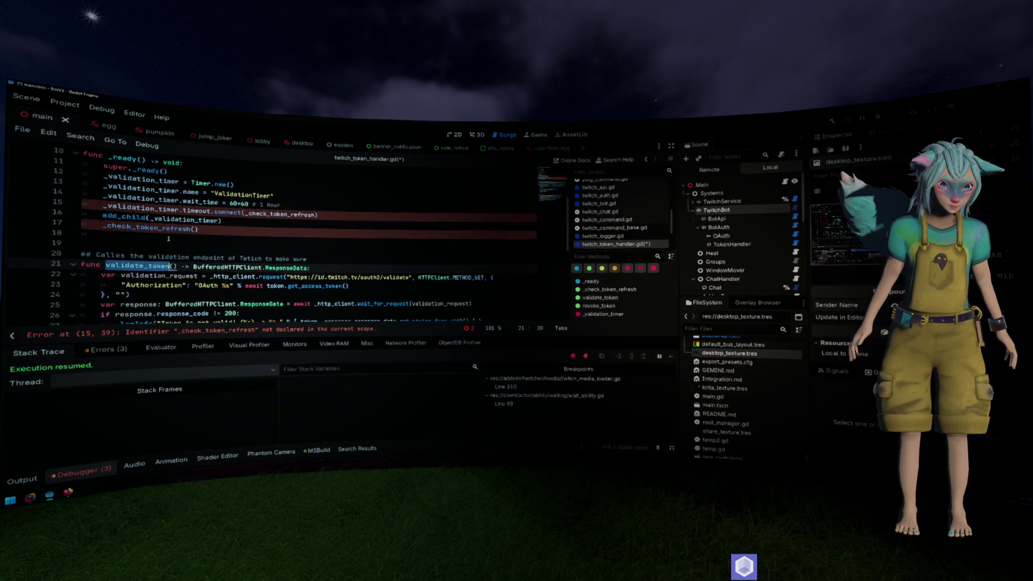
double_click(151, 228)
key("ctrl+d")
key("ctrl+v")
left_click(267, 237)
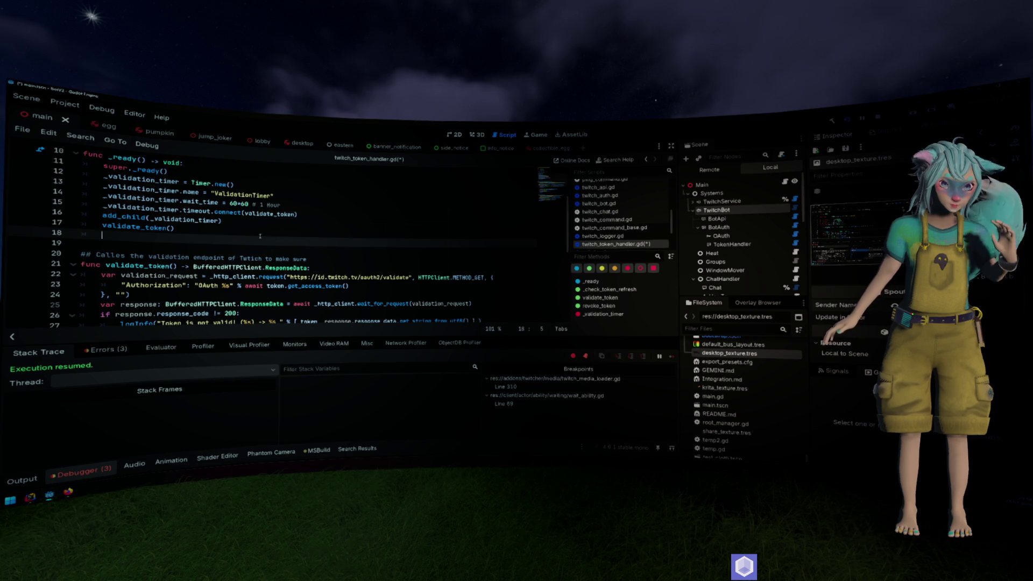
scroll(260, 236, "up", 1)
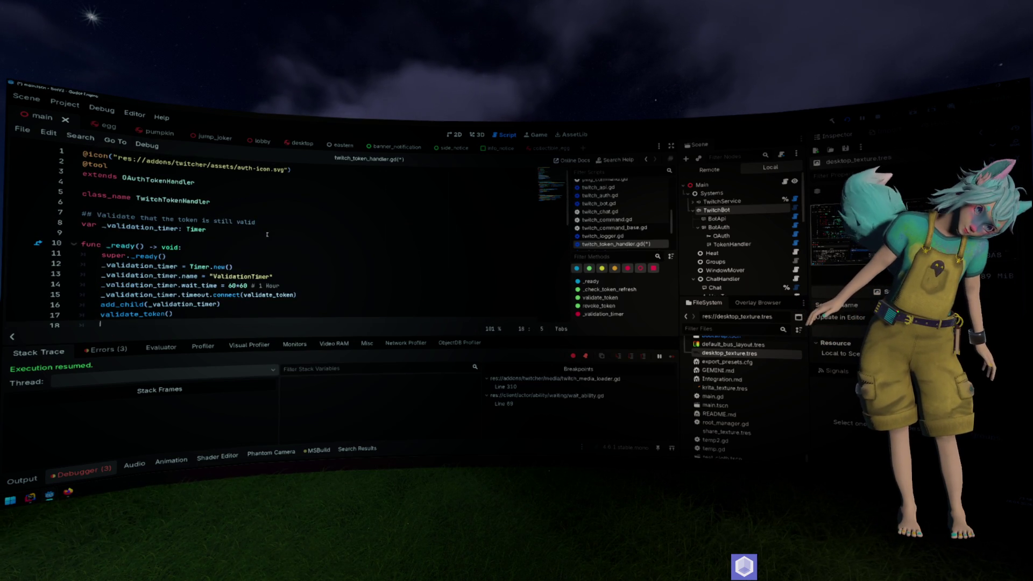
scroll(267, 234, "down", 1)
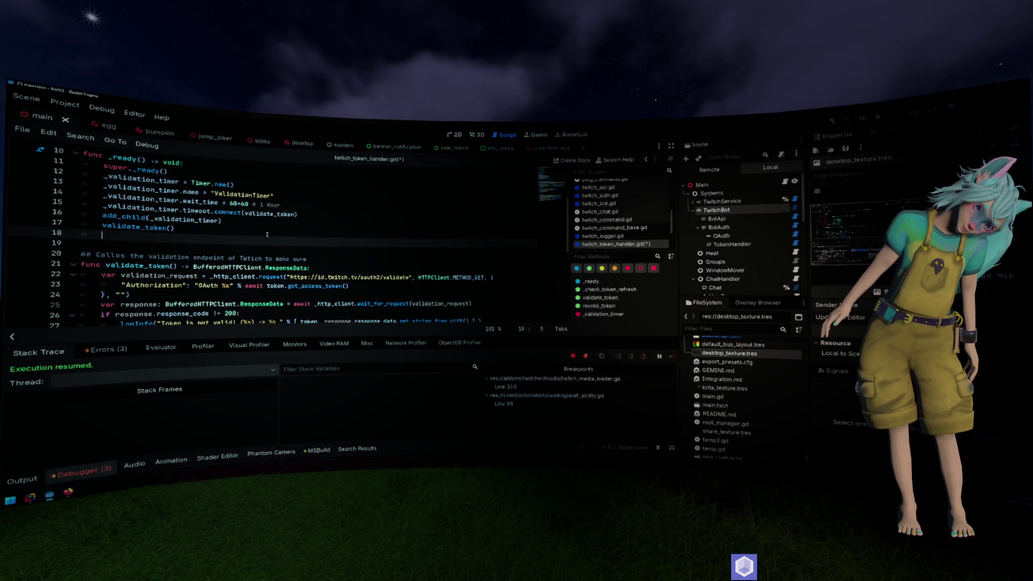
scroll(267, 234, "down", 2)
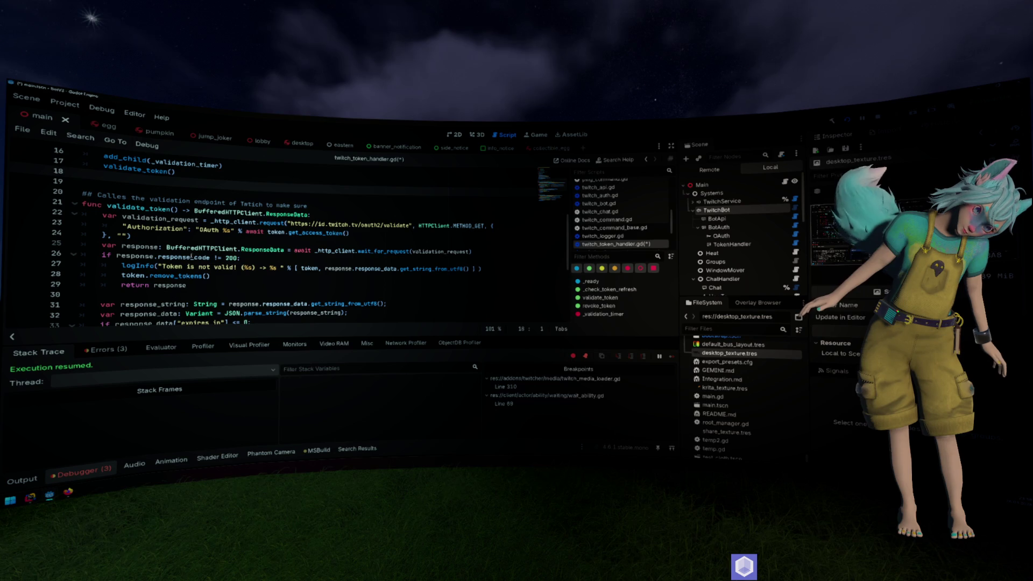
Reword the invalid-token message to say it's not valid anymore and to reauthenticate, keeping (%s).
left_click(233, 266)
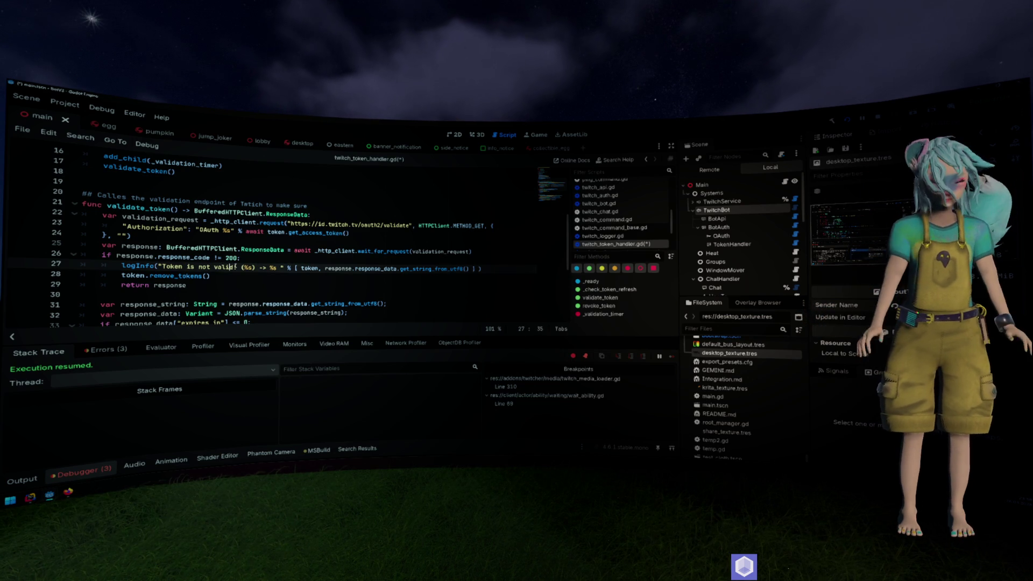
type("ate")
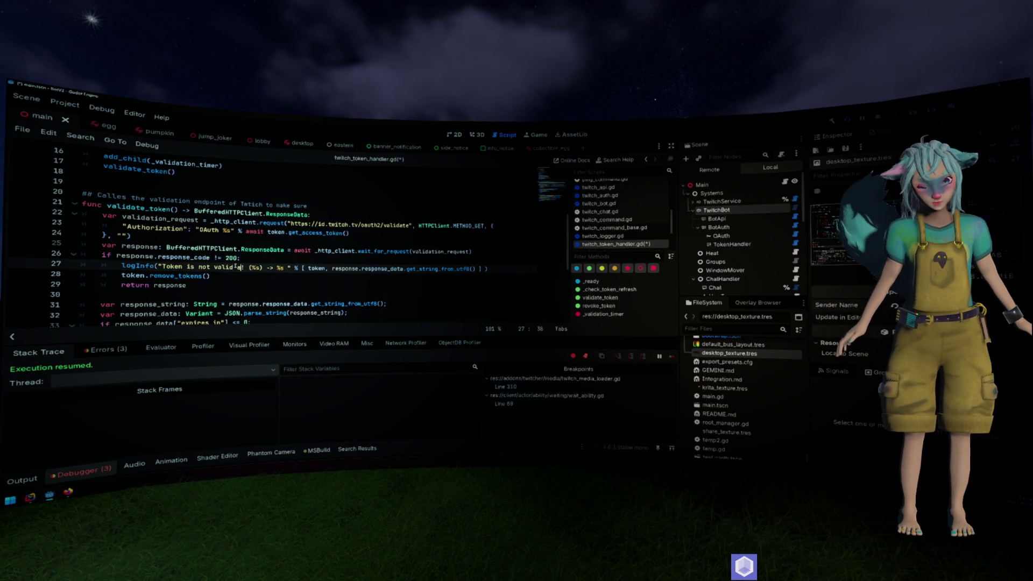
type("anymore")
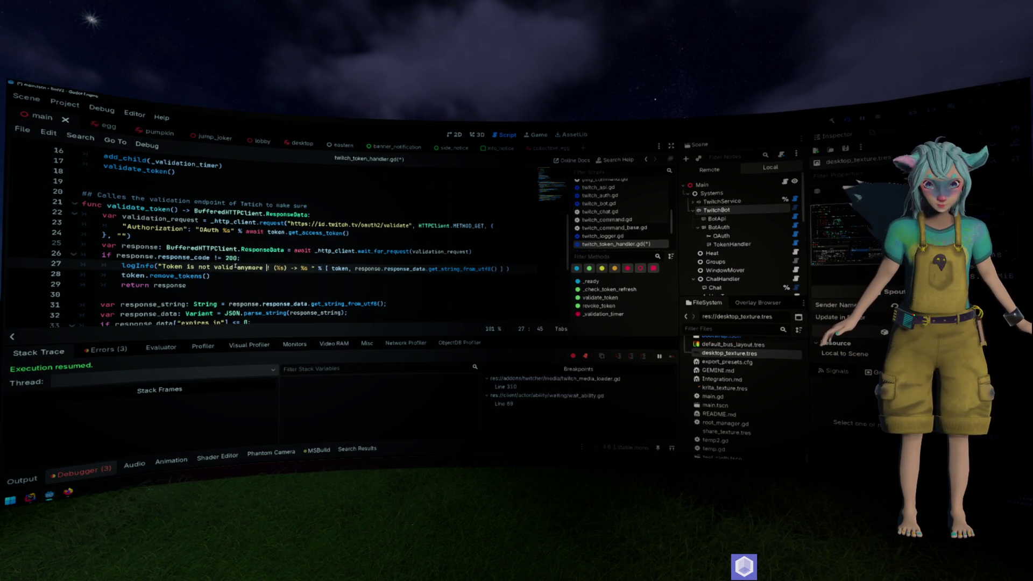
type("reset ")
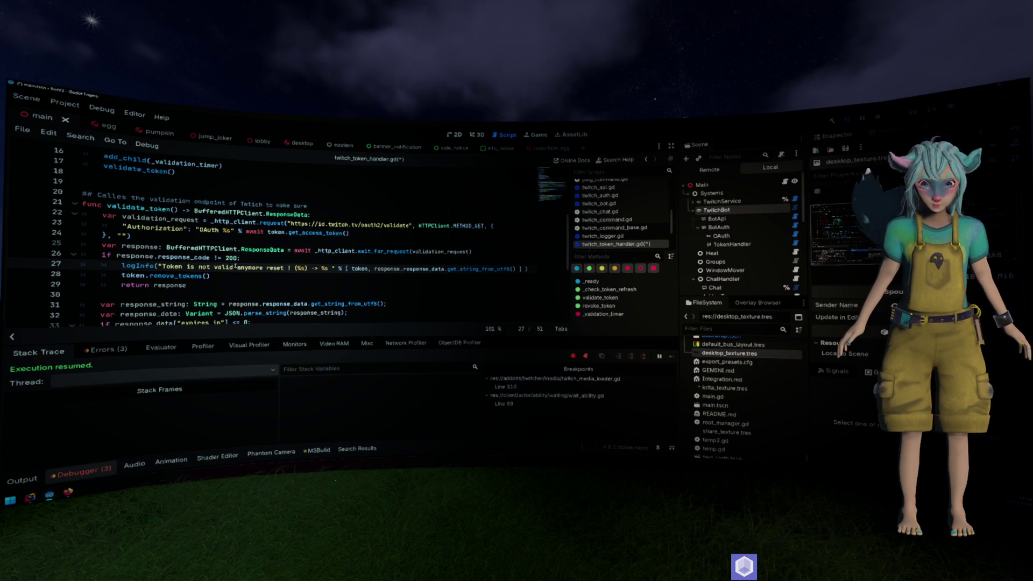
type("the tokens ")
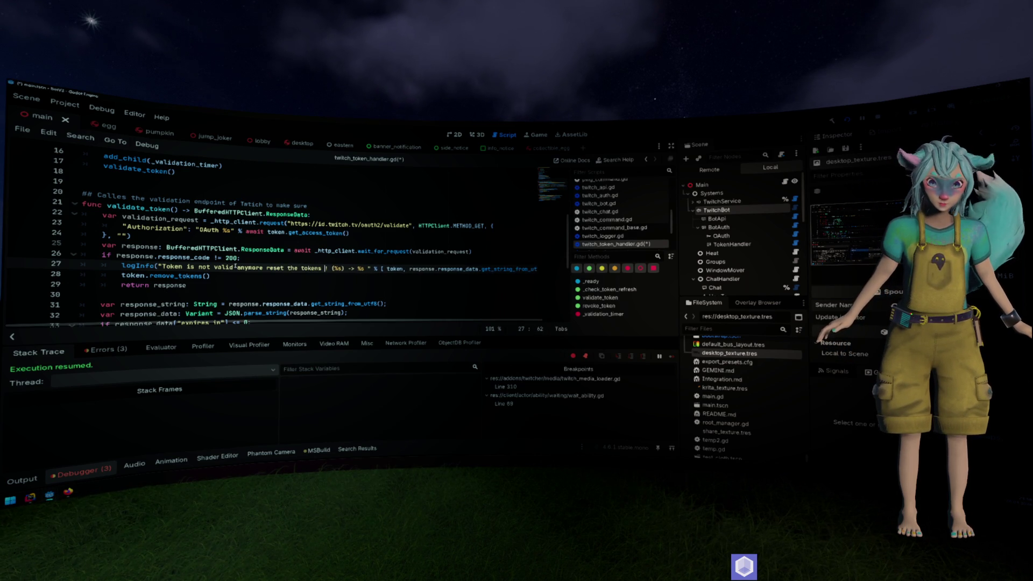
type("please re")
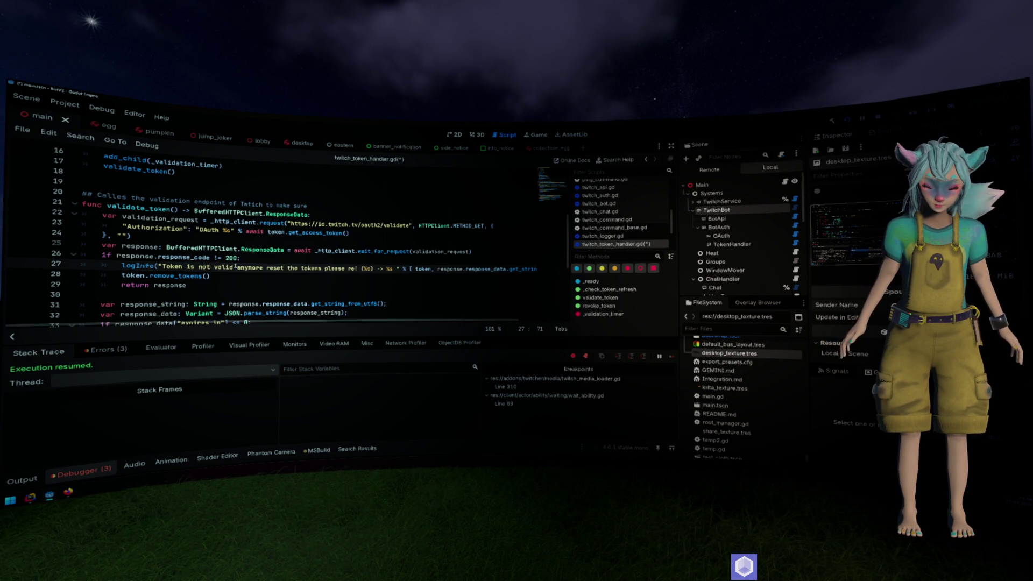
type("authentic")
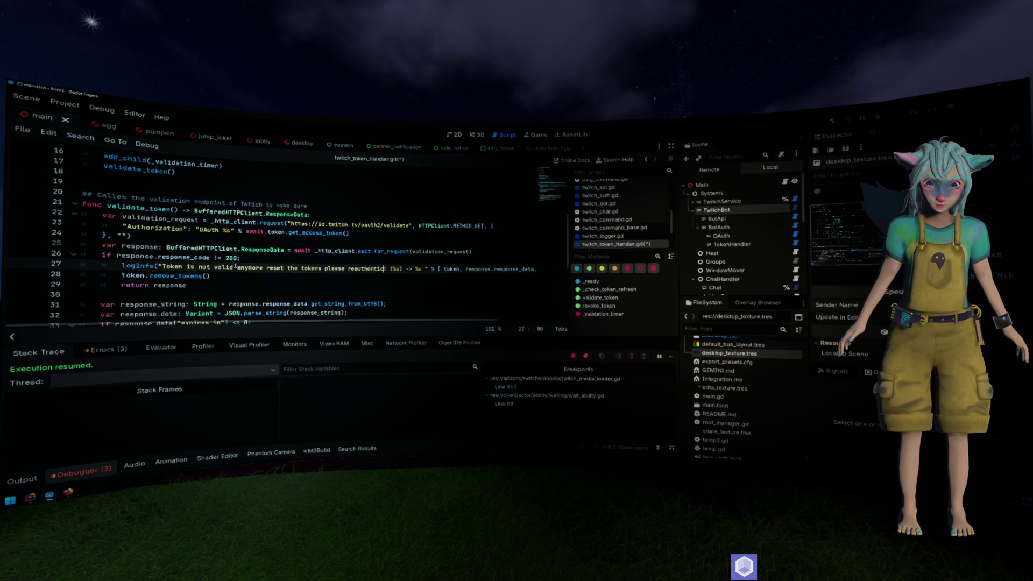
type("ate")
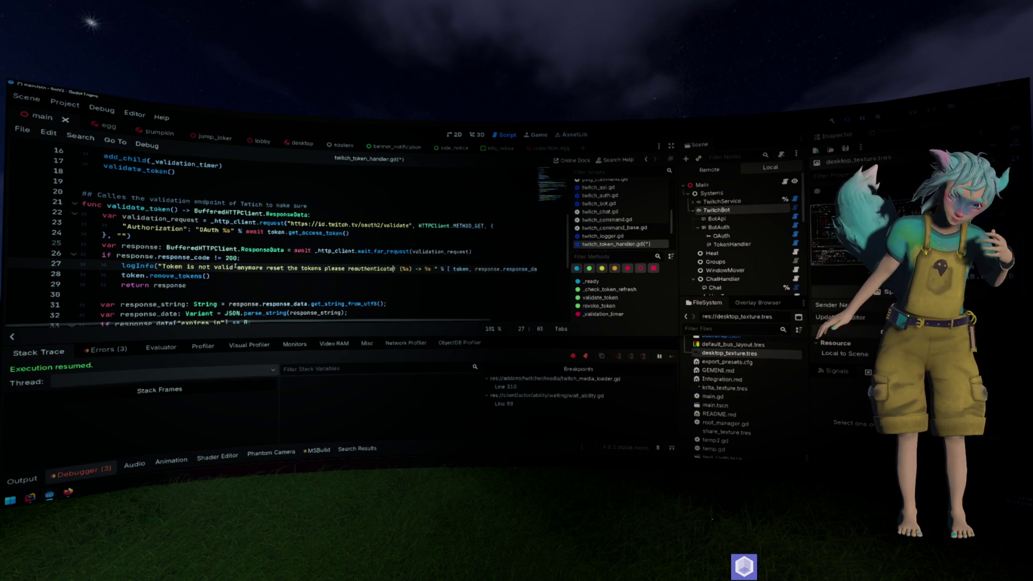
type("!")
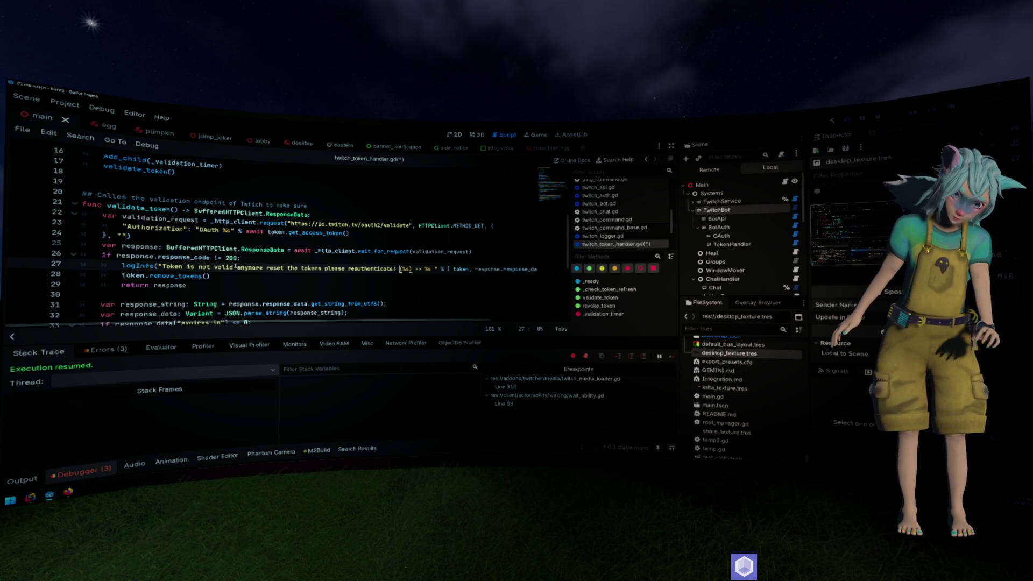
key("Right")
key("shift+Right")
key("shift+Right")
key("shift+Right")
key("BackSpace")
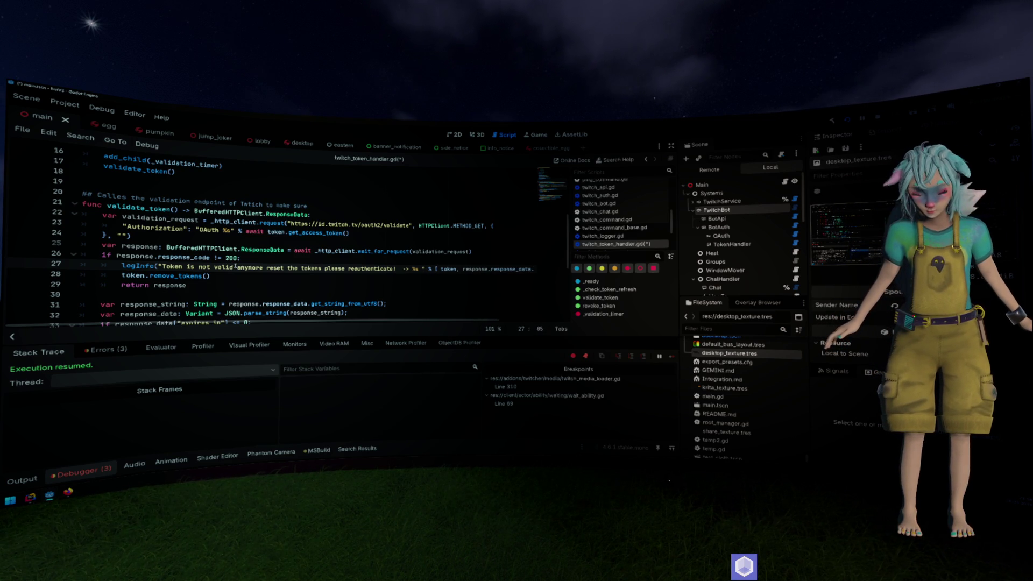
key("BackSpace")
key("BackSpace")
key("BackSpace")
key("BackSpace")
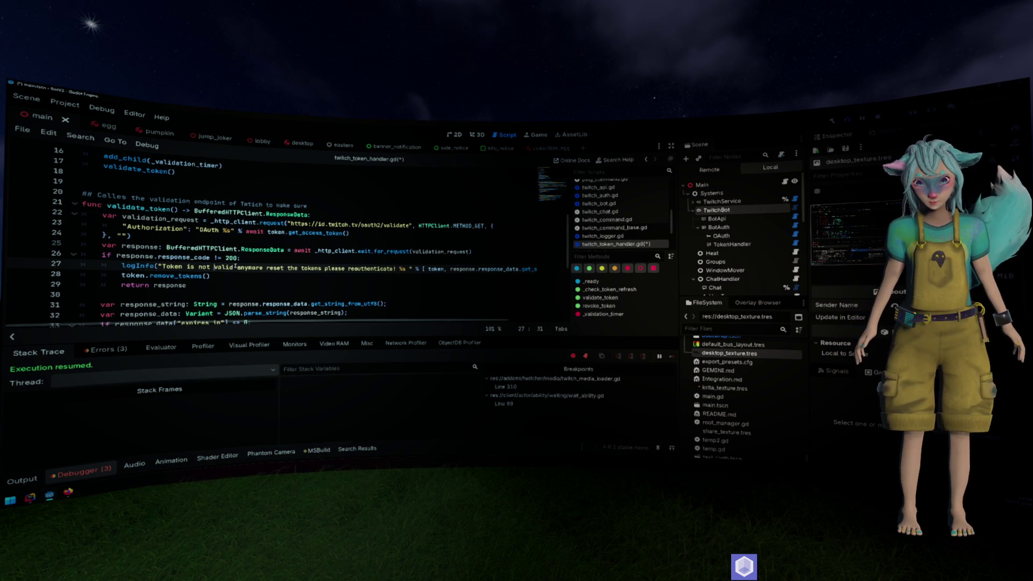
type("(%s)")
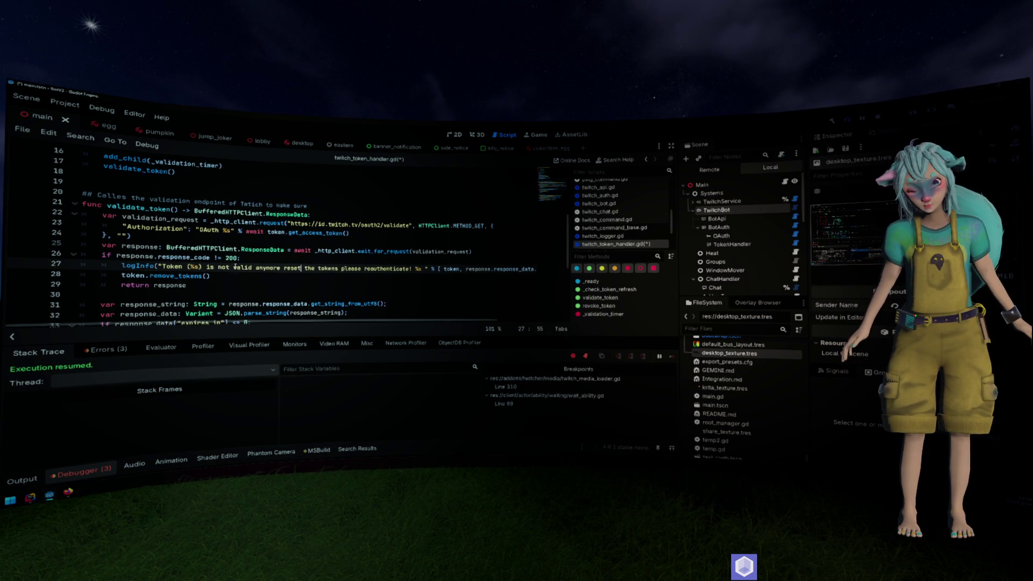
Replace the message's ending with 'Tokens got reset please reauthenticate! Twitch:'.
key("Left")
key("Left")
key("Left")
key("BackSpace")
key("BackSpace")
key("BackSpace")
type(". Re")
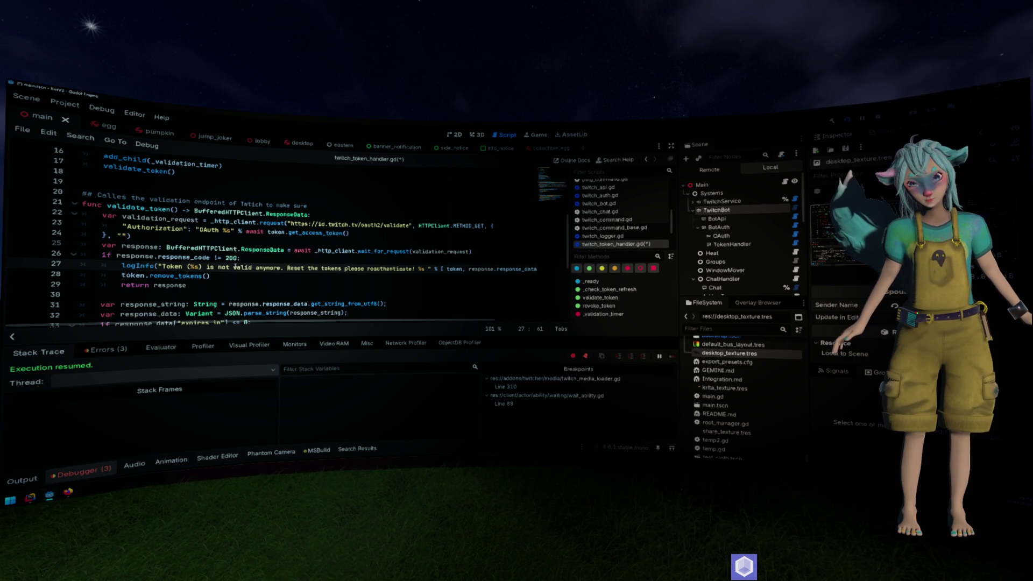
key("shift+ctrl+Right")
key("shift+ctrl+Right")
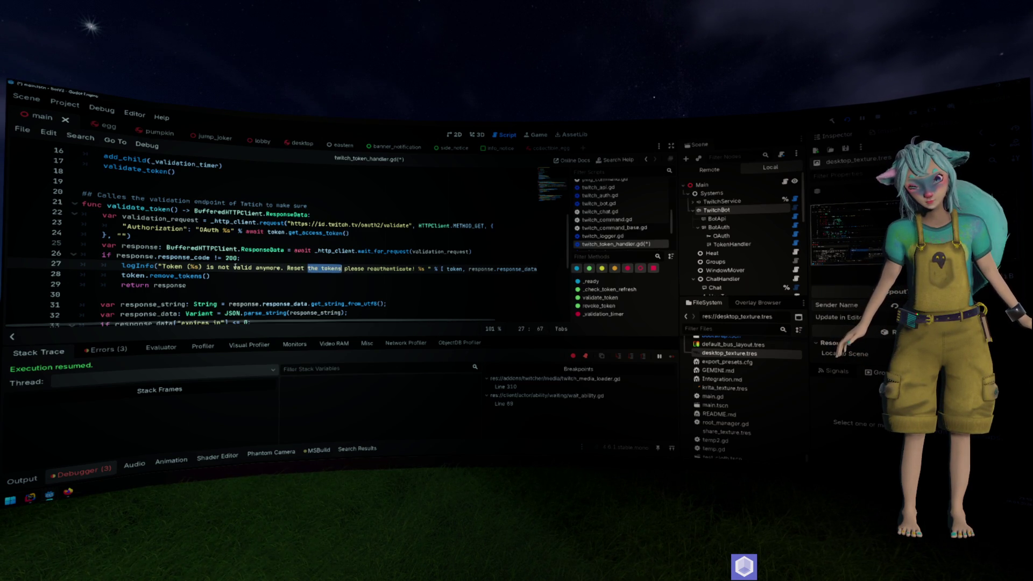
key("shift+ctrl+Right")
key("shift+ctrl+Left")
key("BackSpace")
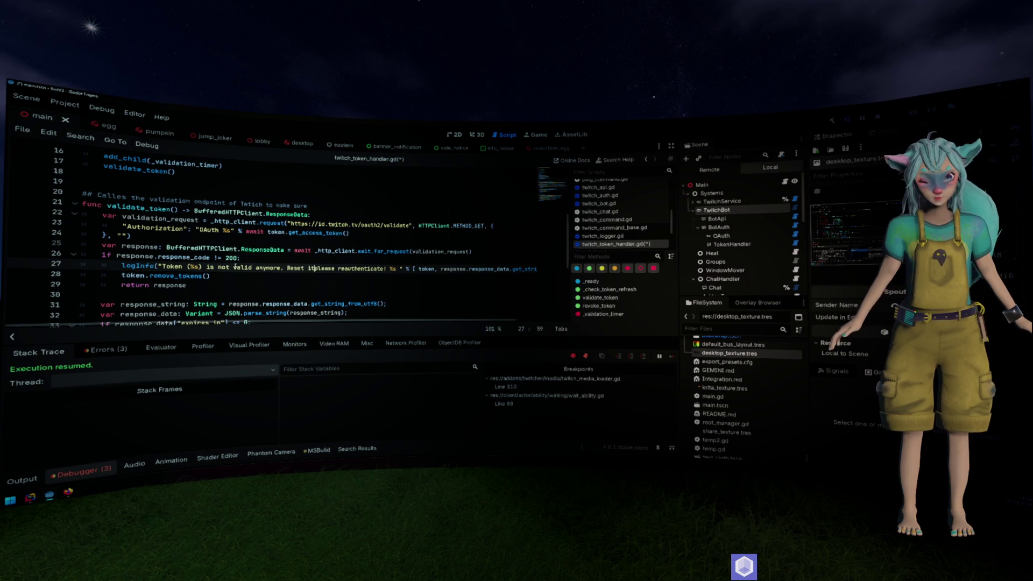
key("BackSpace")
key("BackSpace")
key("BackSpace")
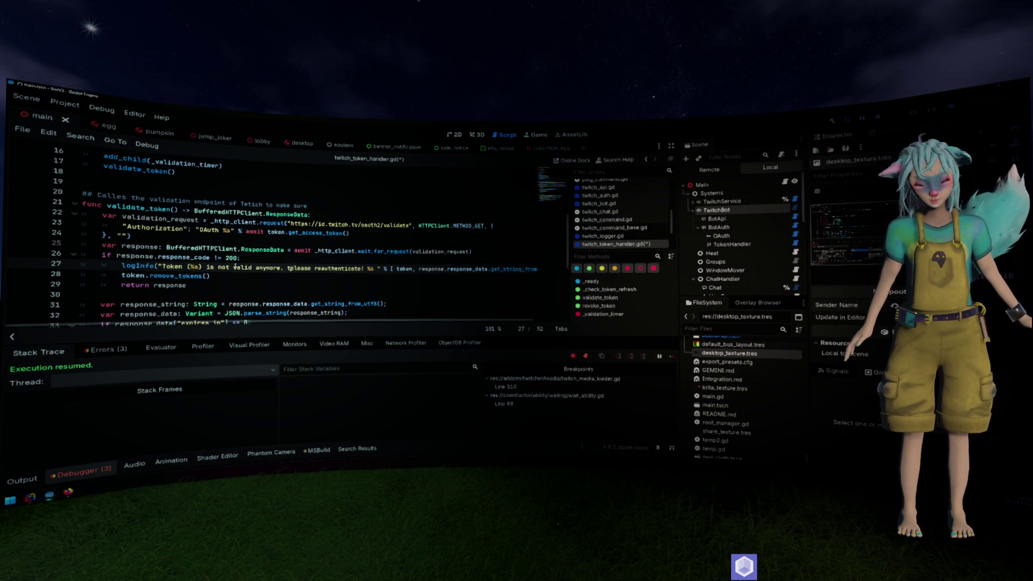
type("To")
type("kens got rese")
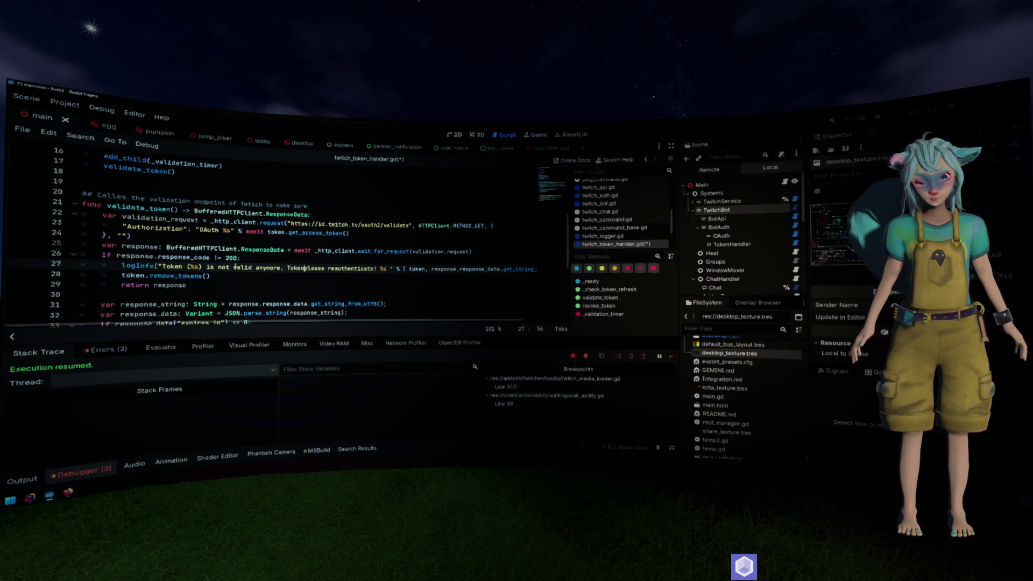
type("t please reauthenticate! ")
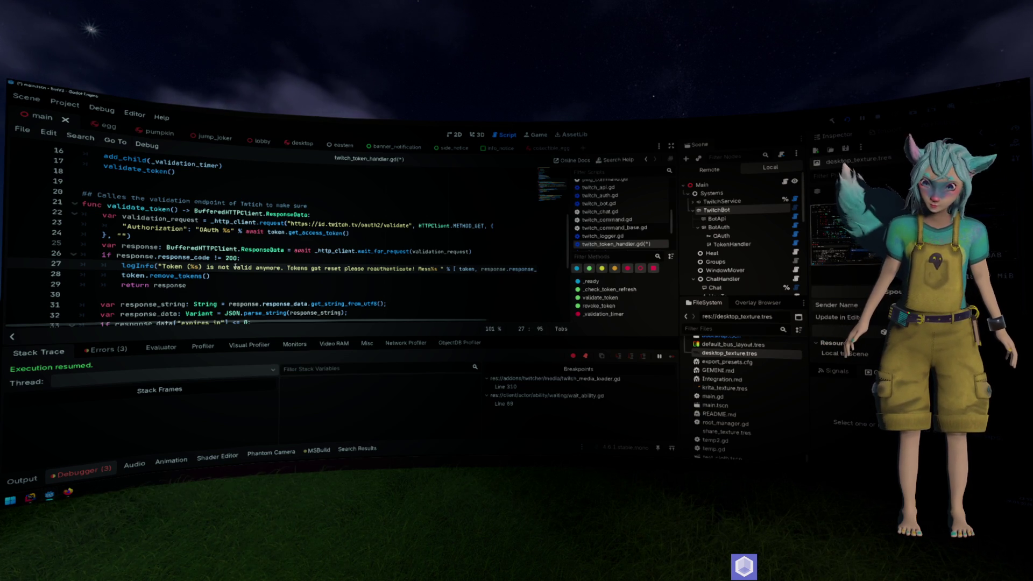
type("Twitc")
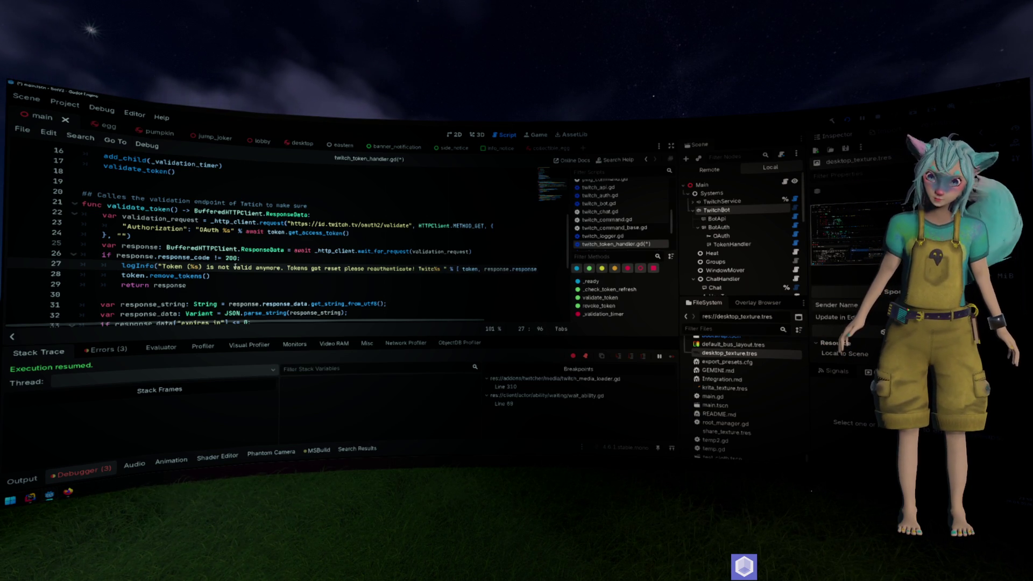
type("h")
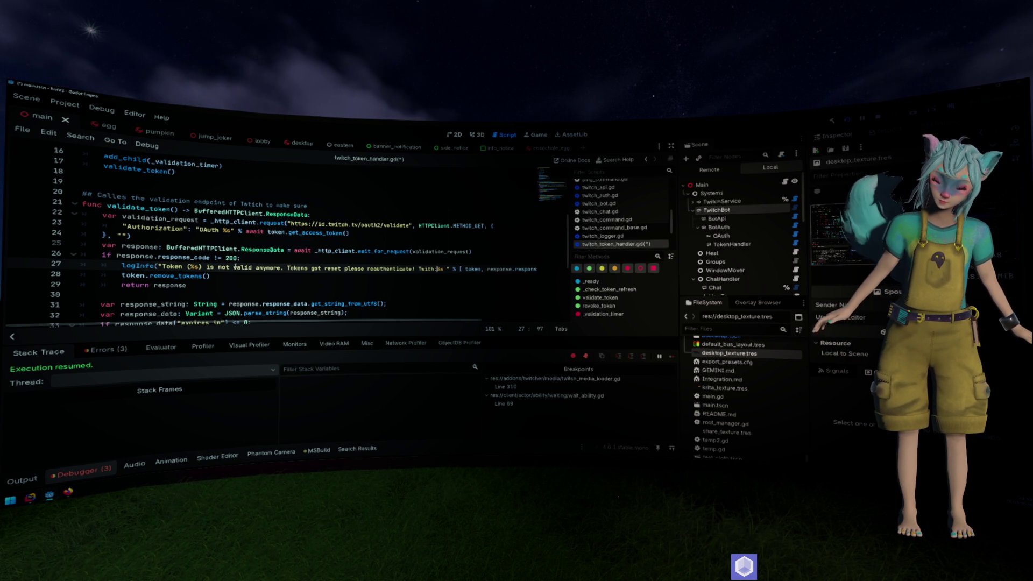
type(":")
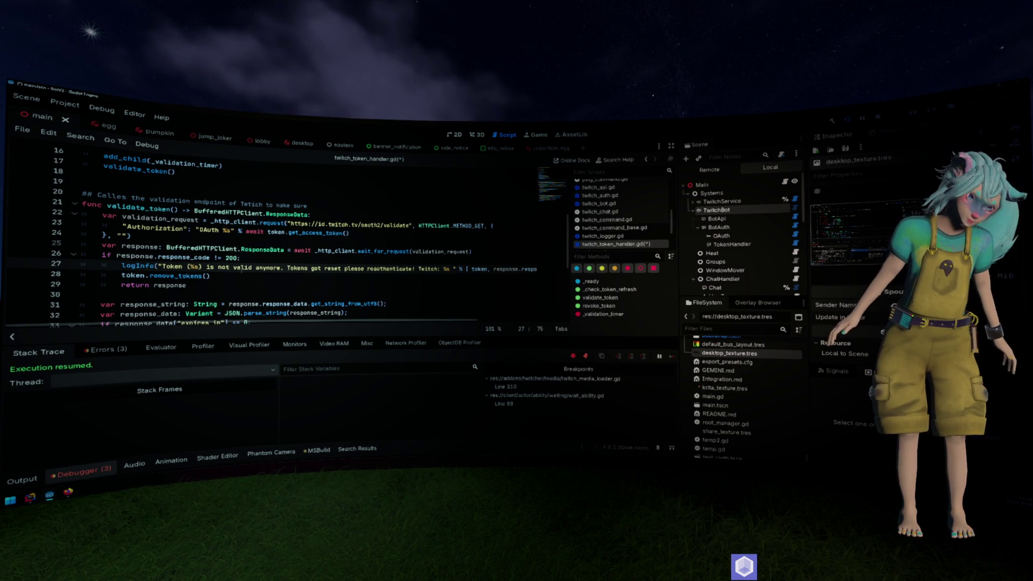
left_click(237, 274)
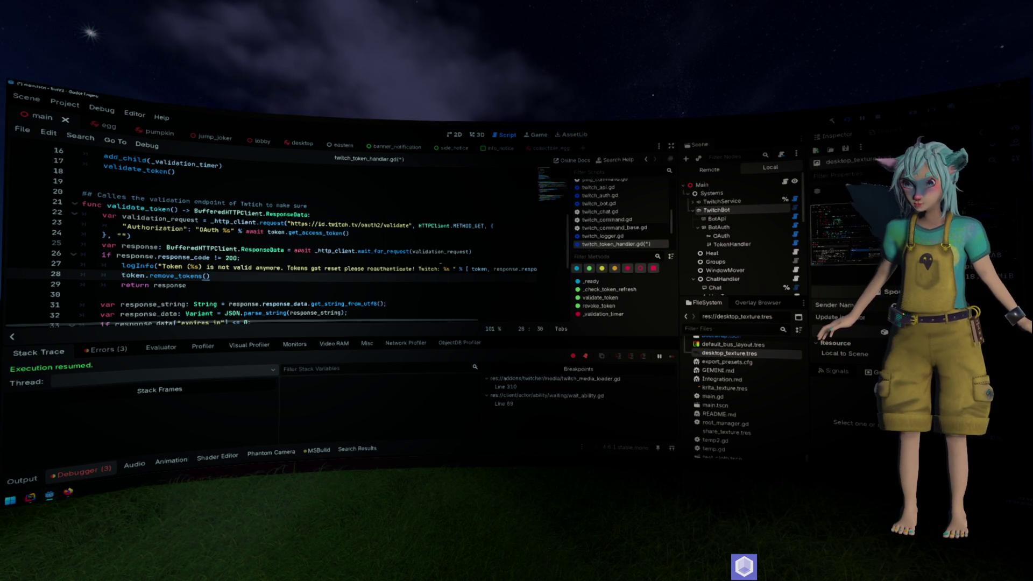
scroll(617, 235, "down", 1)
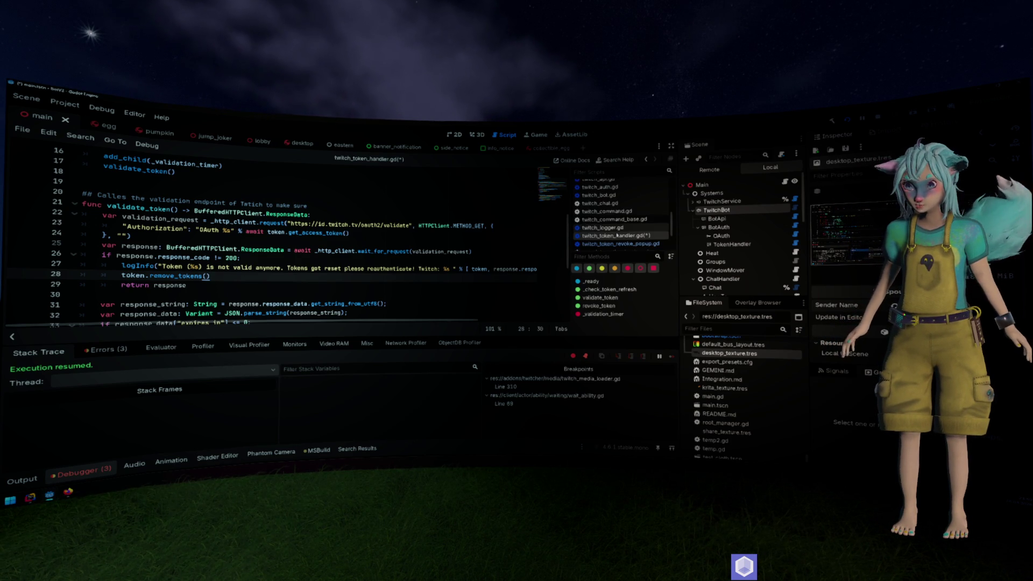
scroll(617, 236, "up", 5)
scroll(617, 234, "up", 3)
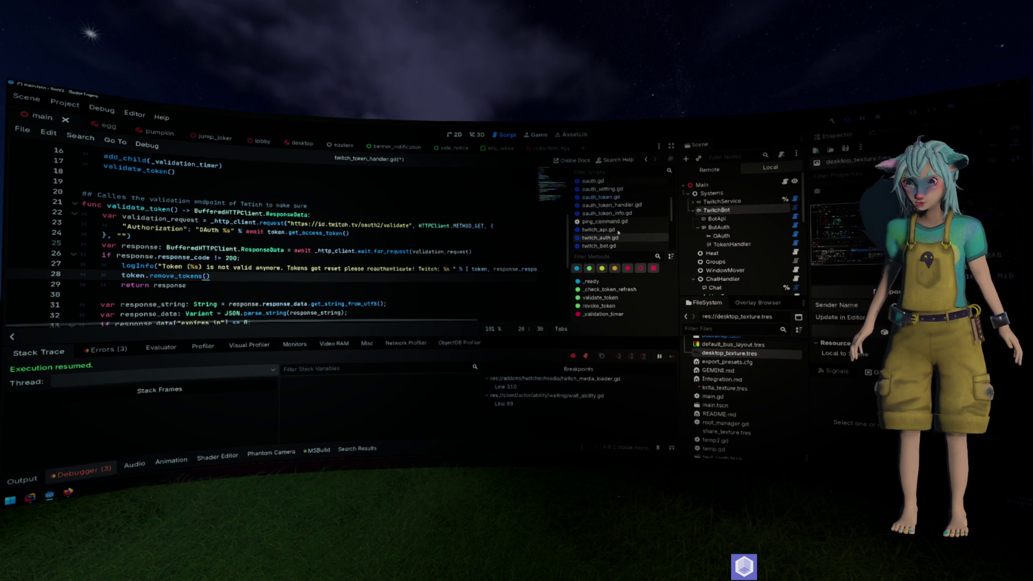
left_click(612, 222)
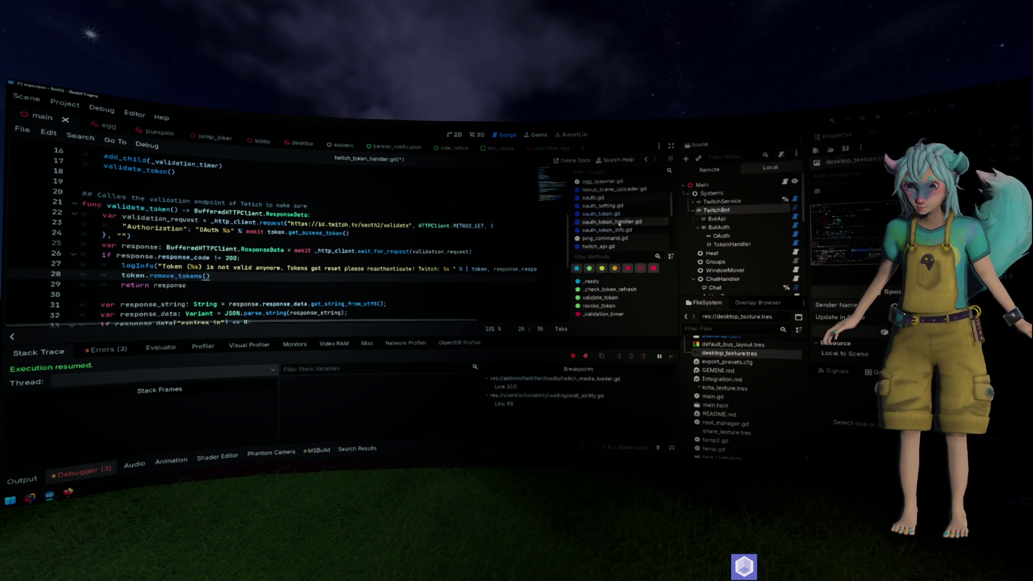
scroll(286, 239, "up", 15)
scroll(286, 239, "down", 5)
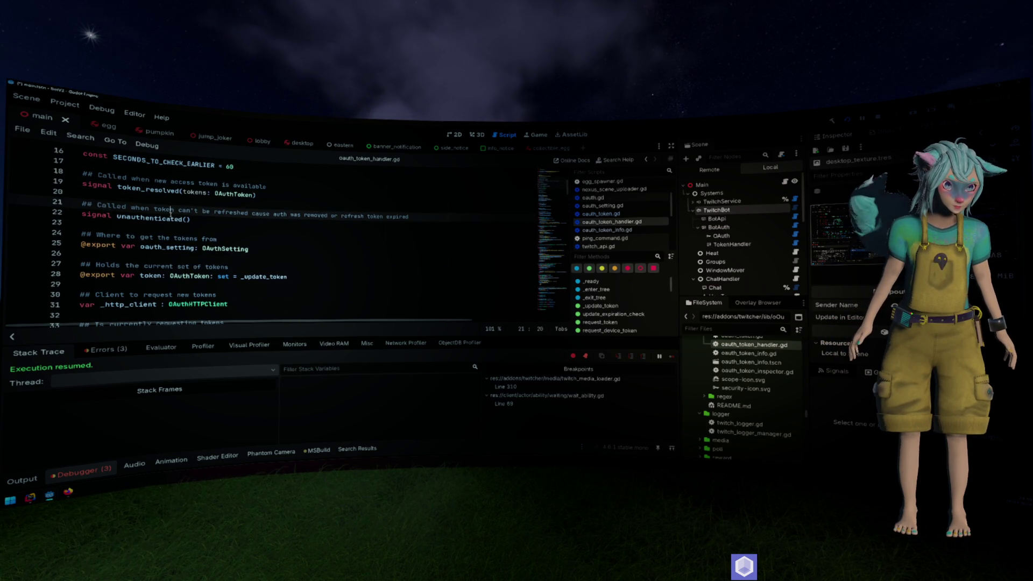
double_click(151, 219)
scroll(242, 226, "up", 2)
scroll(261, 231, "up", 3)
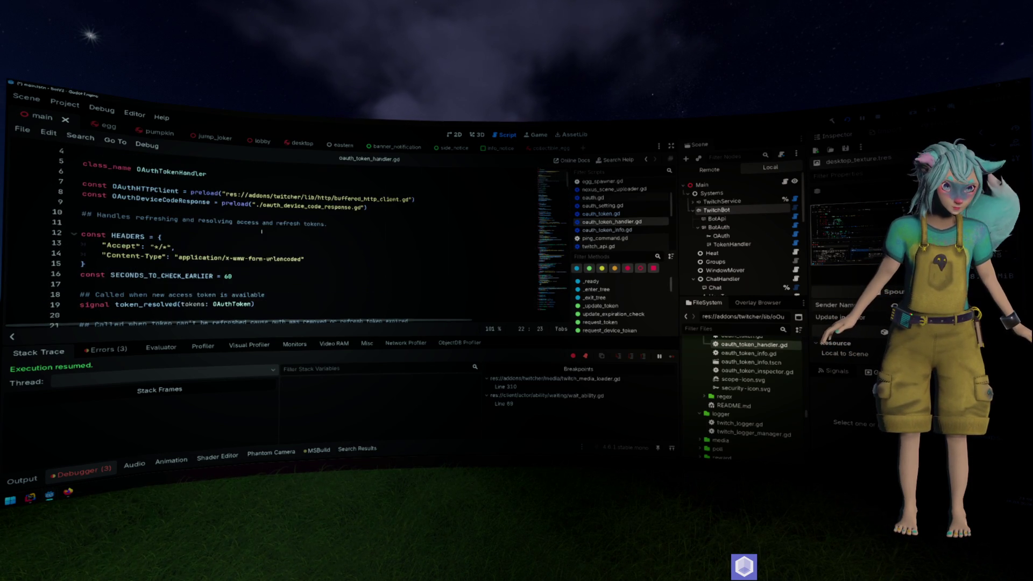
scroll(262, 231, "down", 2)
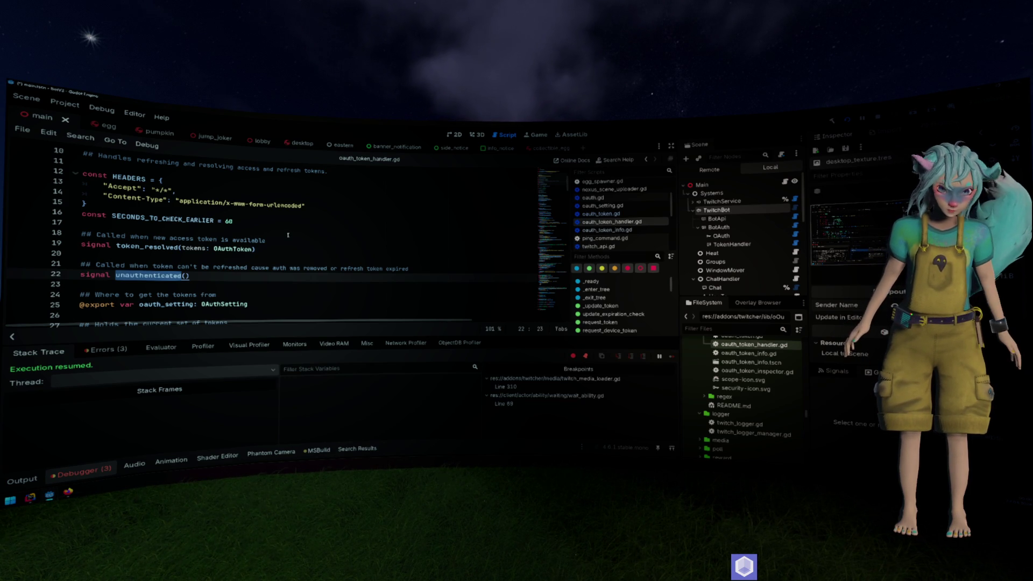
scroll(288, 235, "down", 20)
left_click(279, 243)
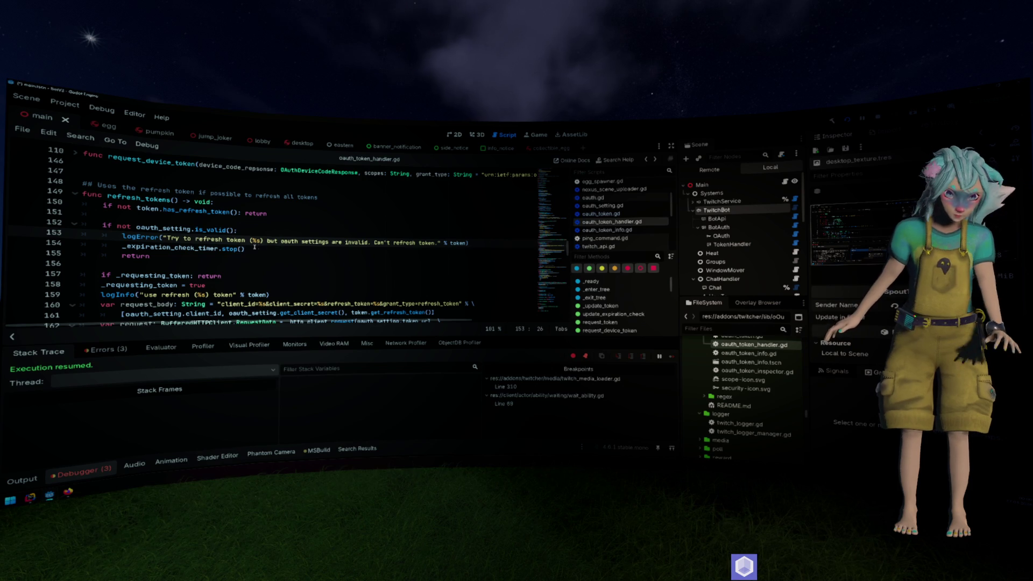
key("alt+Left")
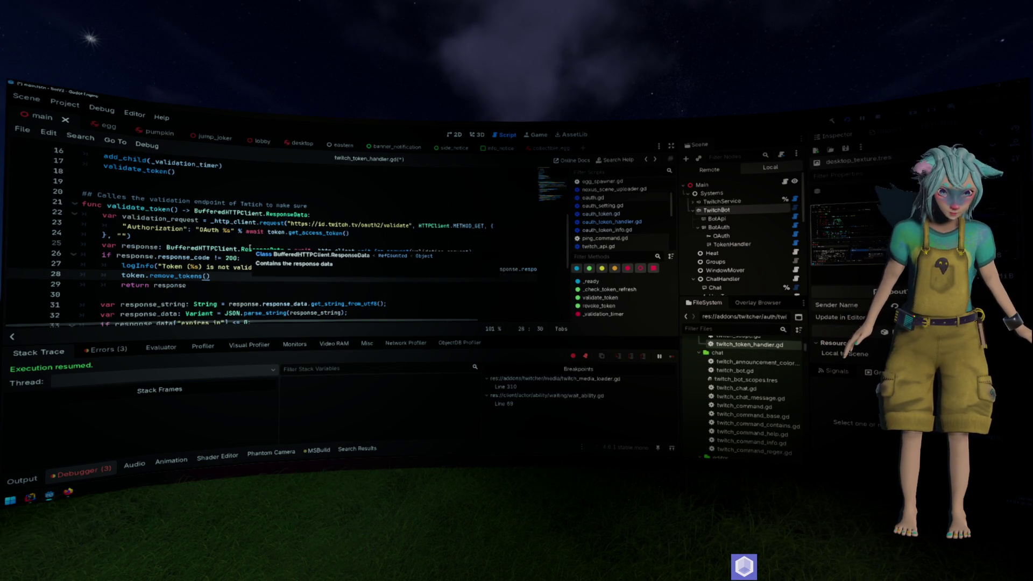
Add unauthenticated.emit() after token.remove_tokens() in validate_token and save twitch_token_handler.gd.
key("Return")
type("unauthenticated.emit()")
key("Up")
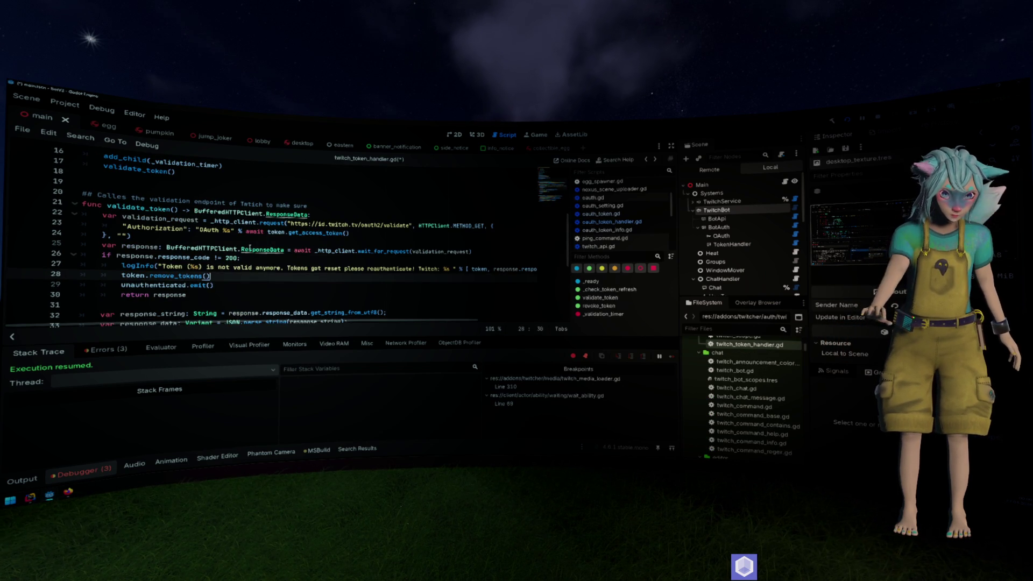
key("ctrl+s")
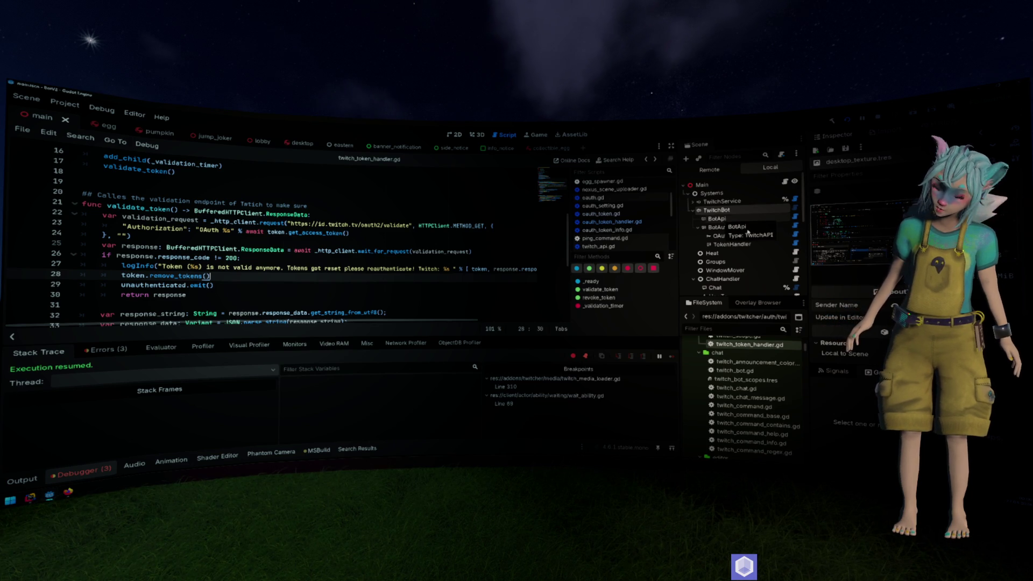
Open twitch_auth.gd from the BotAuth node and search it for 'unauthenticated', finding no match.
left_click(748, 229)
left_click(796, 227)
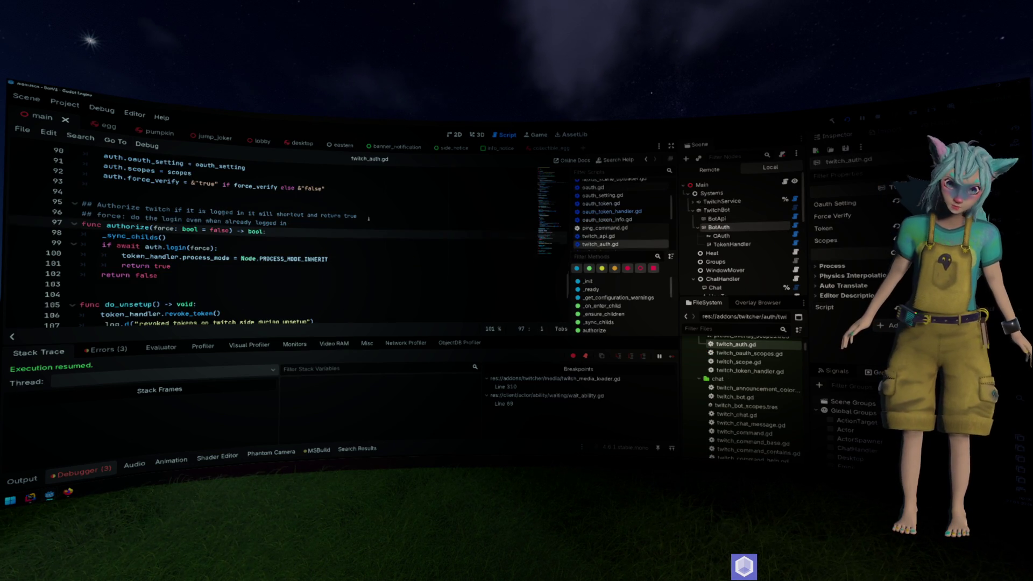
scroll(368, 218, "up", 4)
key("ctrl+f")
type("unauthenticated")
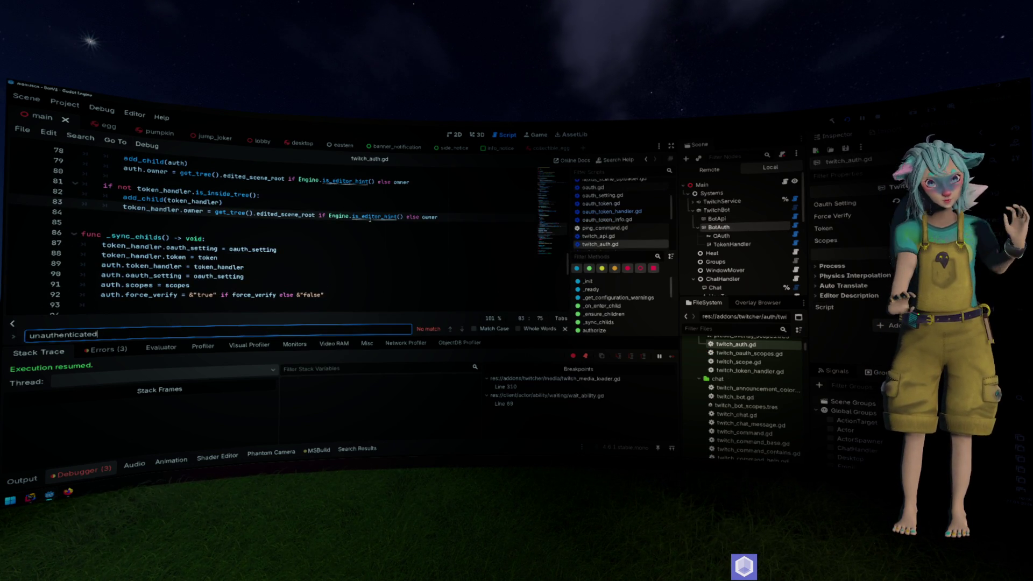
scroll(370, 218, "up", 14)
key("Escape")
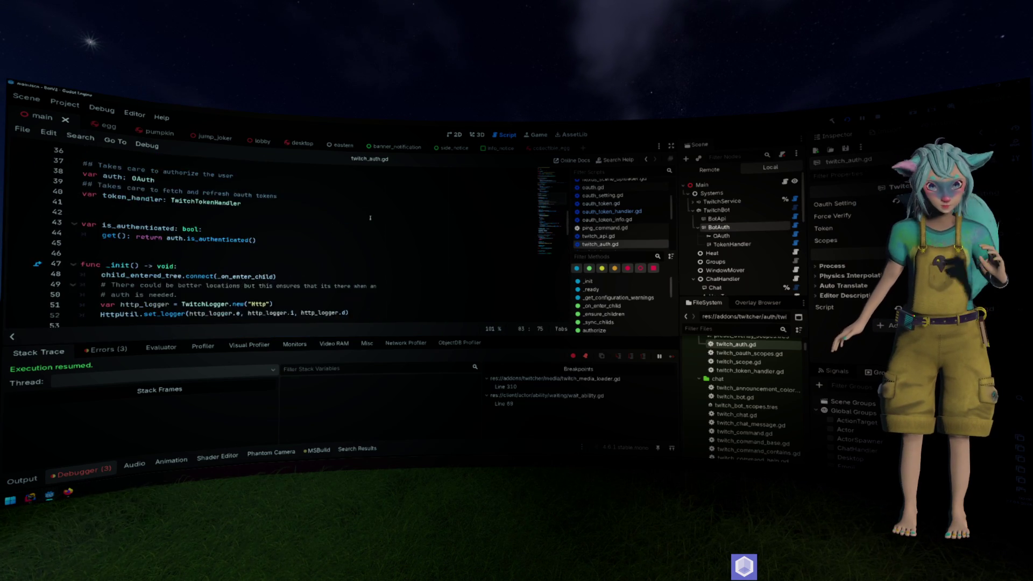
scroll(370, 218, "down", 5)
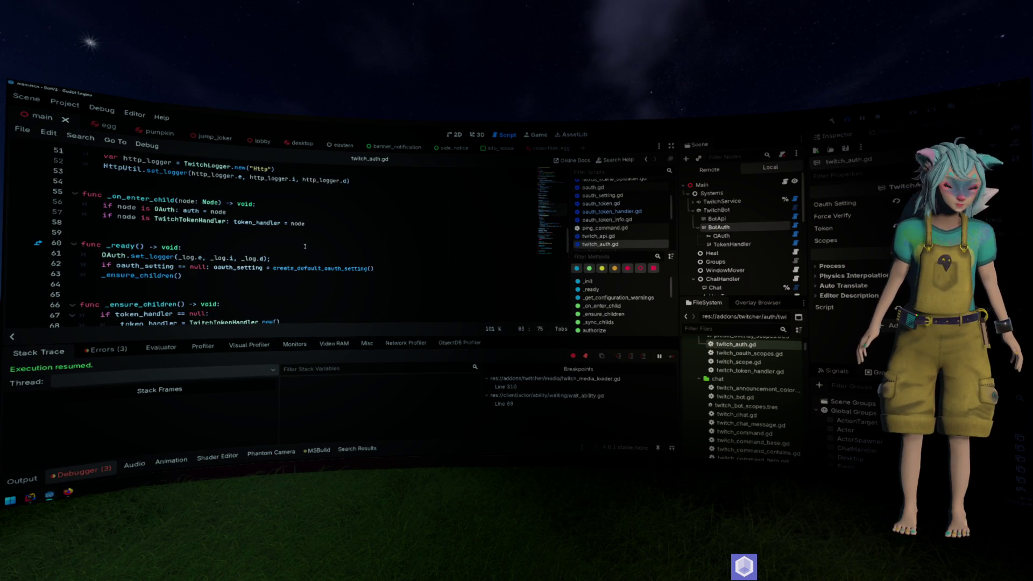
scroll(304, 247, "down", 2)
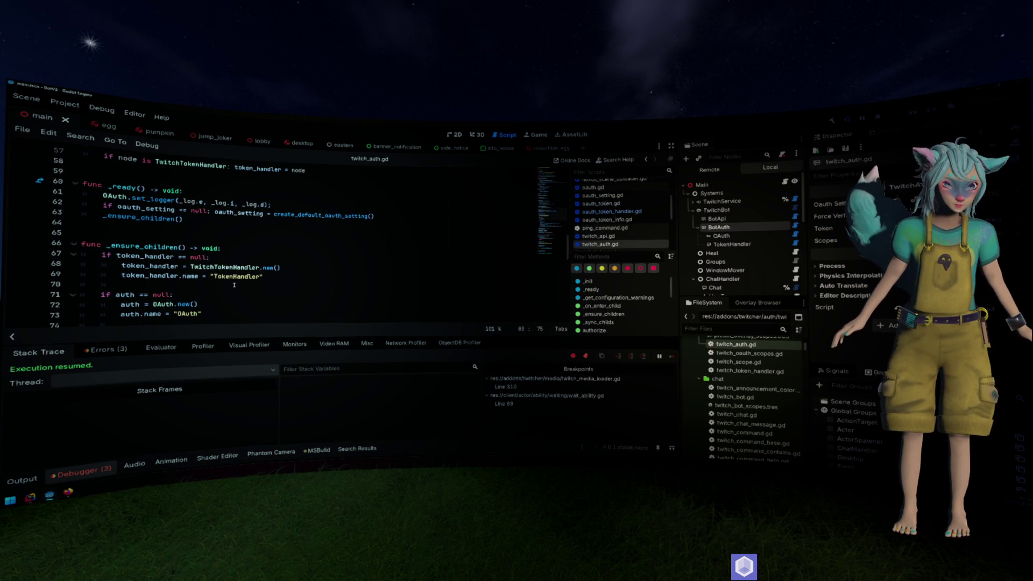
scroll(243, 280, "up", 7)
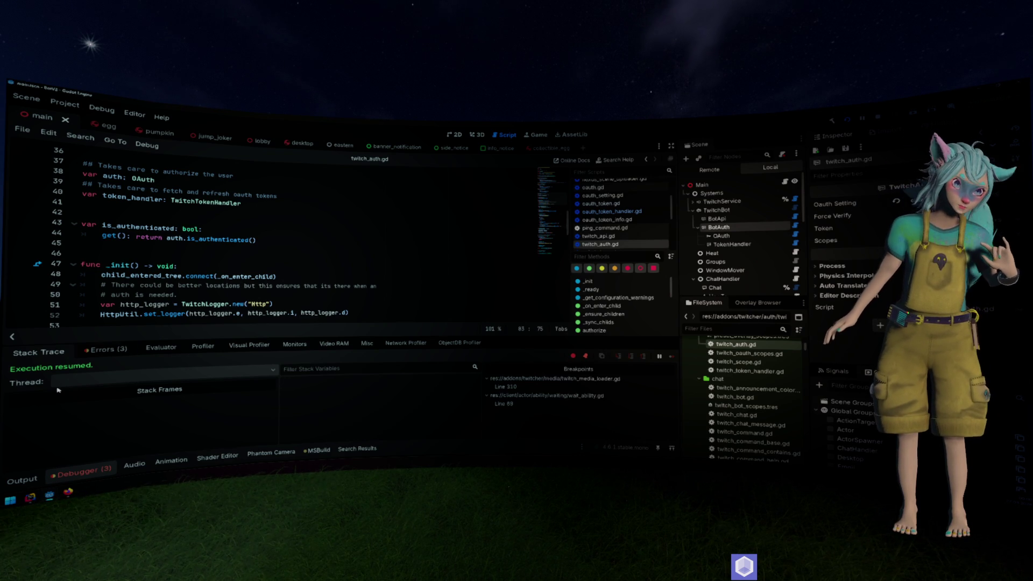
left_click(24, 479)
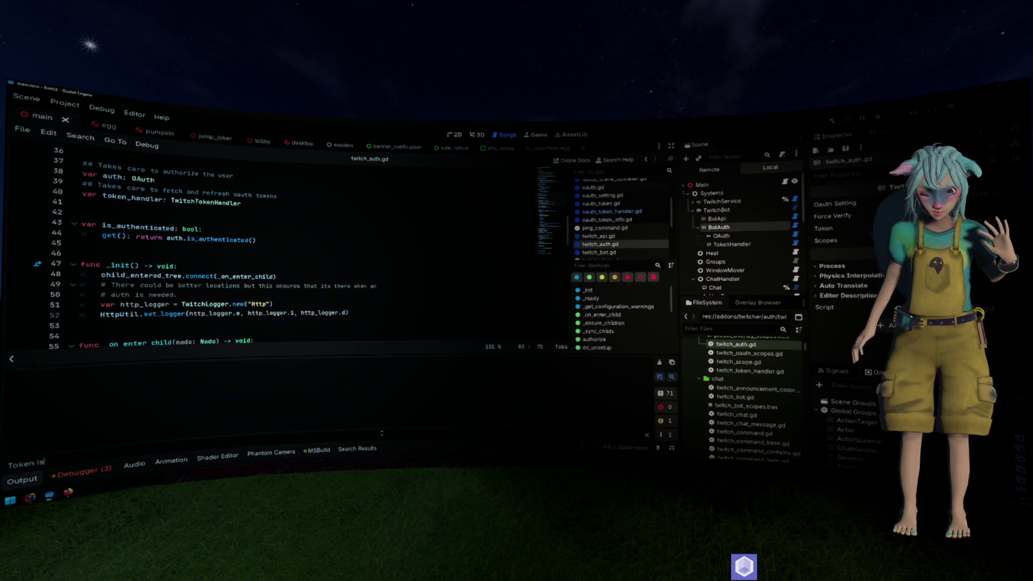
key("BackSpace")
key("BackSpace")
key("BackSpace")
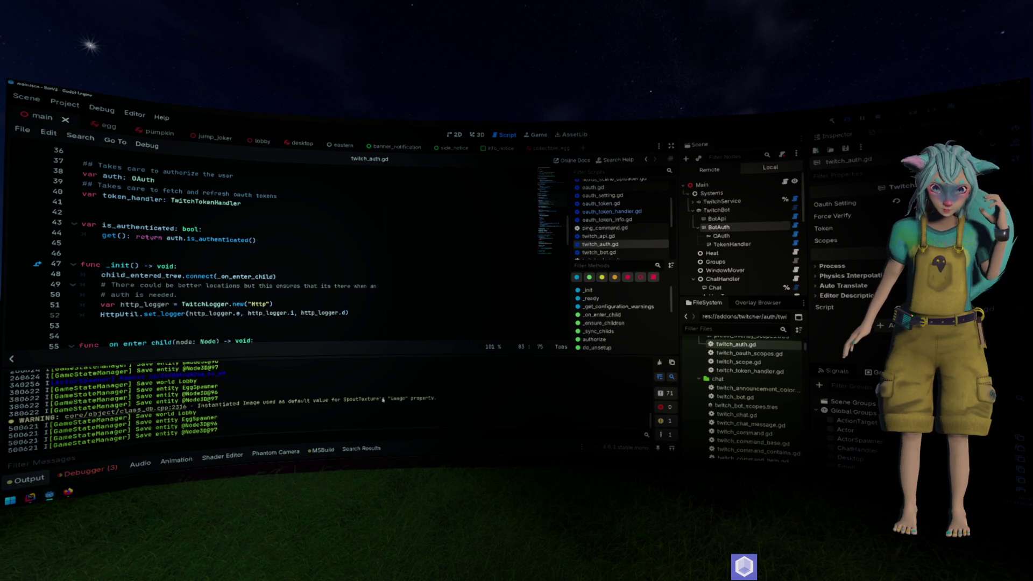
scroll(383, 395, "up", 3)
scroll(390, 402, "down", 4)
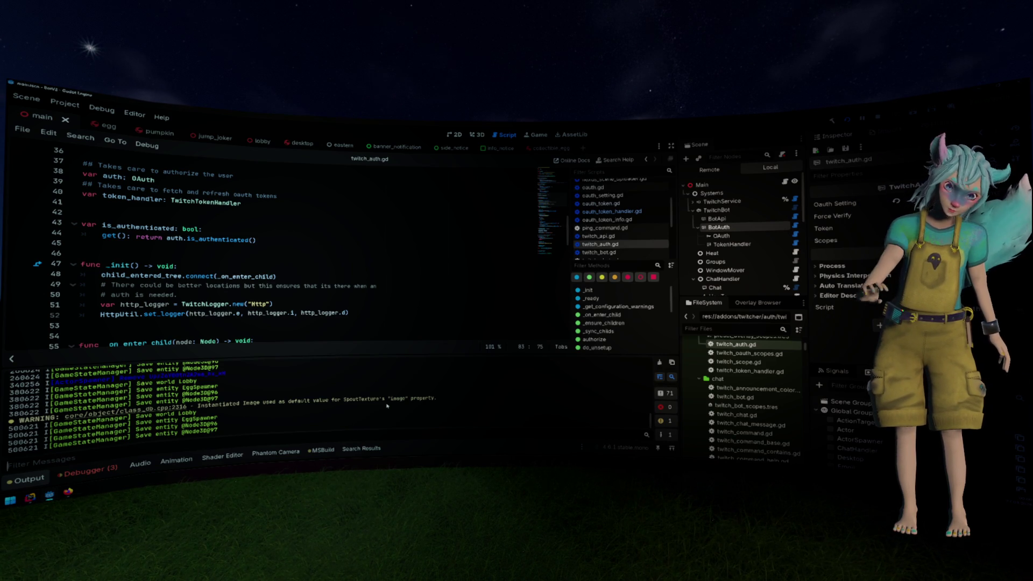
scroll(387, 406, "up", 5)
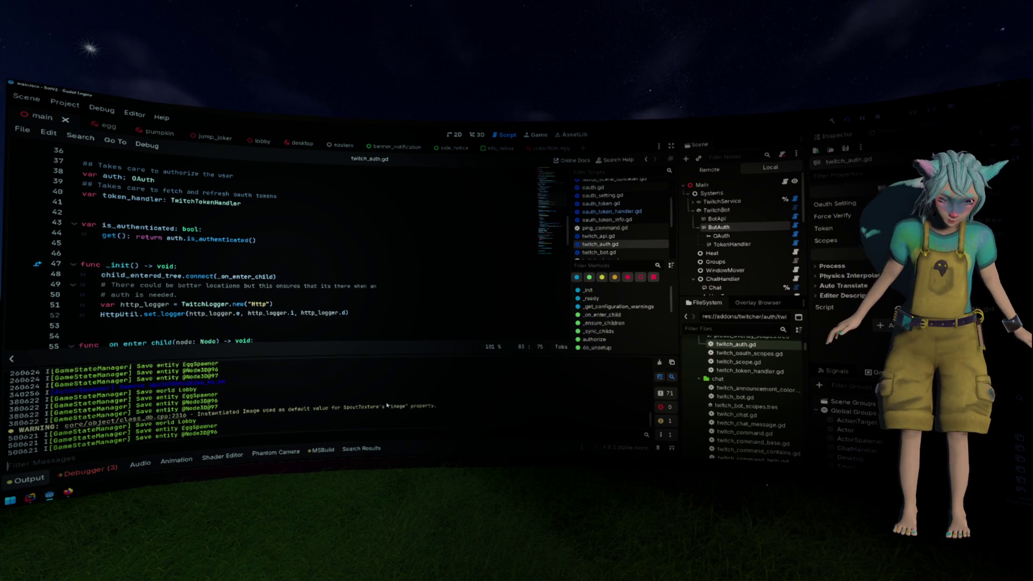
scroll(387, 405, "up", 5)
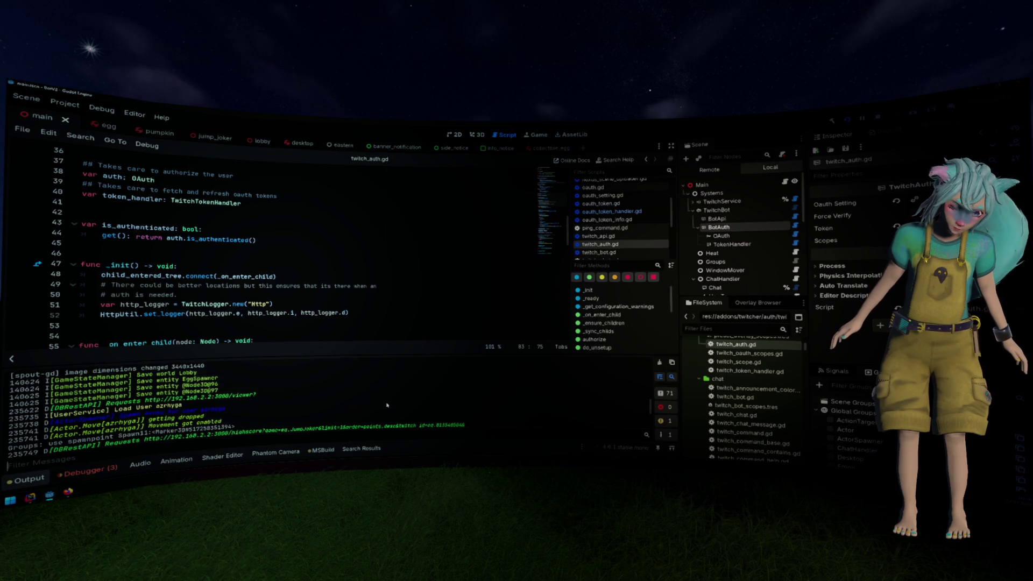
scroll(388, 405, "up", 6)
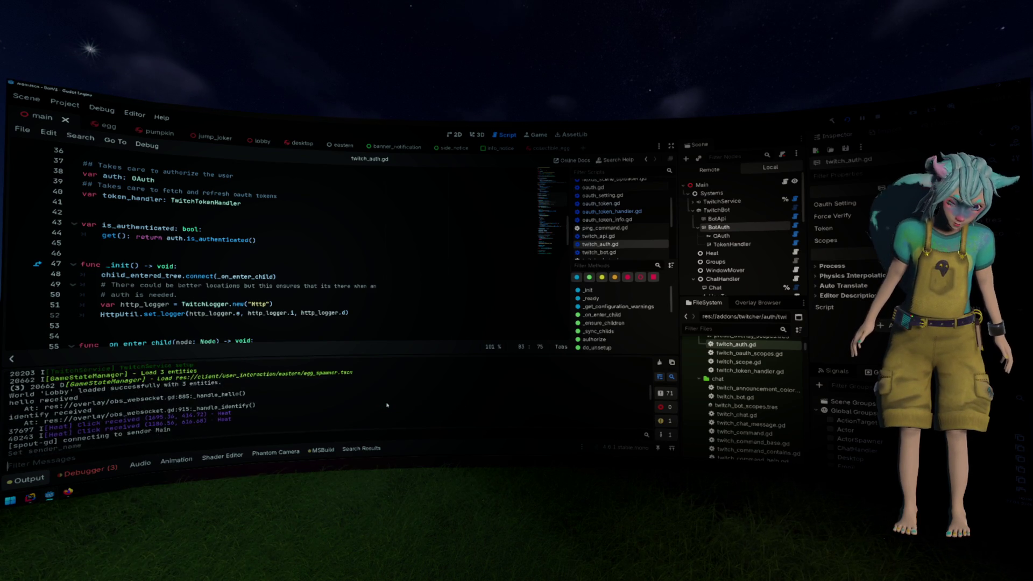
scroll(389, 404, "down", 3)
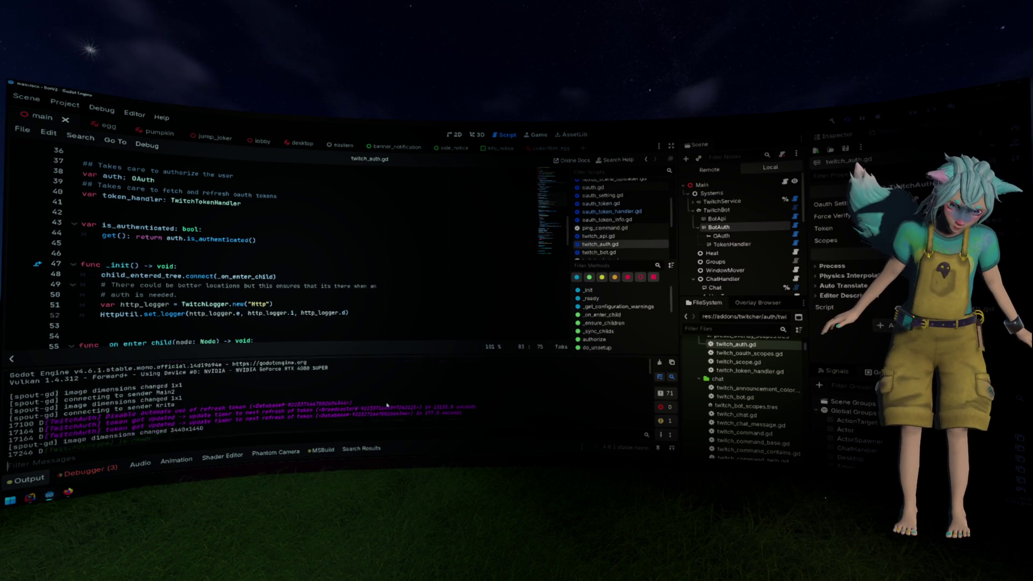
scroll(387, 404, "down", 6)
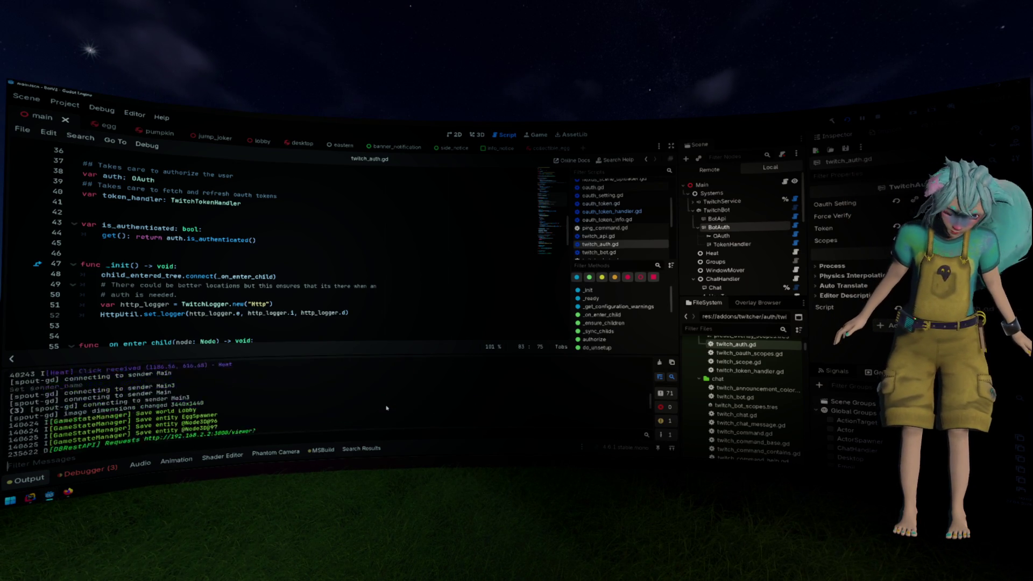
scroll(386, 410, "up", 8)
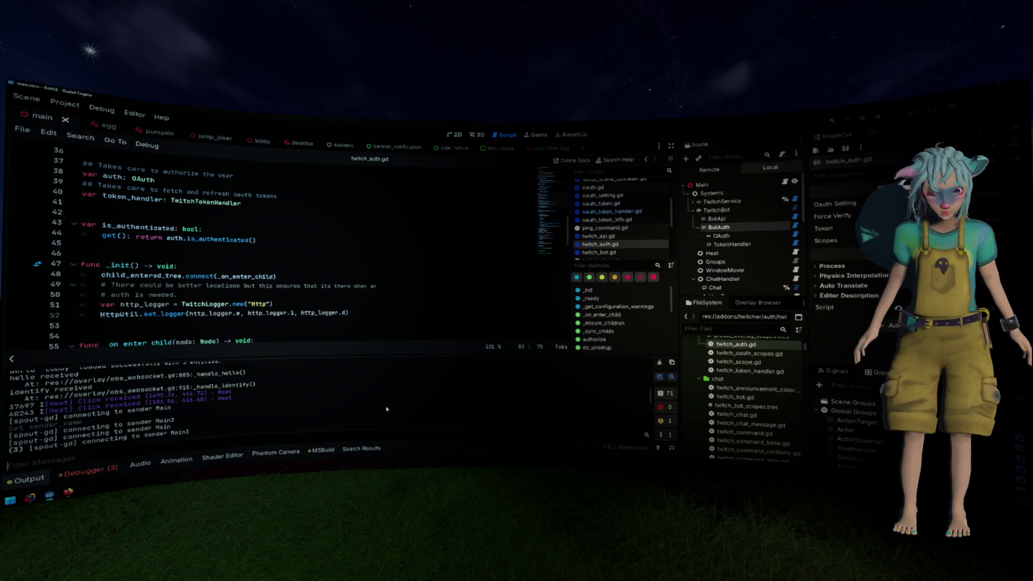
scroll(387, 409, "up", 5)
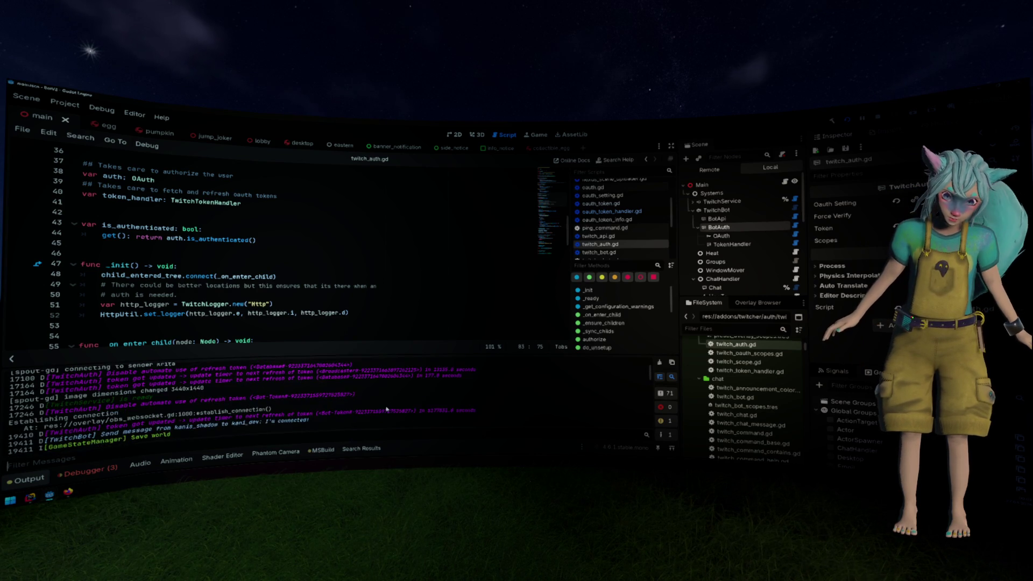
left_click_drag(462, 384, 259, 387)
left_click_drag(127, 396, 476, 386)
left_click(430, 386)
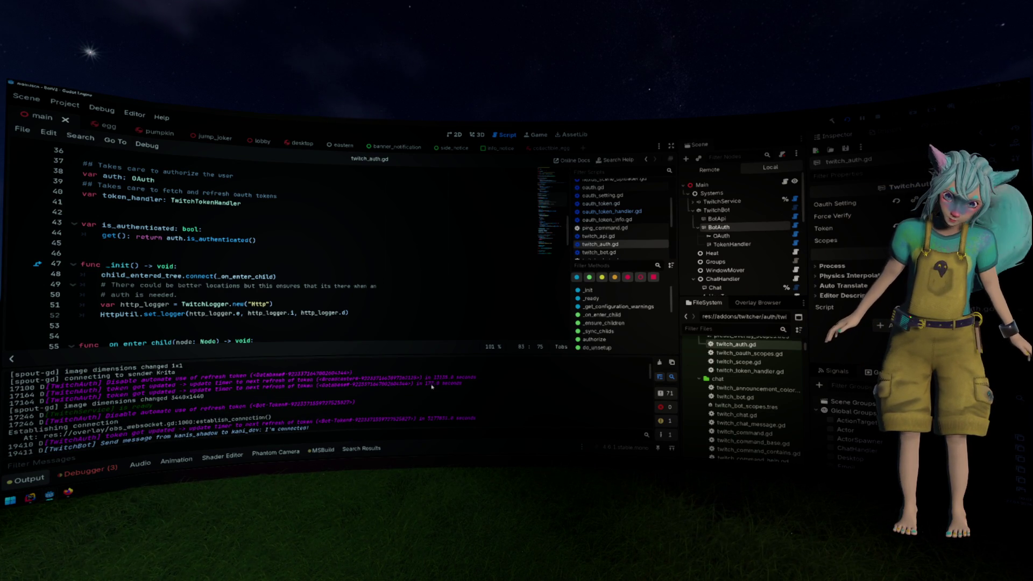
scroll(430, 414, "down", 3)
scroll(430, 414, "down", 10)
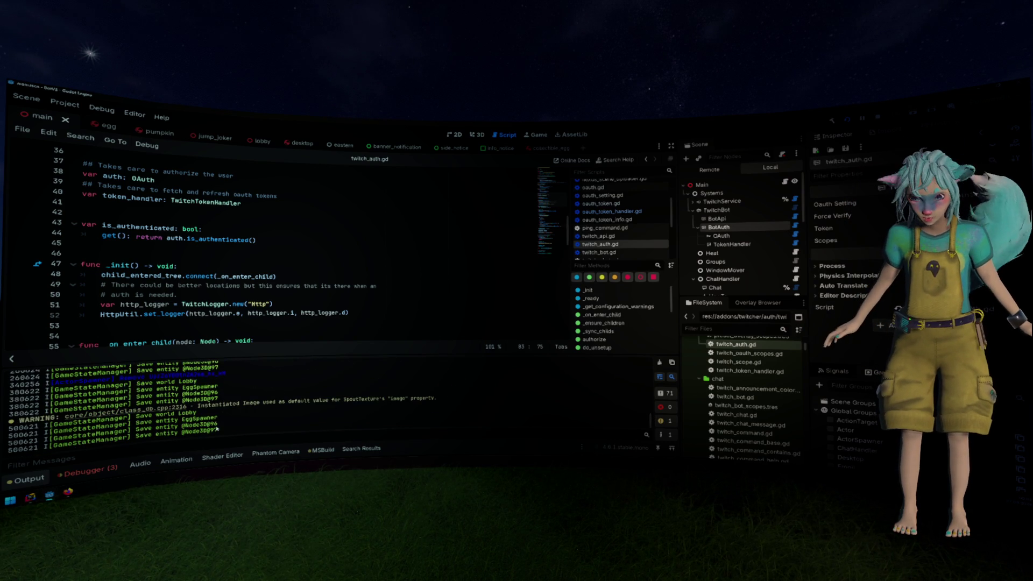
left_click_drag(217, 429, 133, 429)
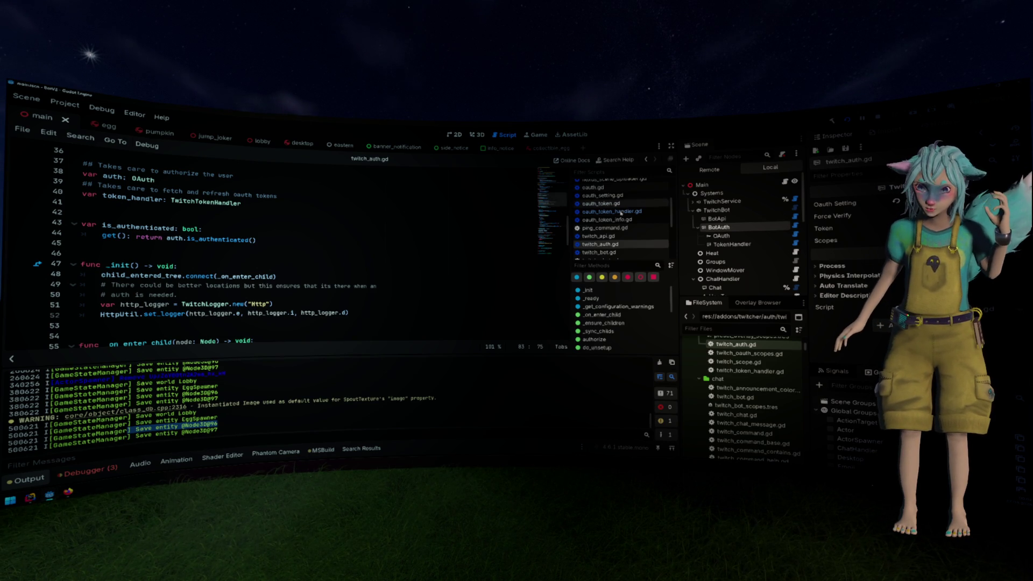
Open oauth_token_handler.gd and read through it, selecting the refresh token log call on line 159.
left_click(611, 212)
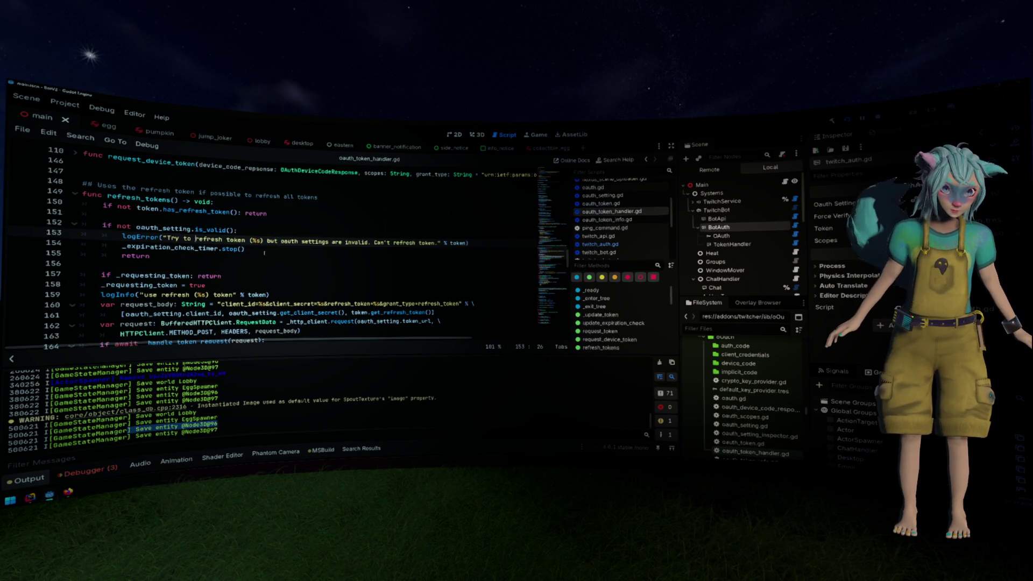
left_click_drag(131, 294, 290, 291)
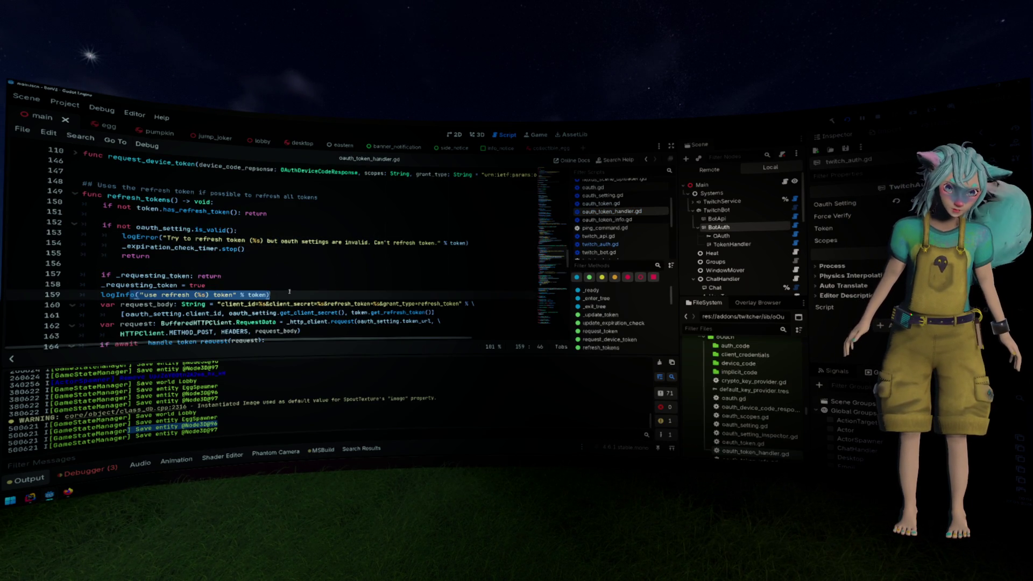
scroll(291, 291, "down", 4)
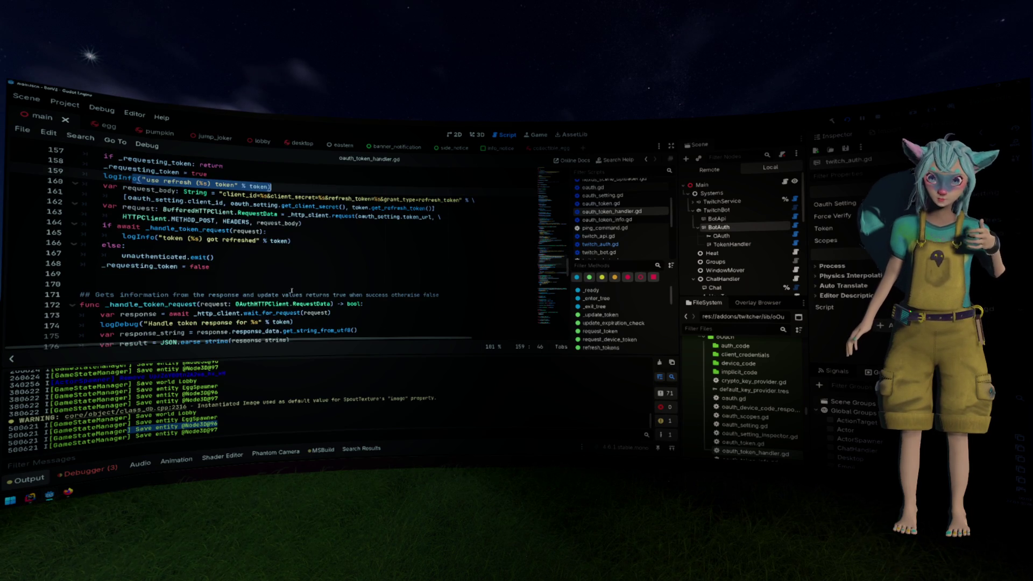
scroll(291, 291, "down", 8)
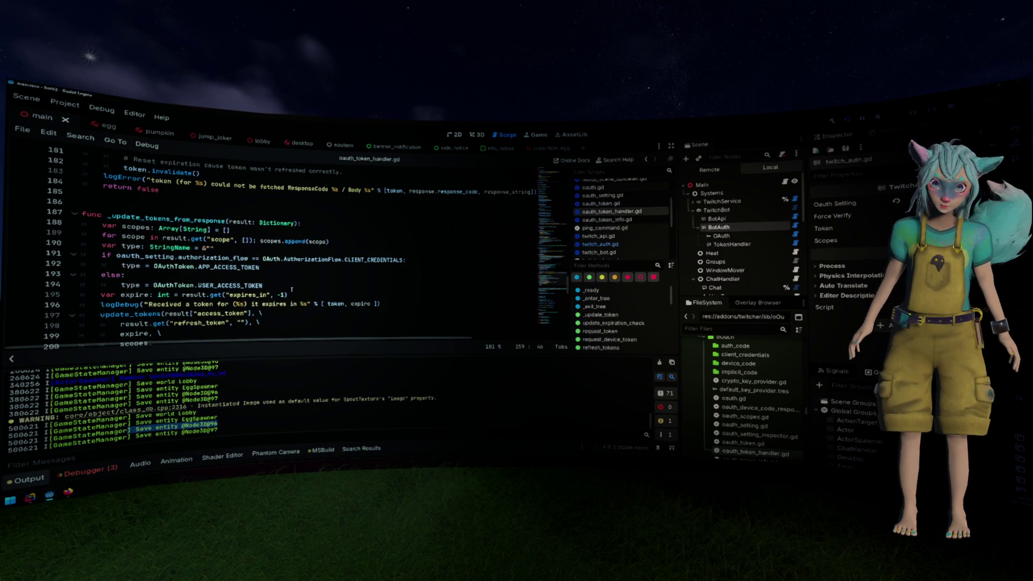
scroll(291, 289, "down", 2)
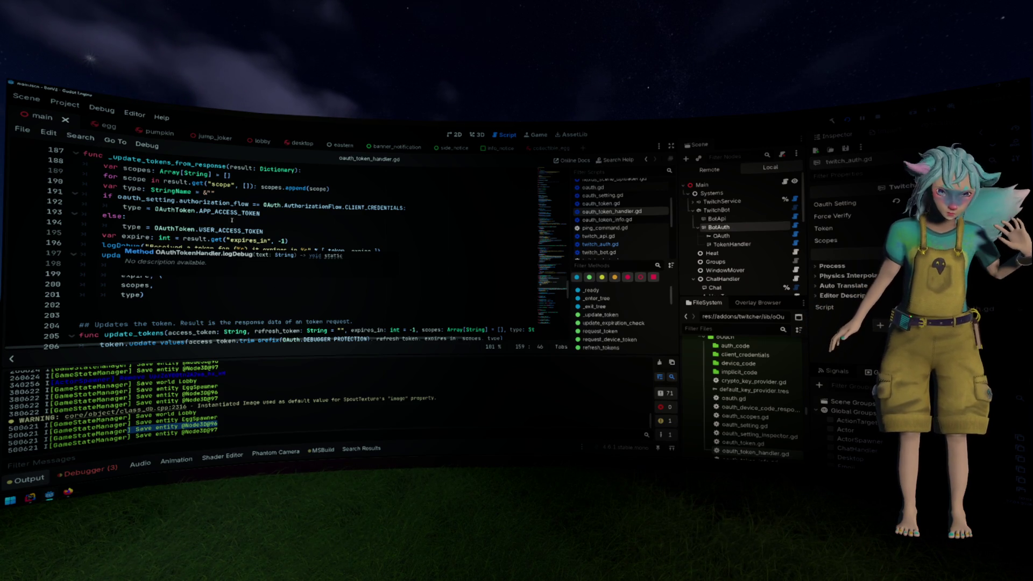
scroll(320, 228, "down", 2)
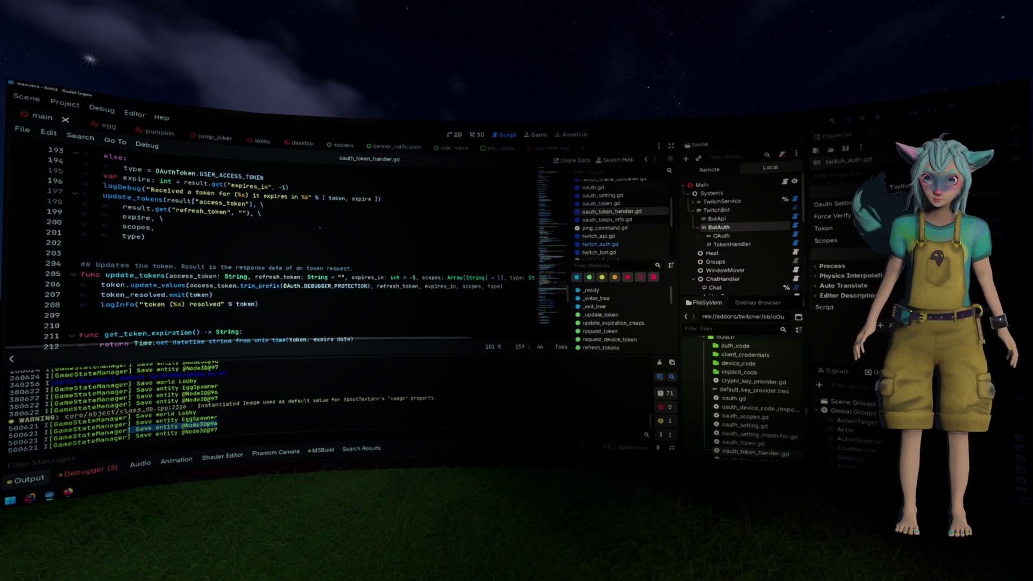
scroll(320, 228, "down", 2)
scroll(318, 228, "down", 2)
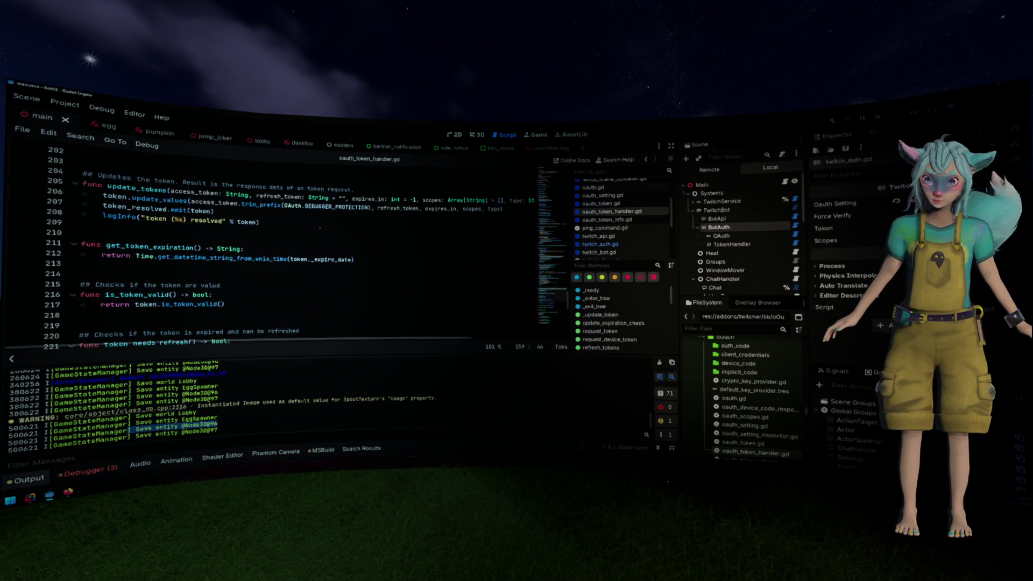
scroll(317, 229, "down", 10)
scroll(312, 232, "up", 15)
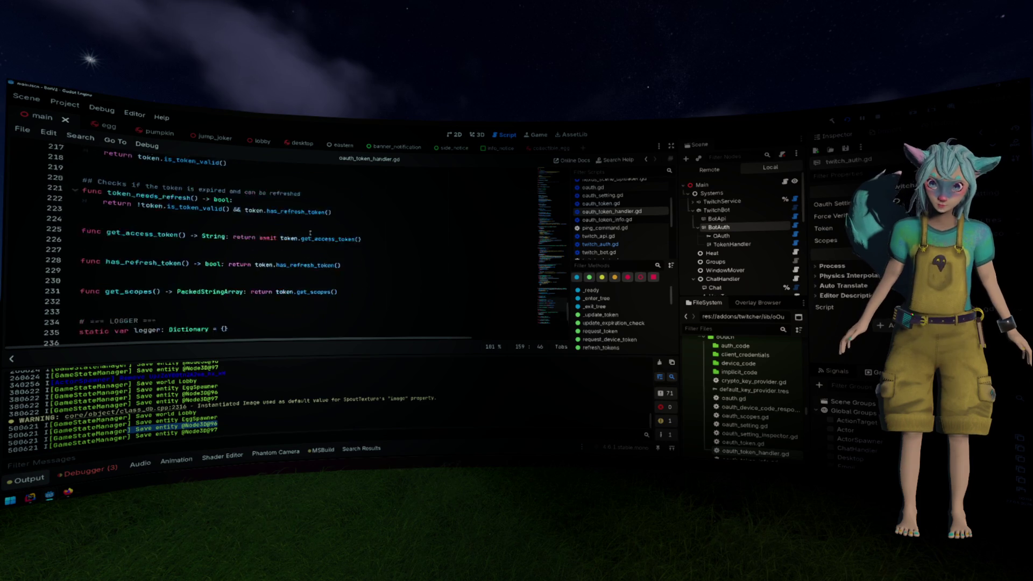
scroll(310, 232, "up", 20)
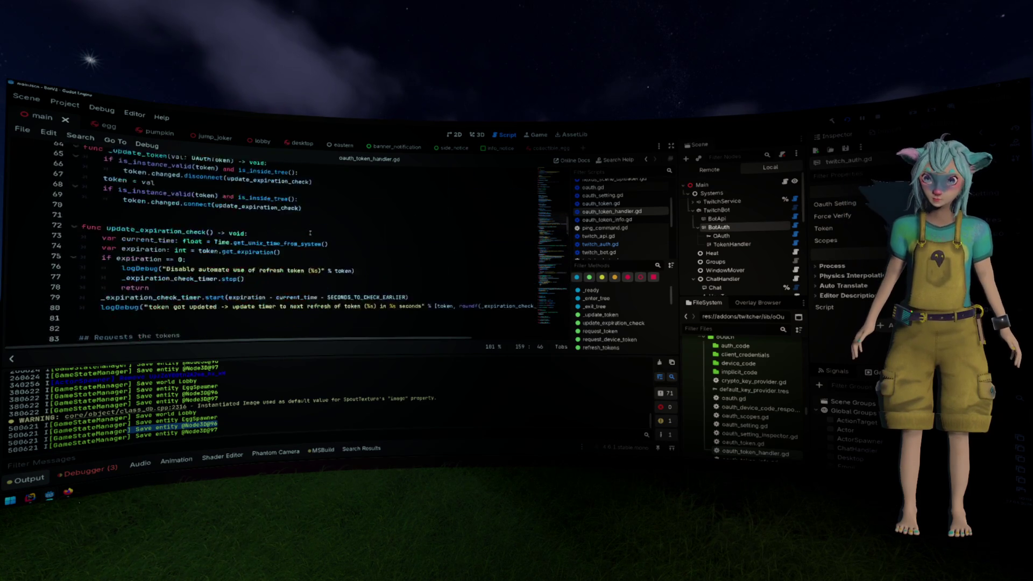
Check the debugger's Errors list, then return to Output and place the caret on line 45.
left_click(99, 470)
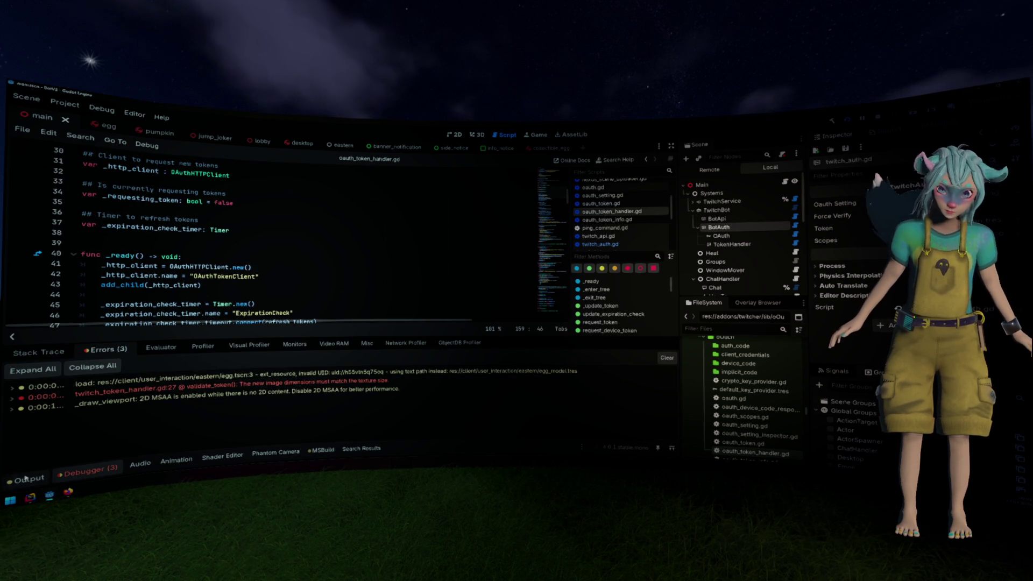
left_click(27, 479)
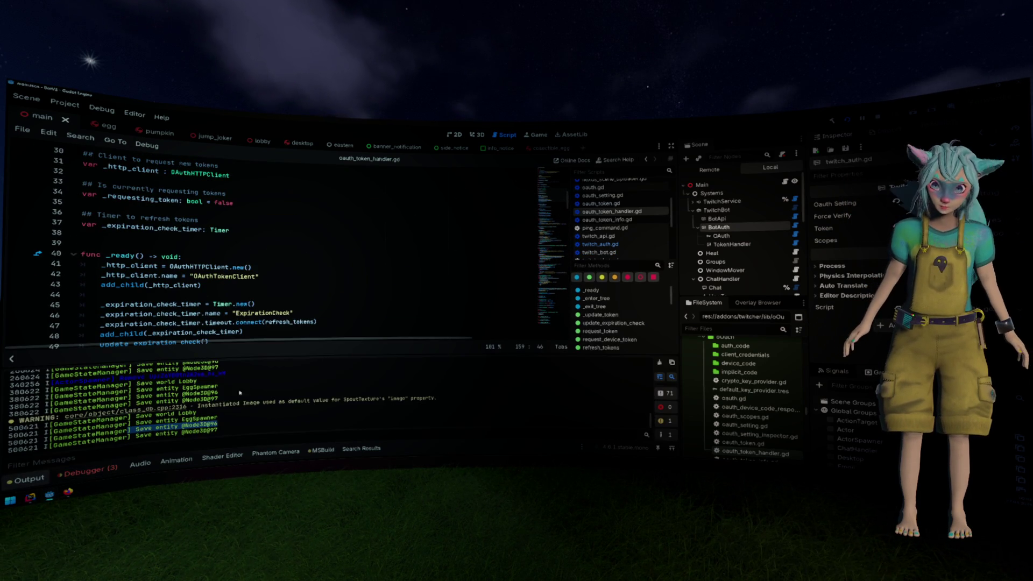
left_click(318, 308)
Scroll up in twitch_bot.gd to view the validate_token error at line 95.
scroll(318, 308, "up", 4)
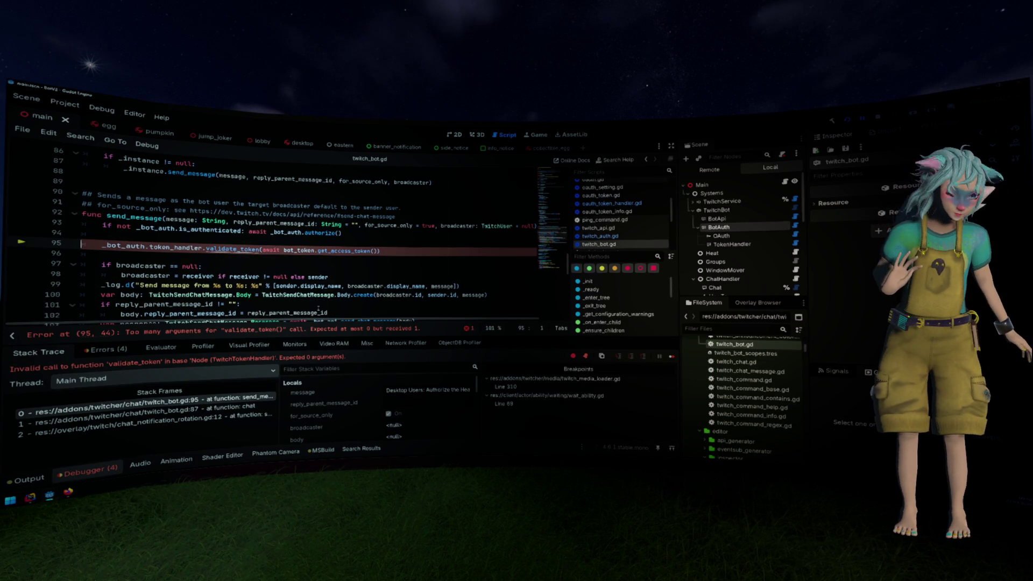
Delete the validate_token call on line 95 plus the empty line, and save twitch_bot.gd.
triple_click(269, 251)
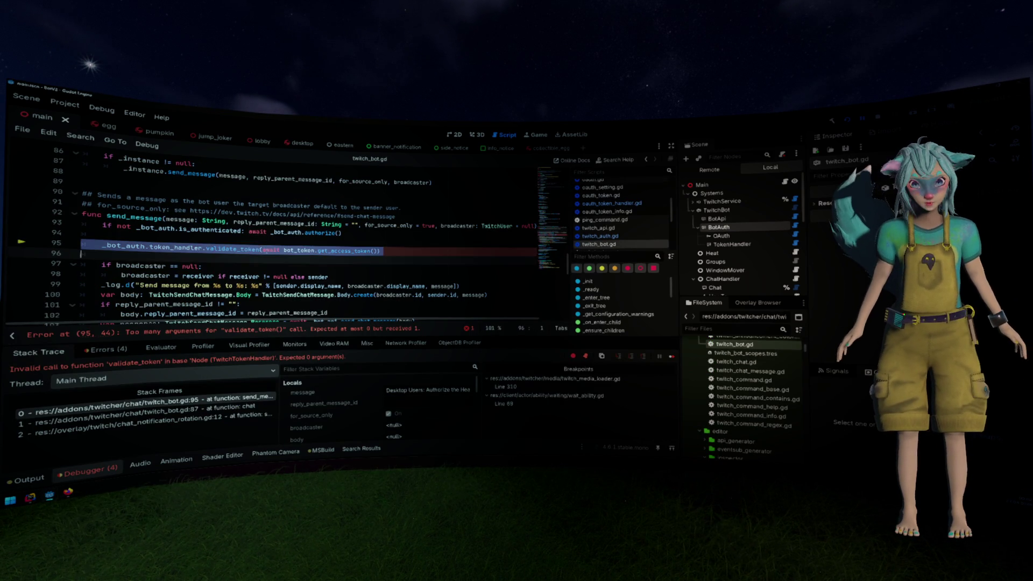
key("BackSpace")
key("BackSpace")
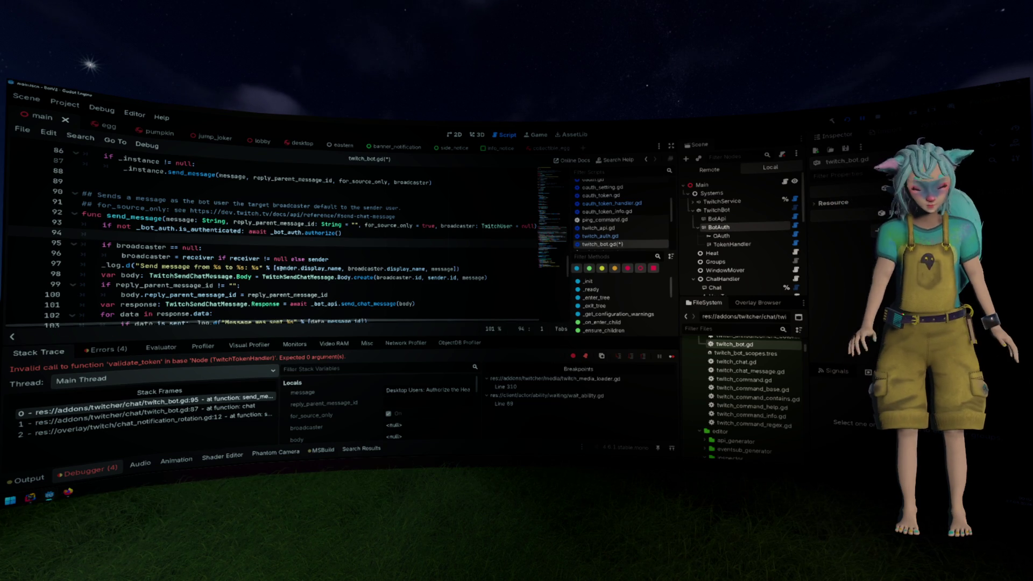
key("BackSpace")
key("ctrl+s")
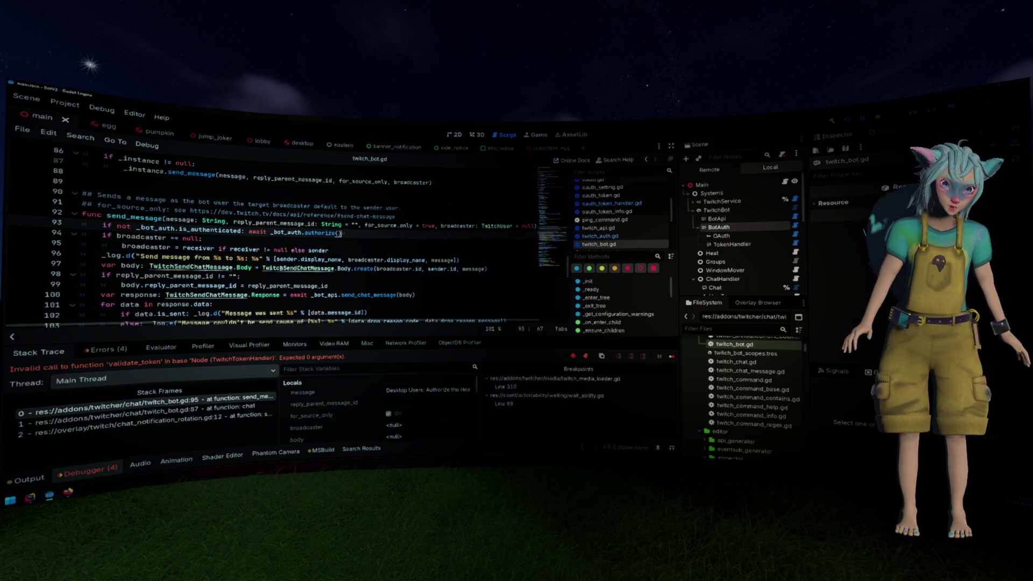
Resume the paused game with F12, review the stack trace and four errors, then collapse the bottom panel.
left_click(398, 249)
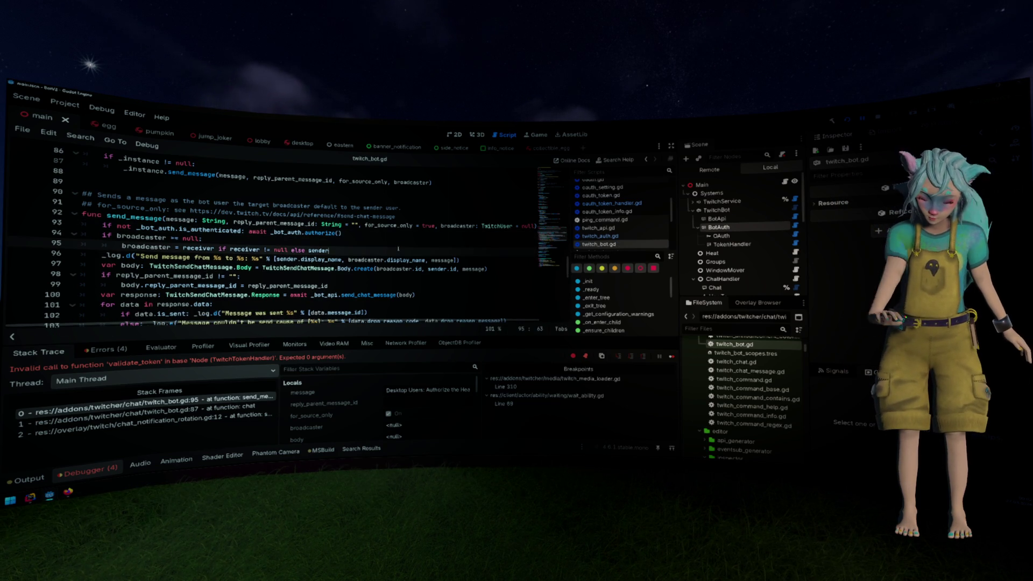
key("F12")
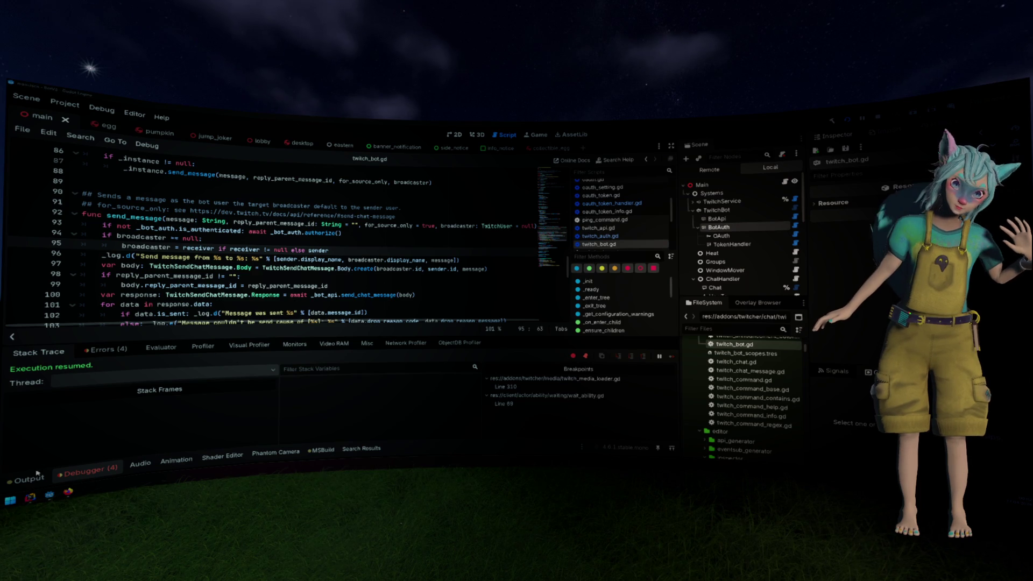
left_click(244, 401)
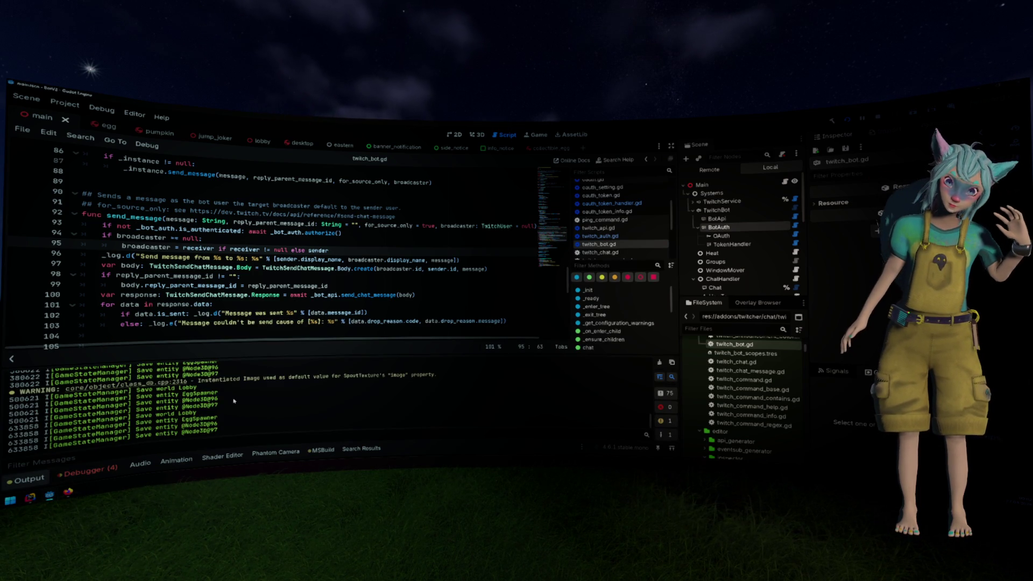
left_click(89, 470)
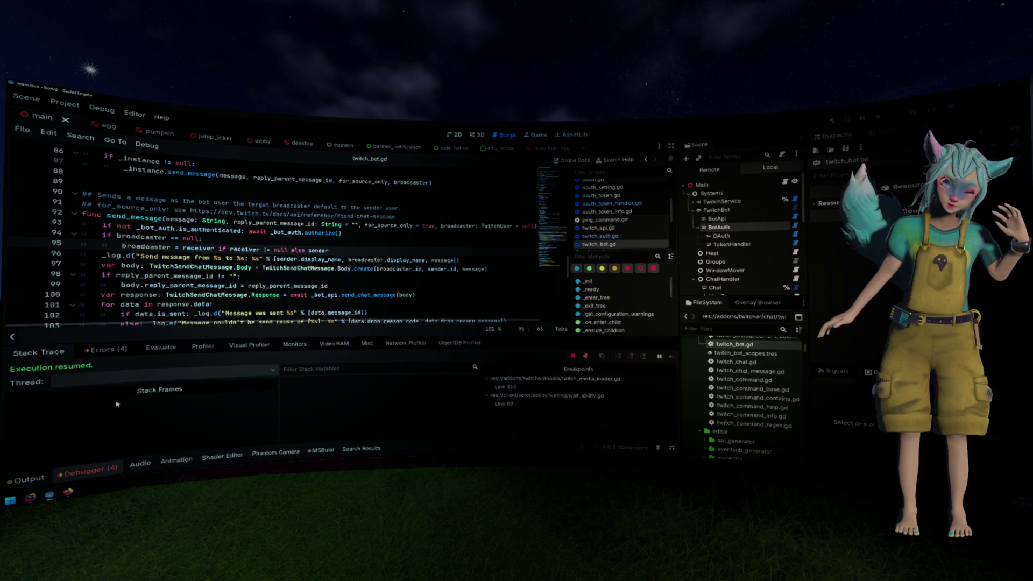
left_click(116, 350)
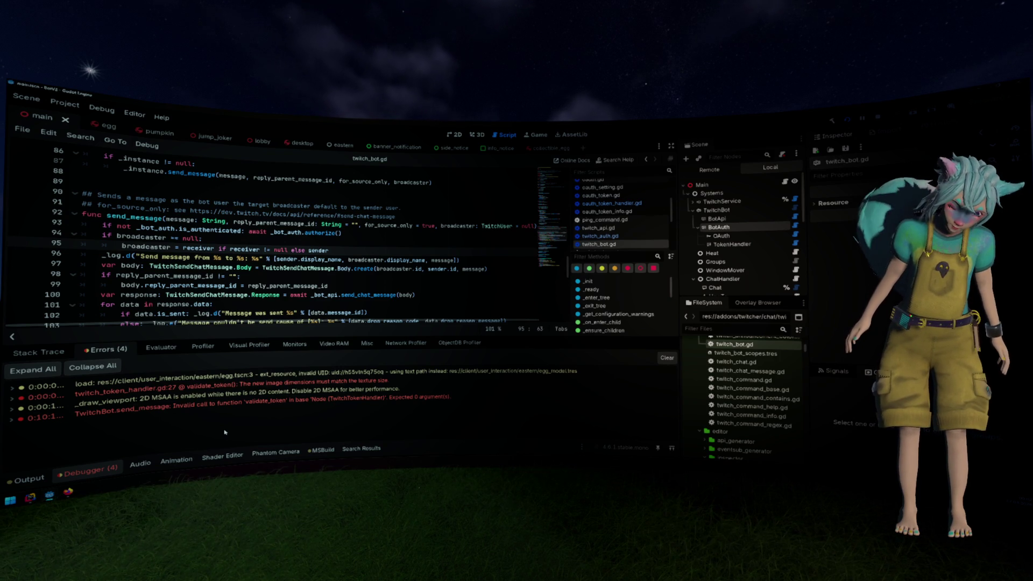
left_click(104, 472)
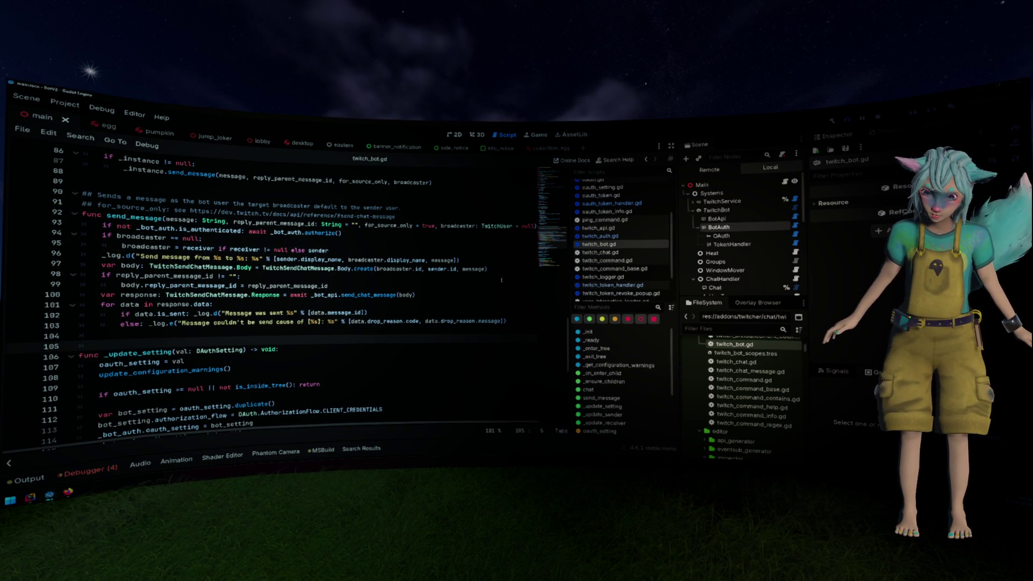
Collapse the auth folder and open twitch_api_generator.gd from the editor/api_generator folder.
scroll(619, 249, "up", 4)
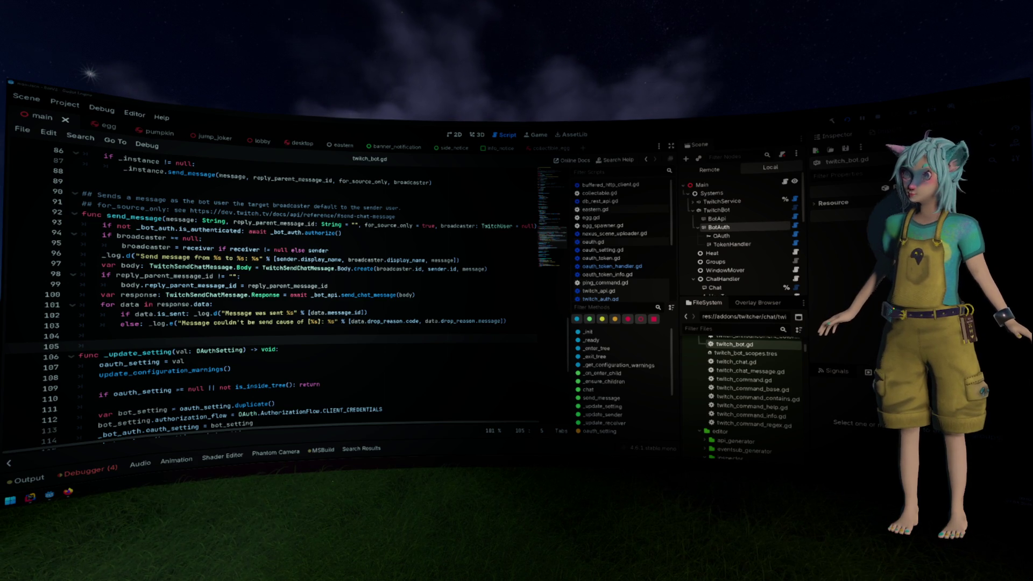
left_click(329, 250)
scroll(722, 370, "up", 5)
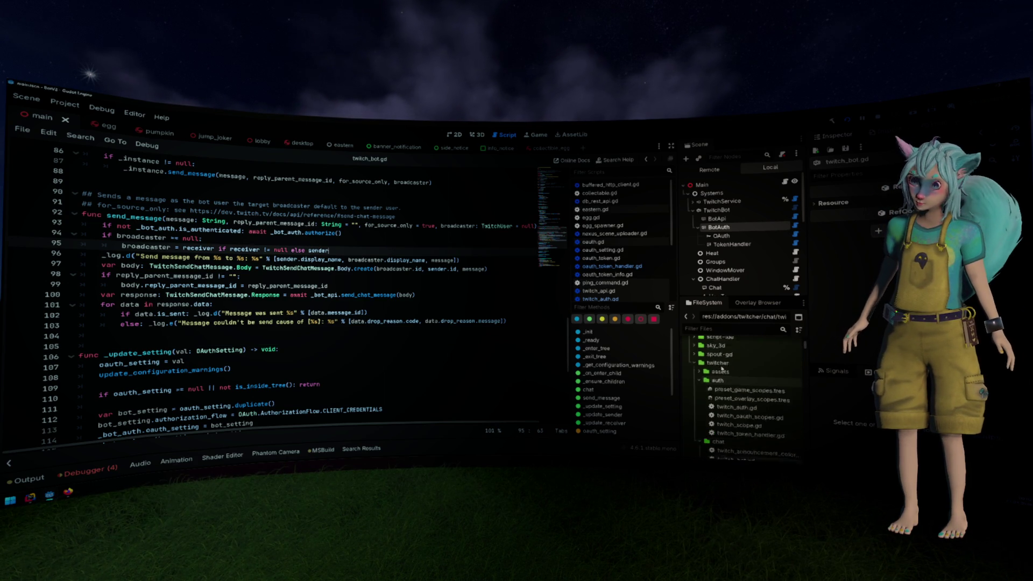
double_click(718, 380)
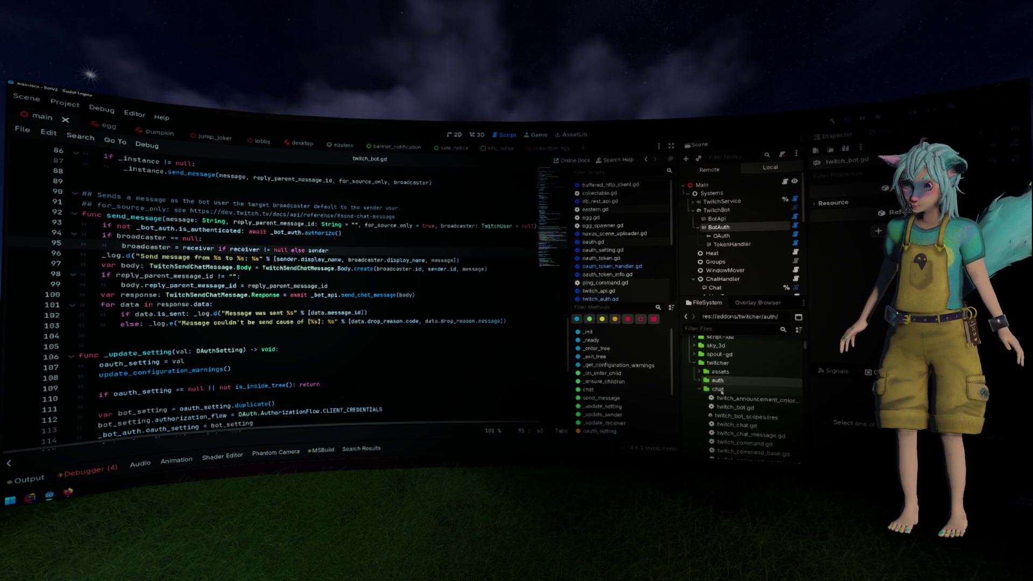
scroll(722, 392, "down", 10)
left_click(734, 350)
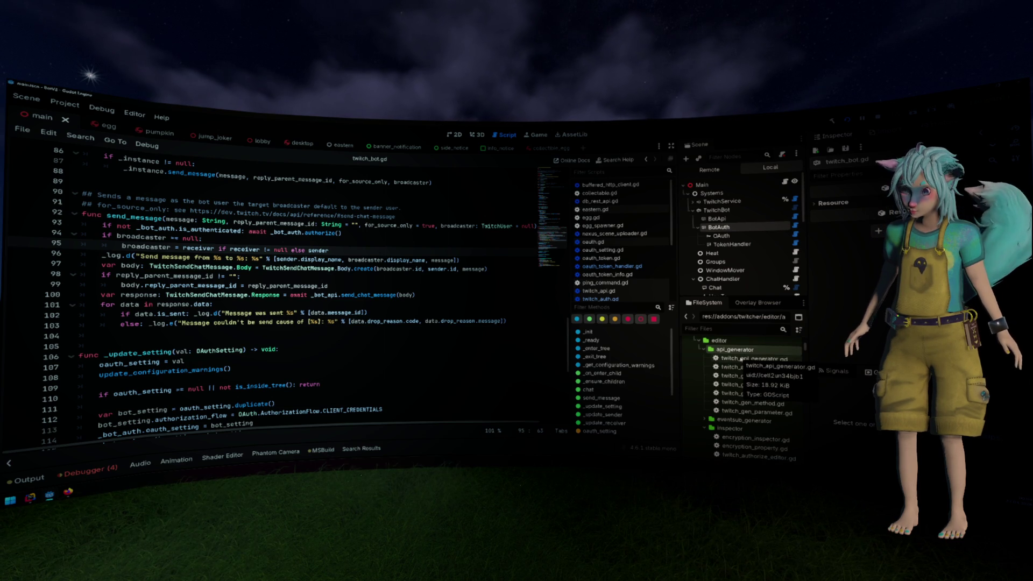
double_click(742, 358)
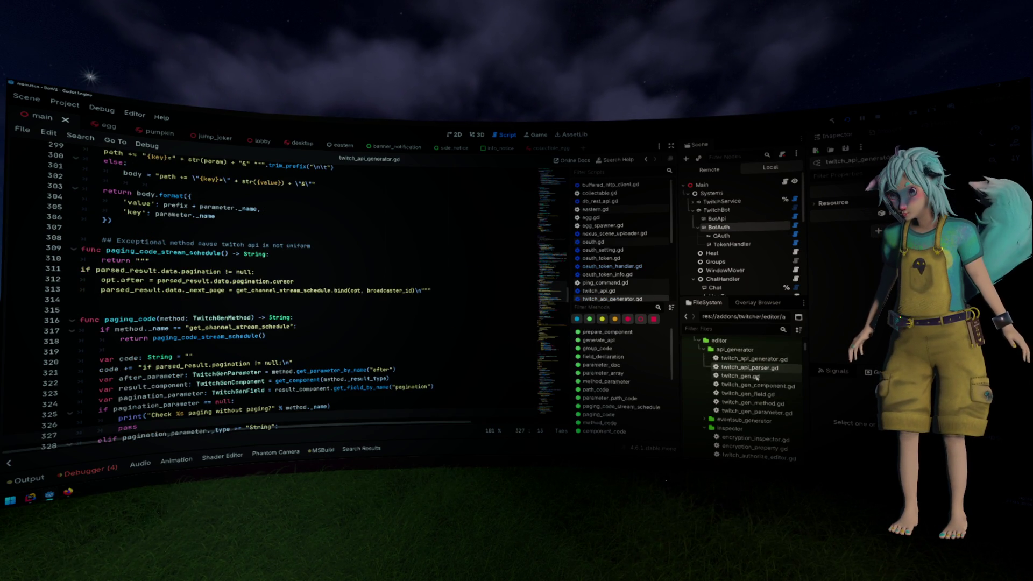
Jump to generate_api via the method list and insert a blank line before the print call.
scroll(754, 377, "down", 10)
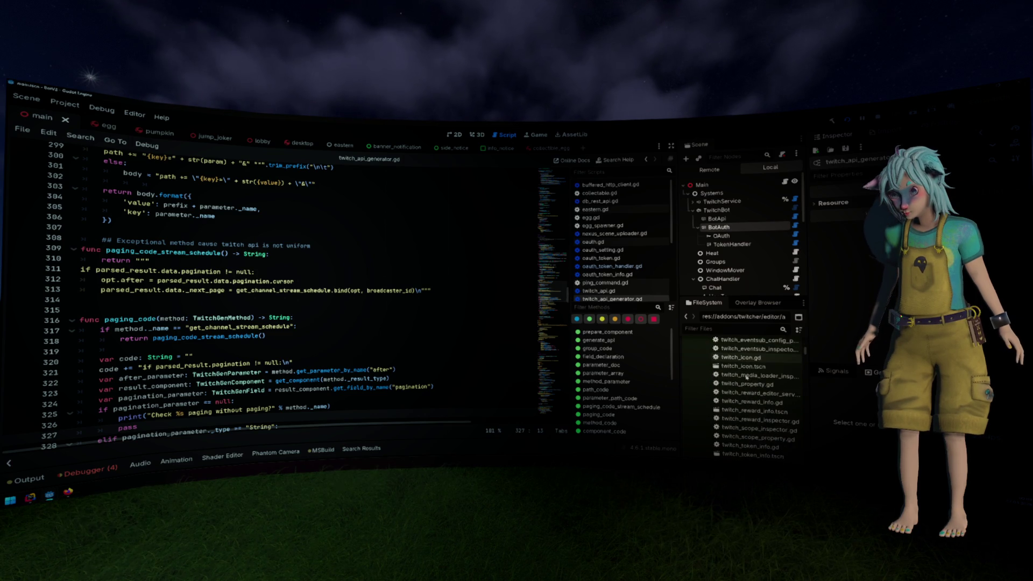
scroll(747, 377, "down", 10)
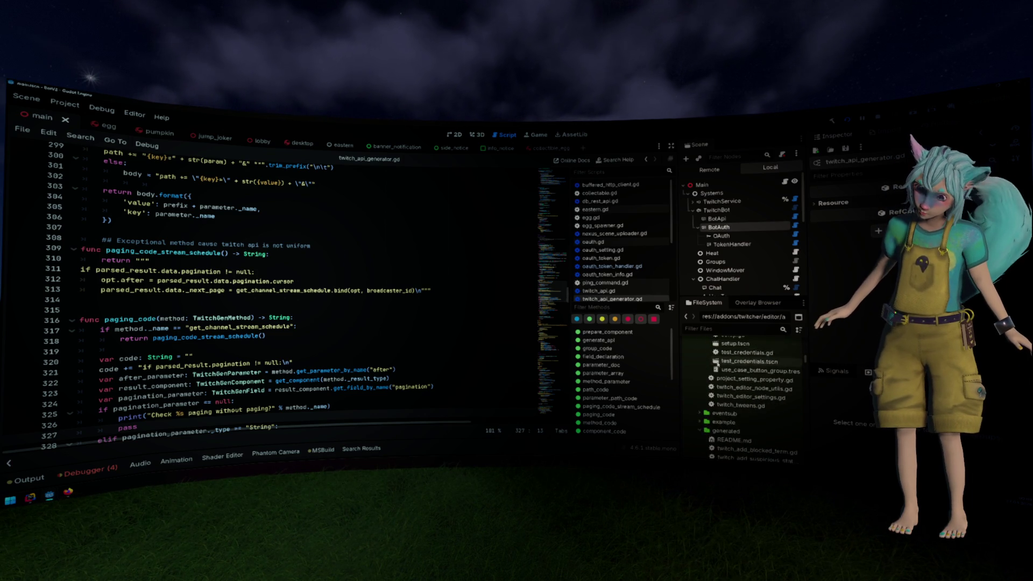
scroll(717, 364, "up", 10)
scroll(350, 272, "up", 2)
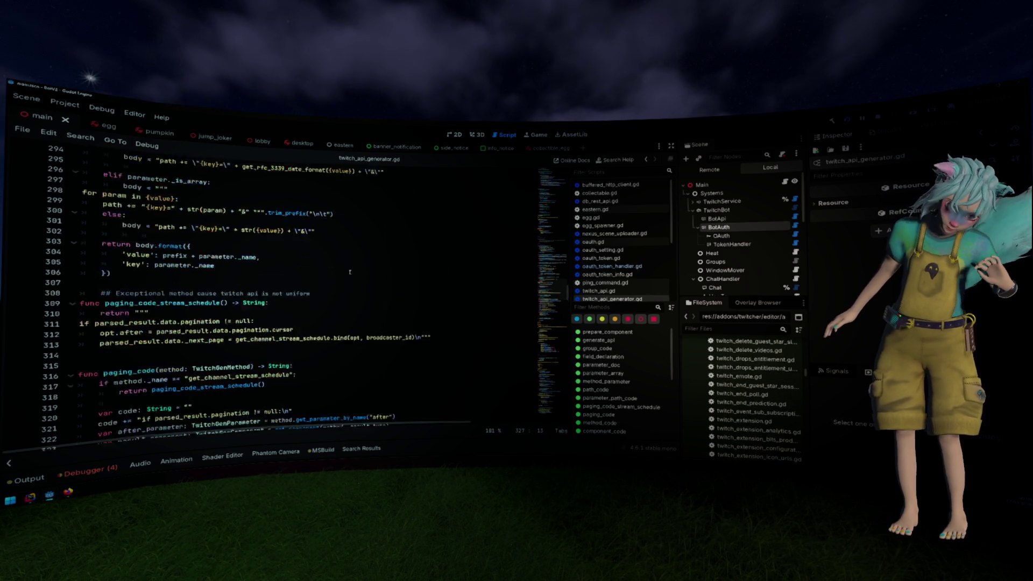
scroll(350, 271, "up", 20)
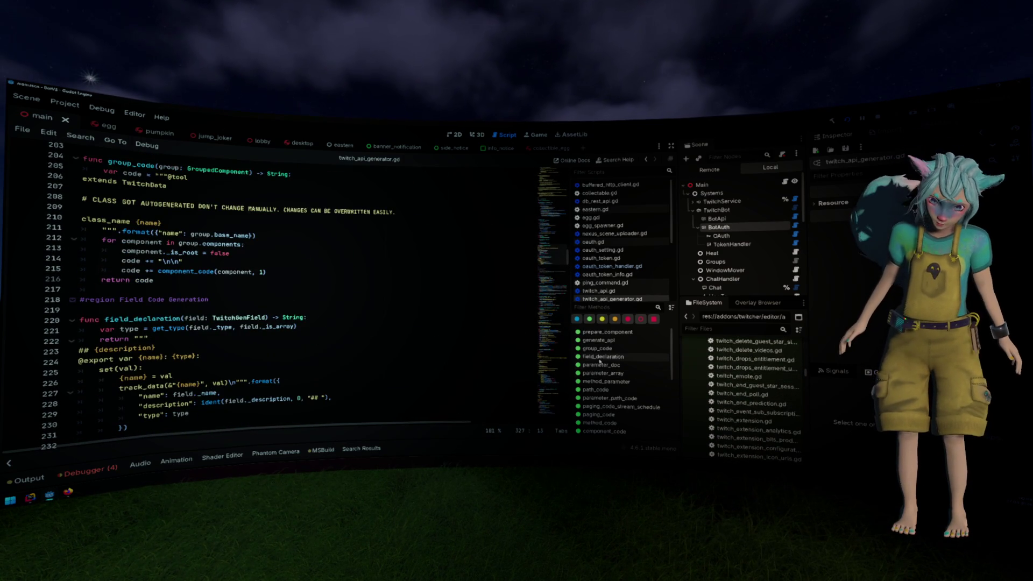
left_click(599, 340)
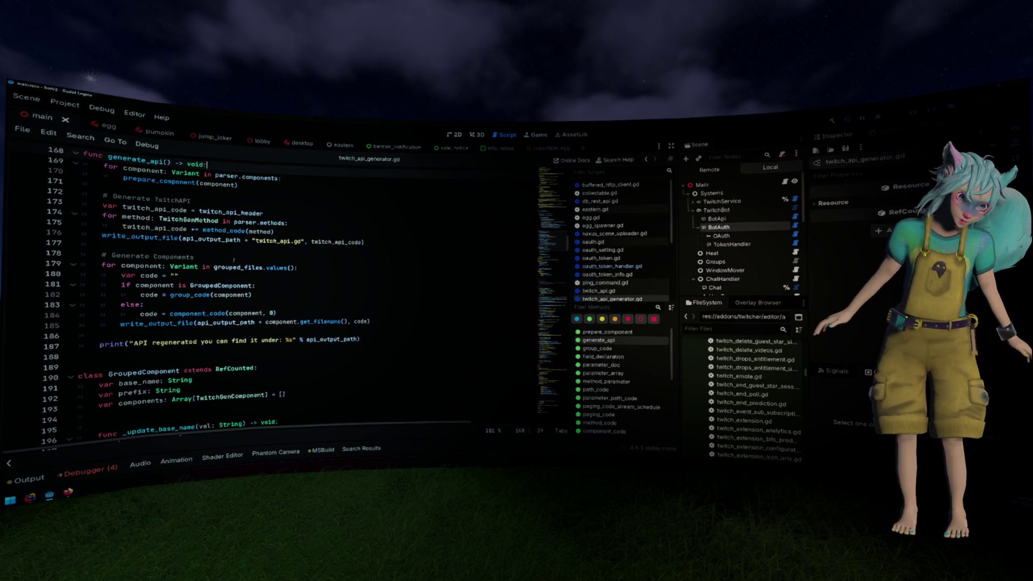
double_click(177, 238)
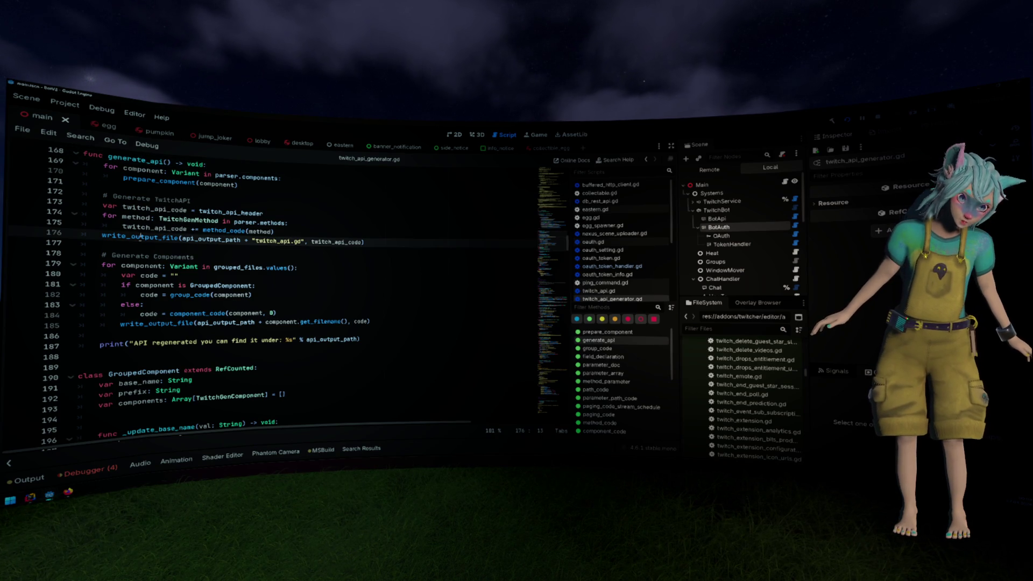
left_click(161, 331)
key("Return")
Drop the tentative Engine.scan text and search the Help docs for 'scan_'.
type("Engine.")
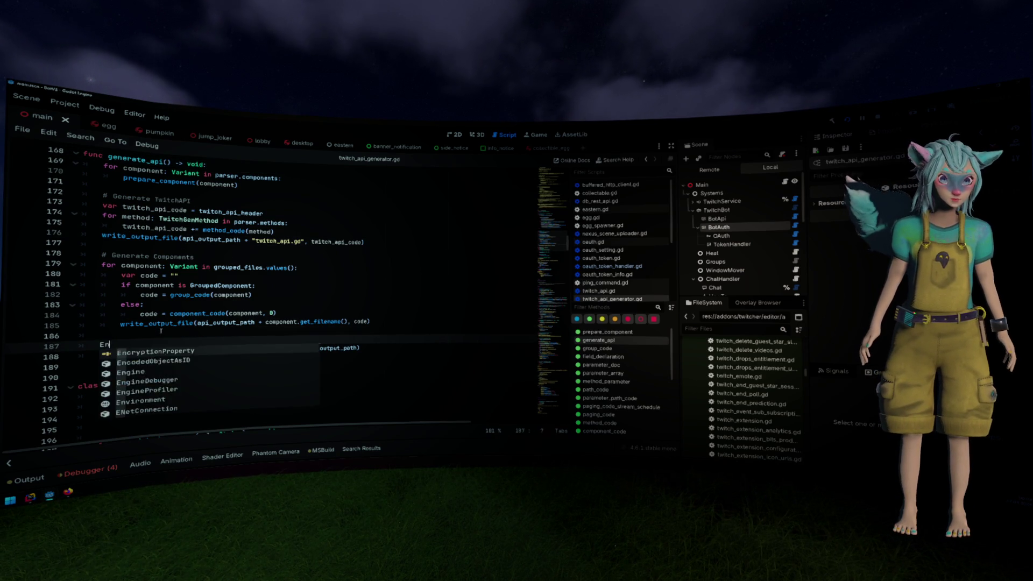
type("scan")
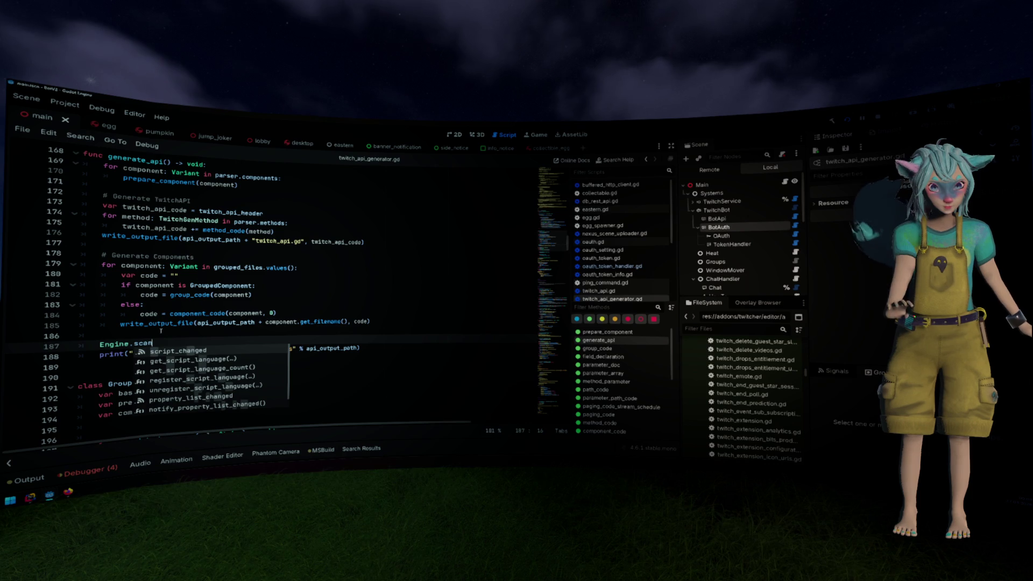
key("ctrl+BackSpace")
key("ctrl+BackSpace")
key("ctrl+BackSpace")
key("ctrl+shift+f")
key("Escape")
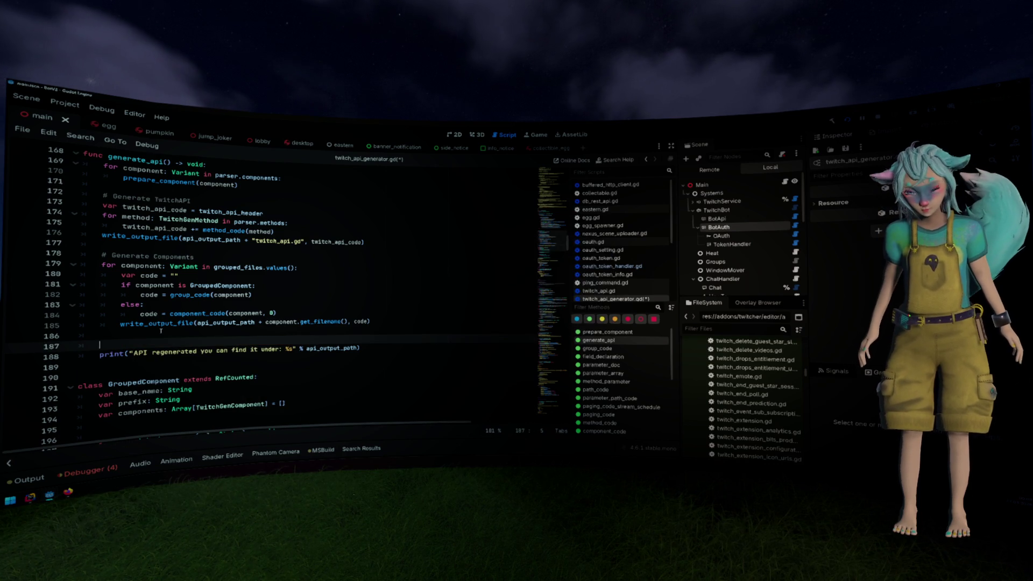
key("F1")
type("scan_")
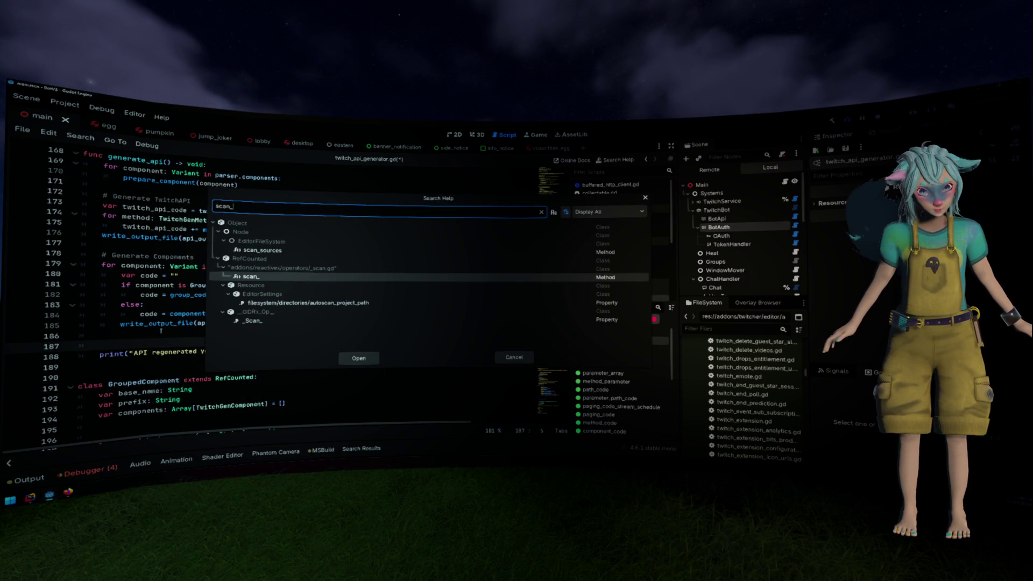
Open the EditorFileSystem docs at scan_sources and read the scan() and scan_sources descriptions.
key("Up")
key("Up")
key("Up")
key("Return")
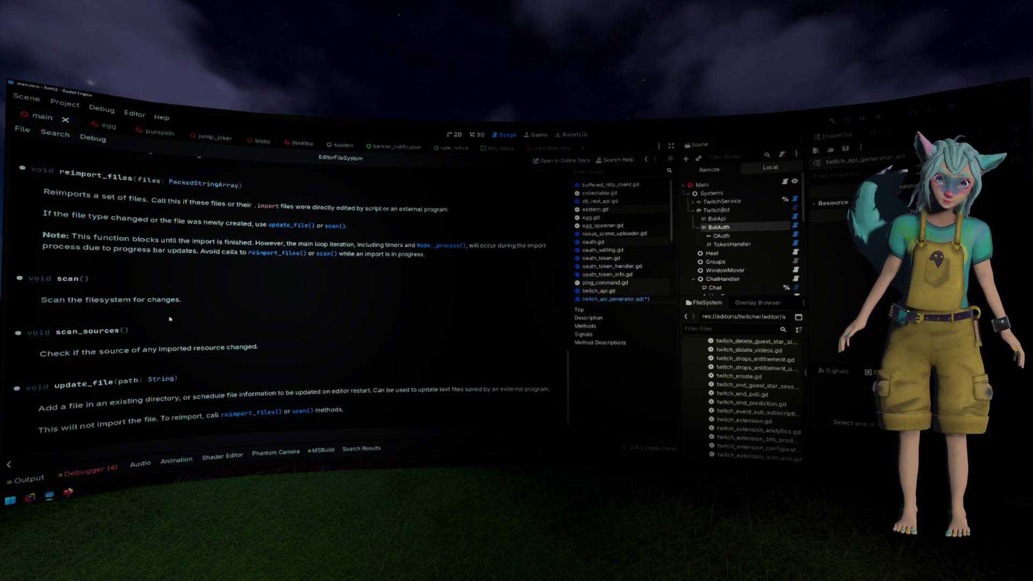
left_click_drag(183, 302, 77, 302)
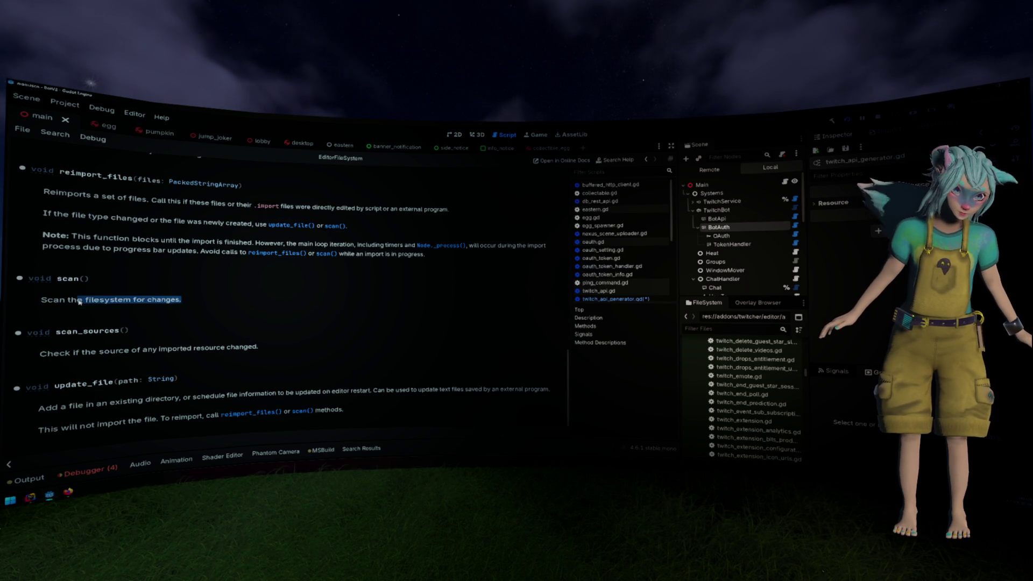
double_click(137, 350)
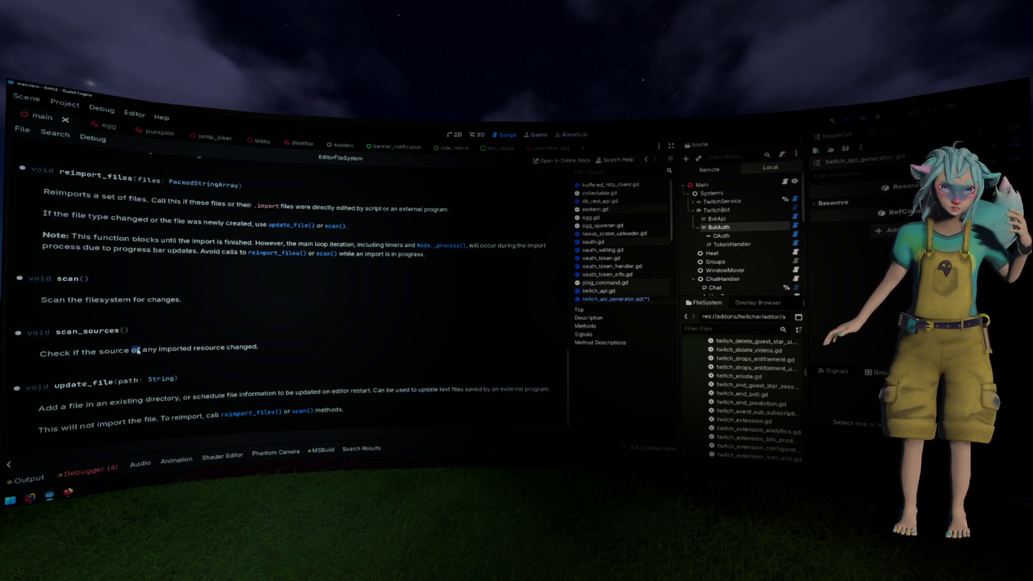
left_click_drag(260, 347, 85, 350)
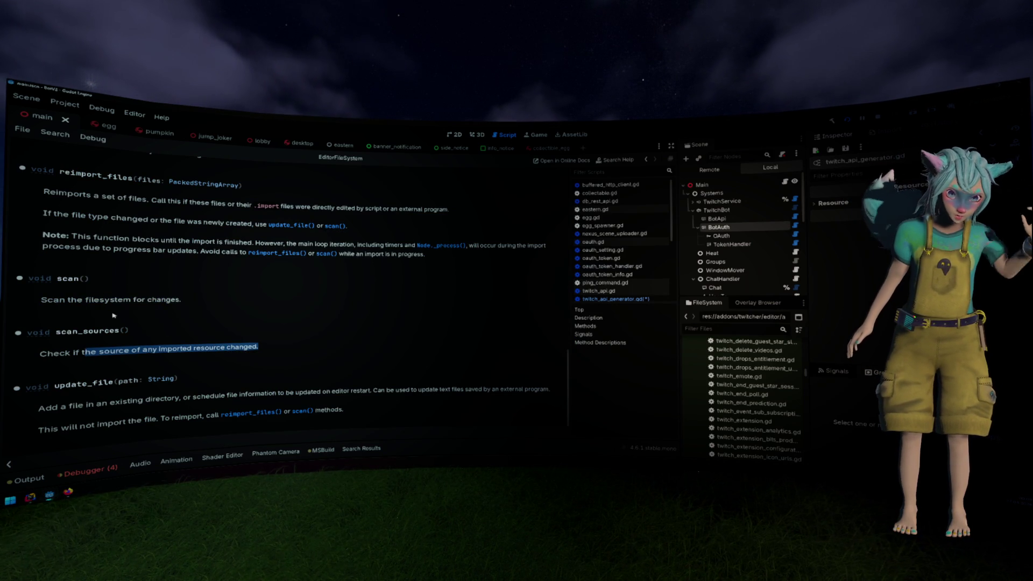
mouse_move(182, 300)
left_mouse_down()
mouse_move(41, 301)
mouse_move(63, 279)
mouse_move(90, 279)
left_mouse_up()
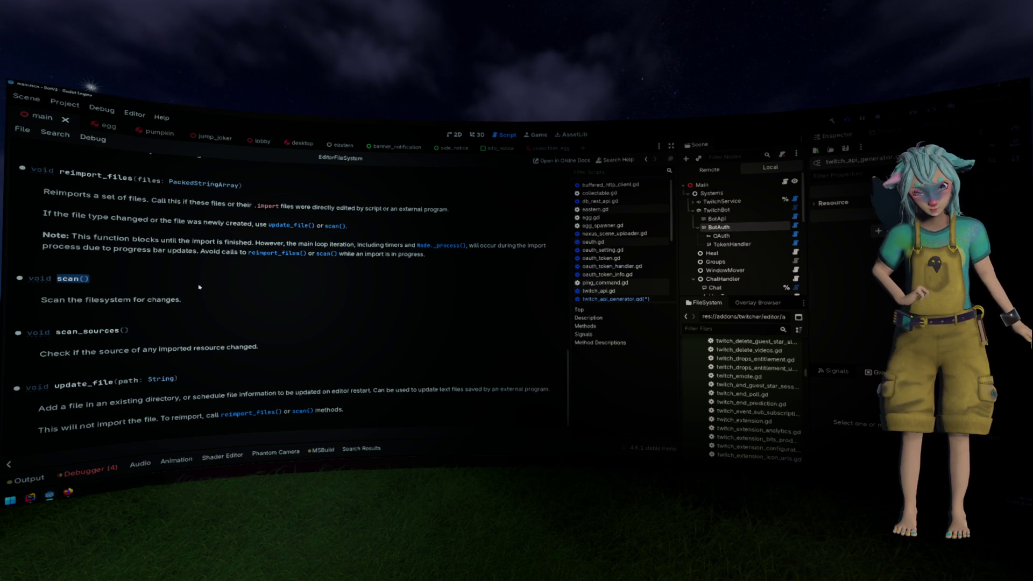
Switch back to twitch_api_generator.gd after rechecking the EditorFileSystem documentation page.
key("alt+Left")
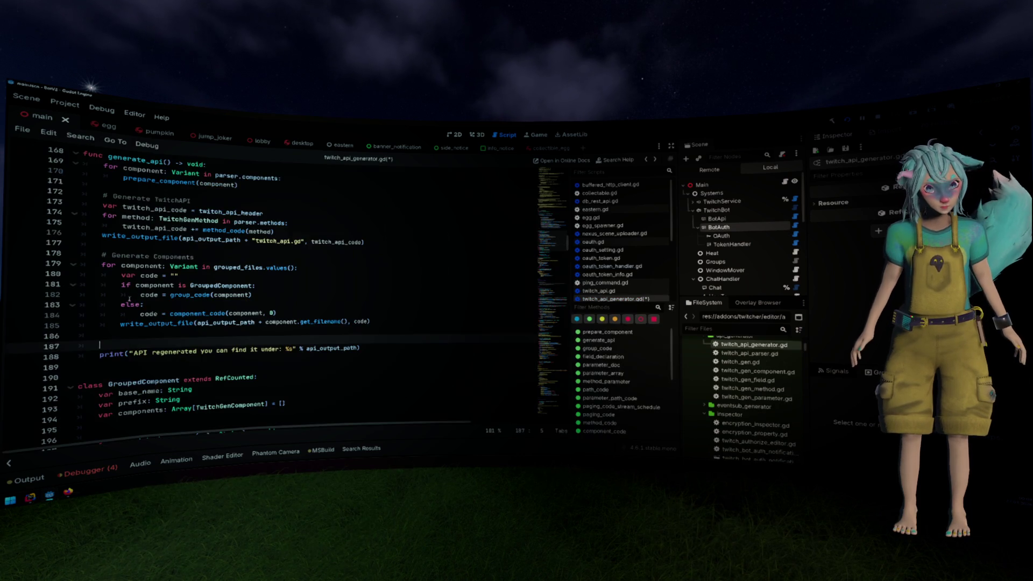
key("alt+Right")
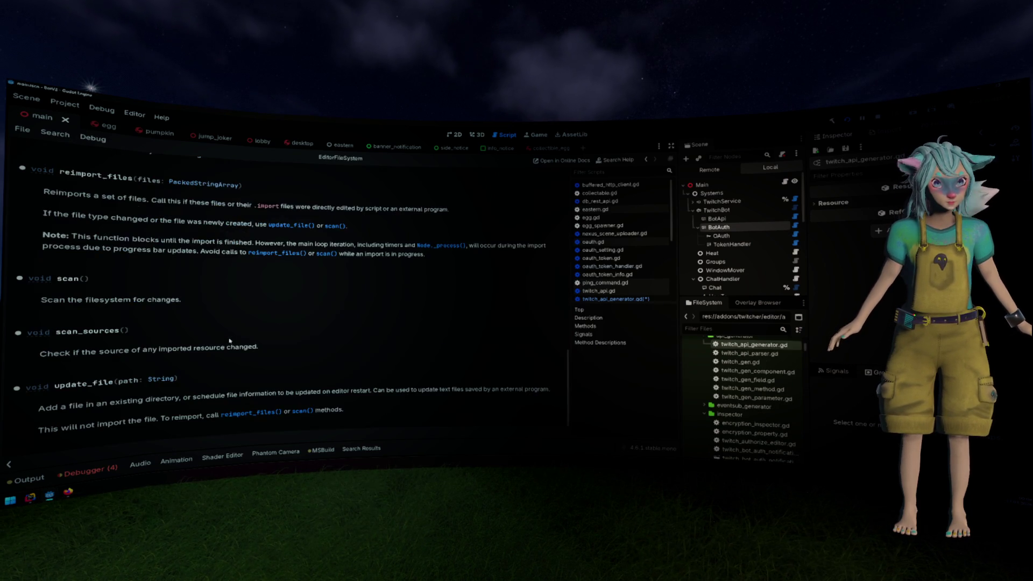
scroll(239, 339, "up", 10)
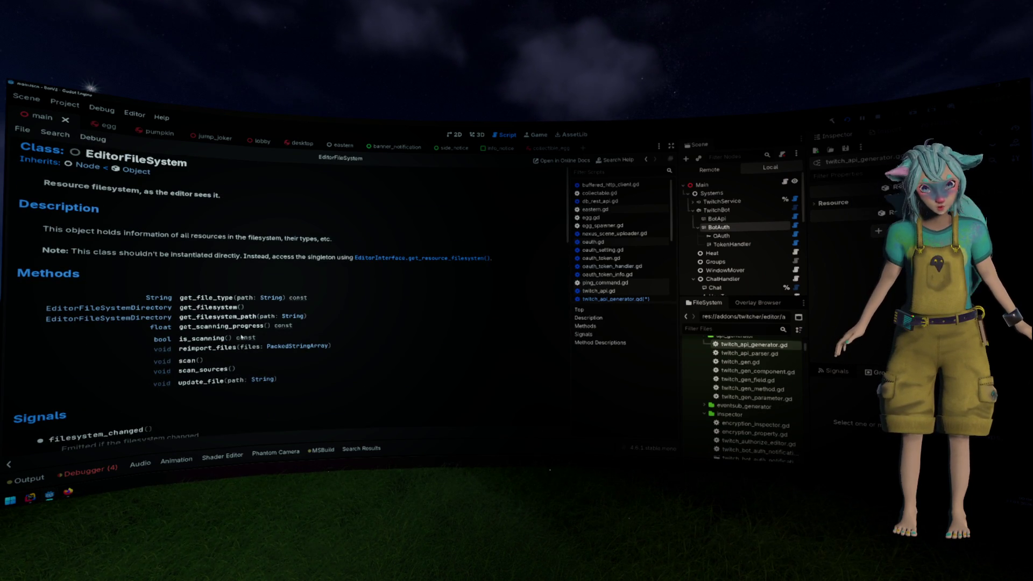
key("alt+Left")
Try EditorFileSystem, Engine and Editor on line 187, recheck the EditorFileSystem docs, and clear the line.
type("EditorFi")
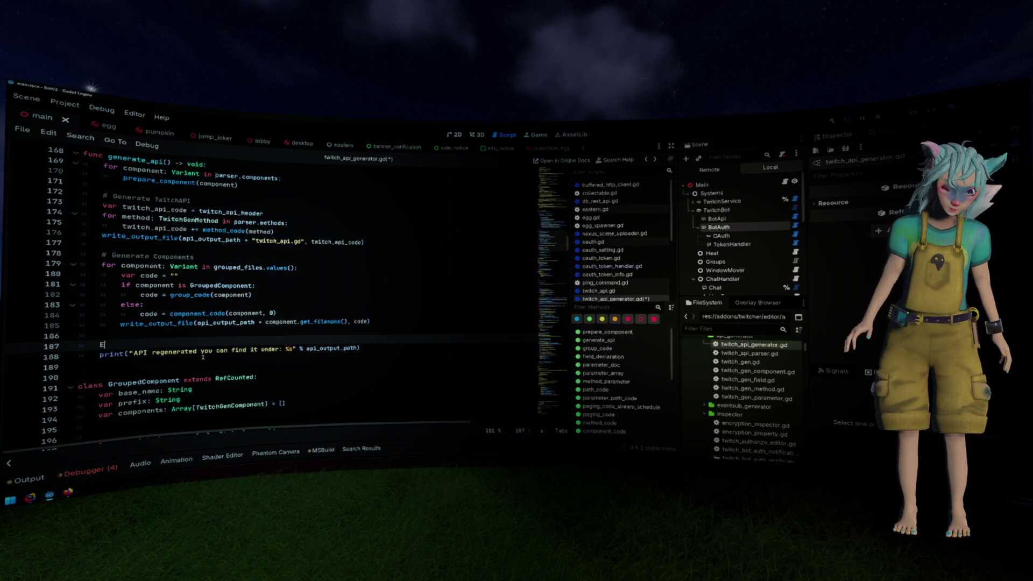
left_click(203, 357)
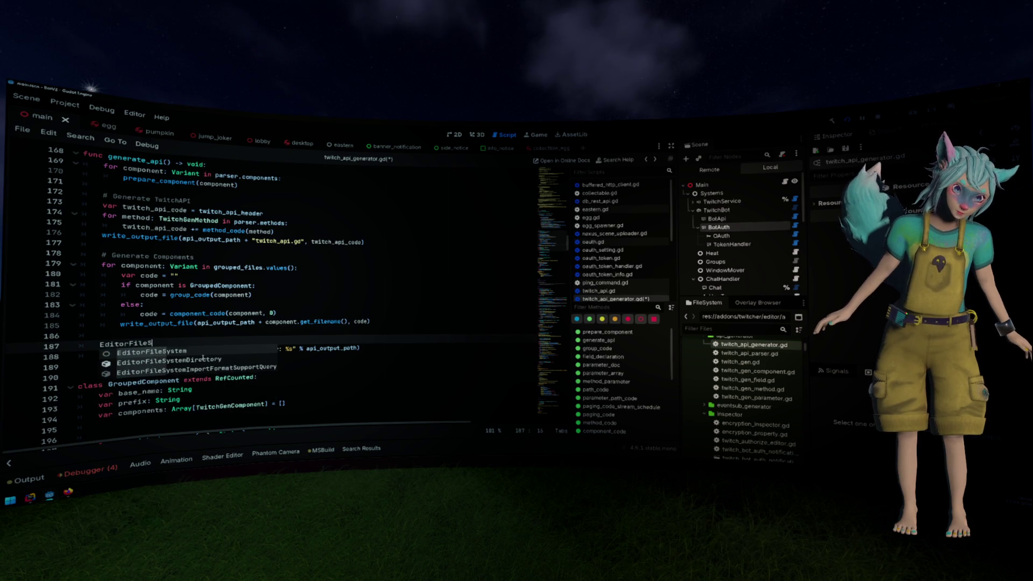
type(".")
key("BackSpace")
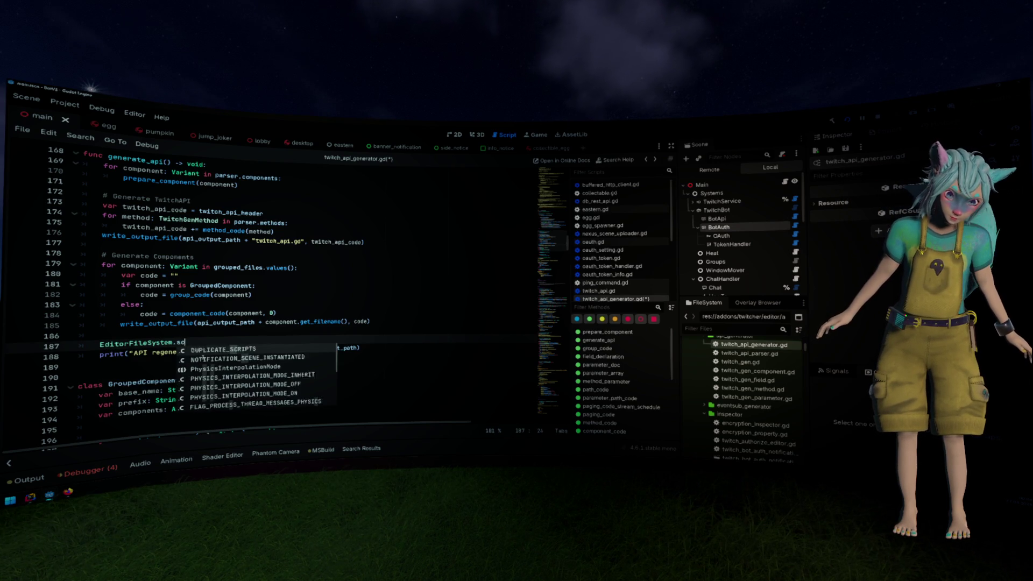
key("ctrl+BackSpace")
type("Editor")
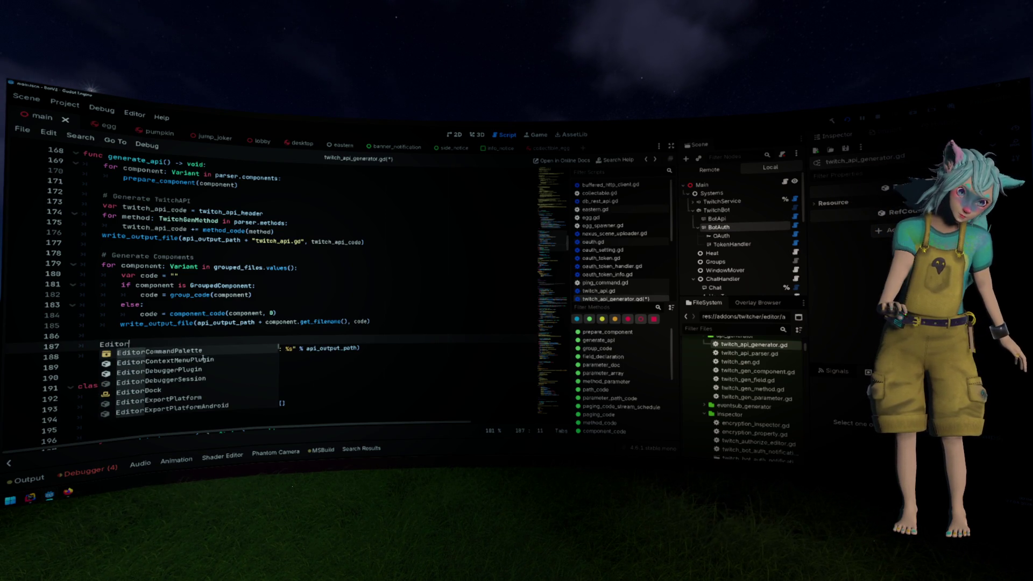
key("ctrl+BackSpace")
type("Engine.")
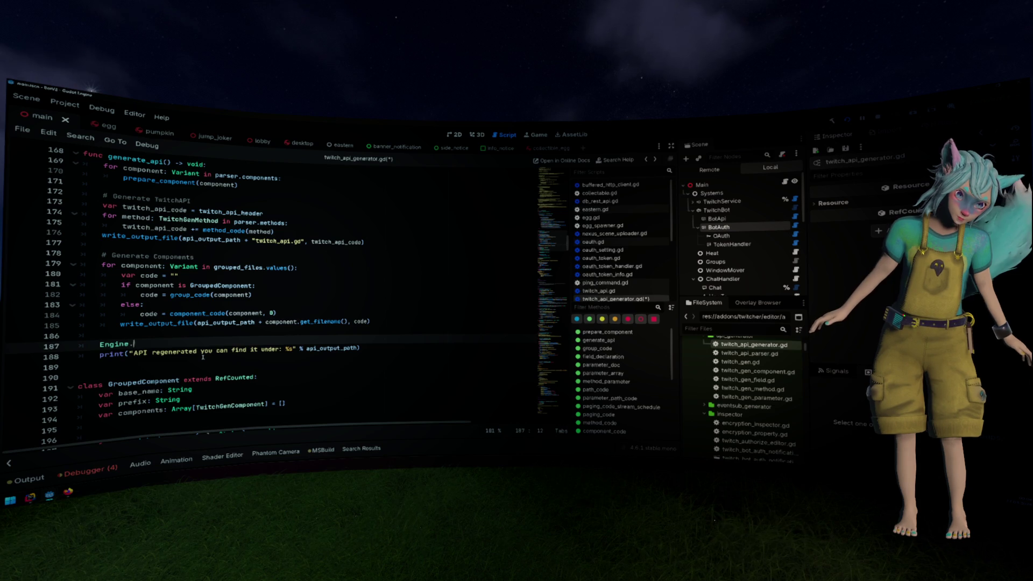
key("ctrl+BackSpace")
key("ctrl+BackSpace")
type("Edit")
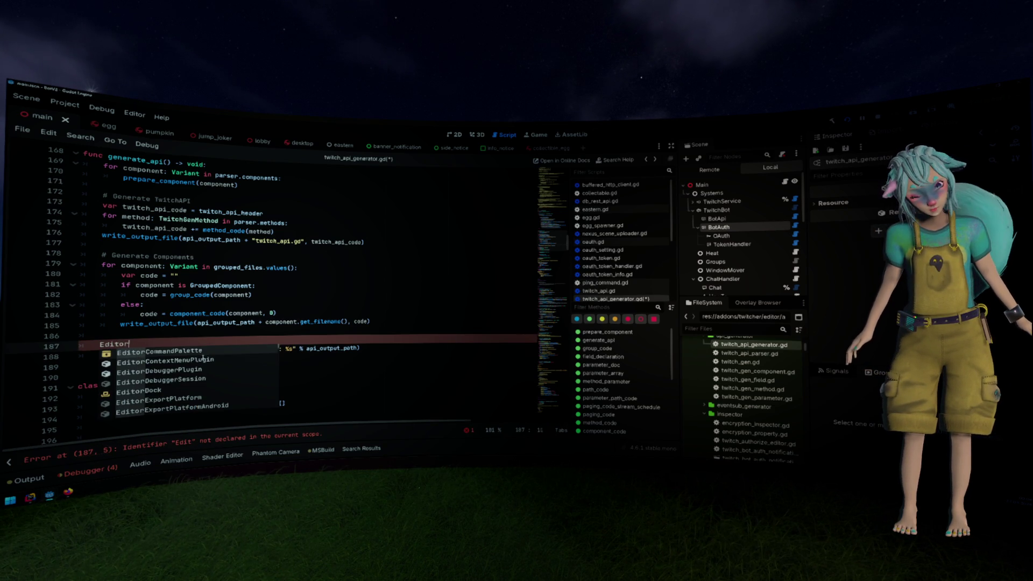
type("or")
scroll(203, 358, "down", 1)
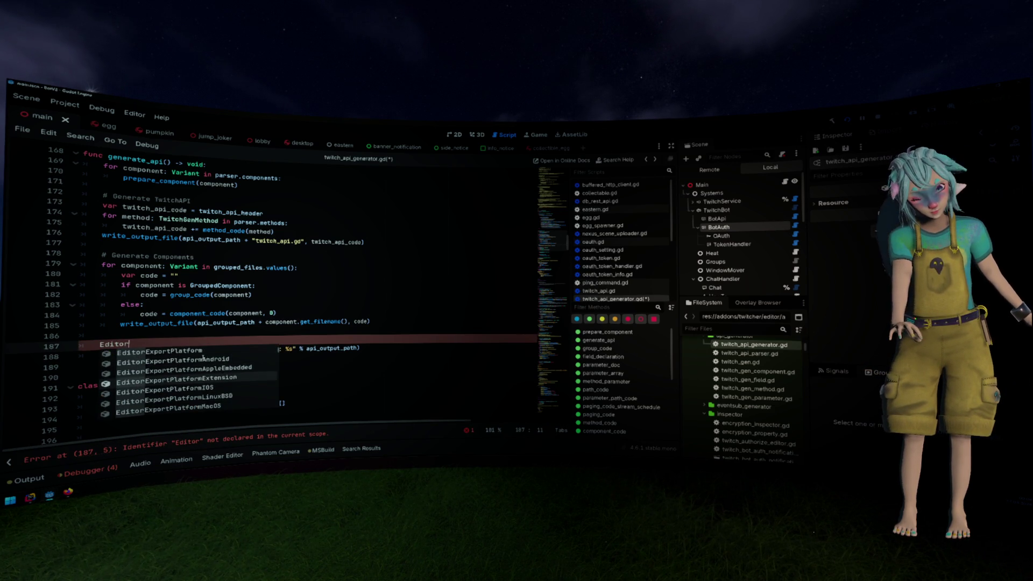
key("ctrl+BackSpace")
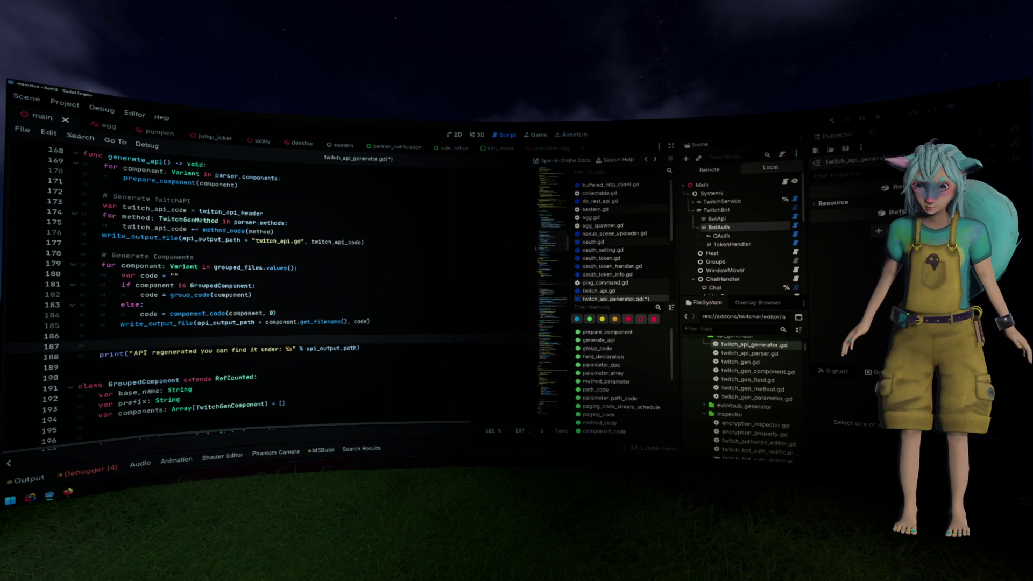
scroll(612, 283, "down", 5)
left_click(602, 270)
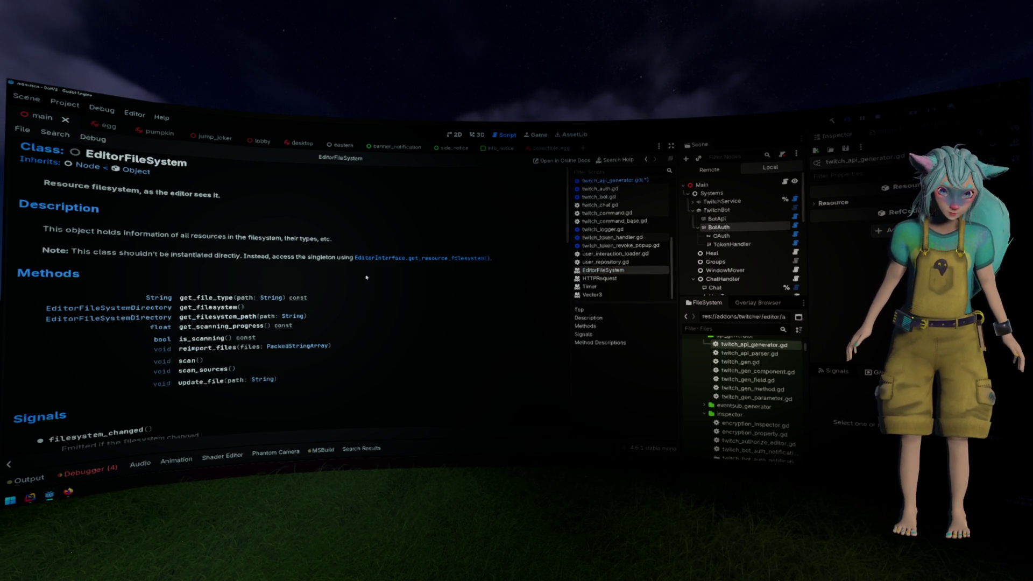
key("alt+Left")
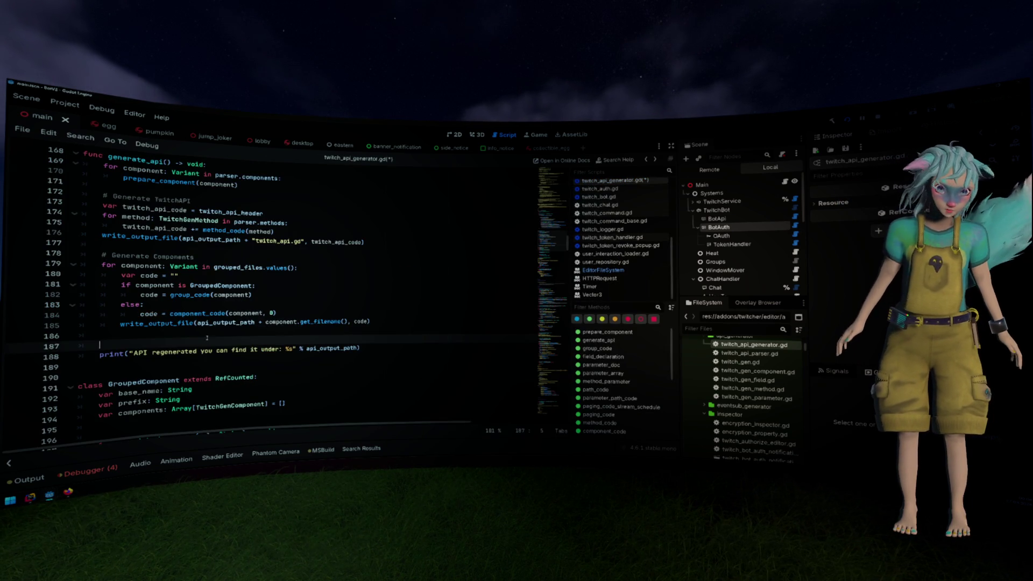
Add EditorInterface.get_resource_filesystem().scan() on line 187 and save twitch_api_generator.gd.
type("EditorInterface.get")
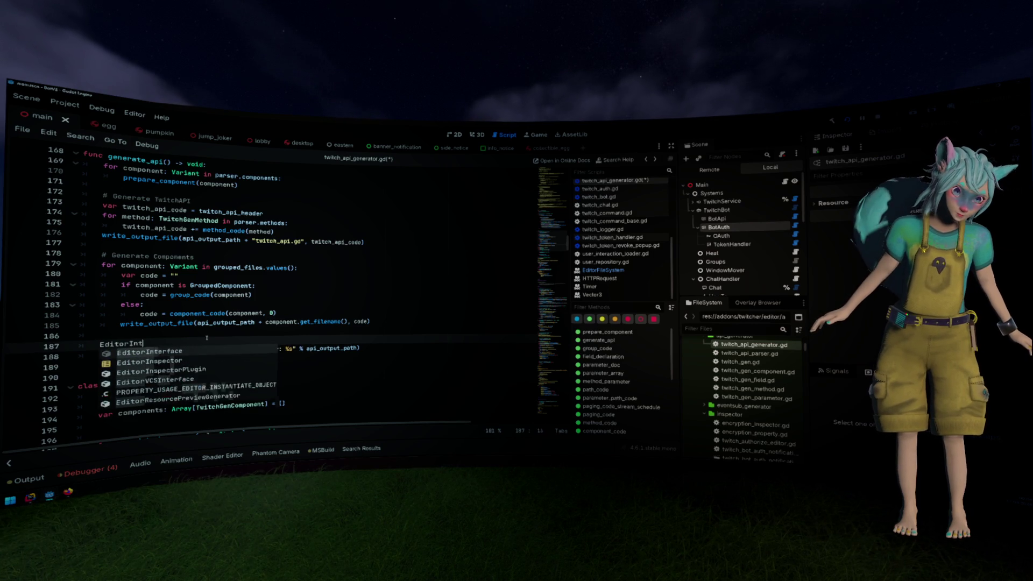
type("_resource_filesystem().sc")
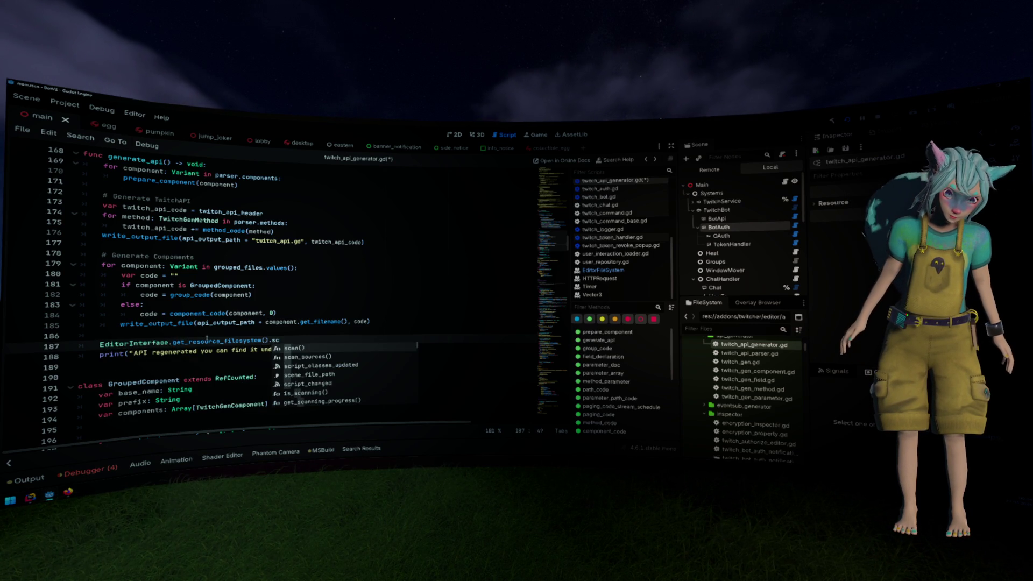
key("Return")
key("Up")
key("ctrl+s")
left_click(293, 340)
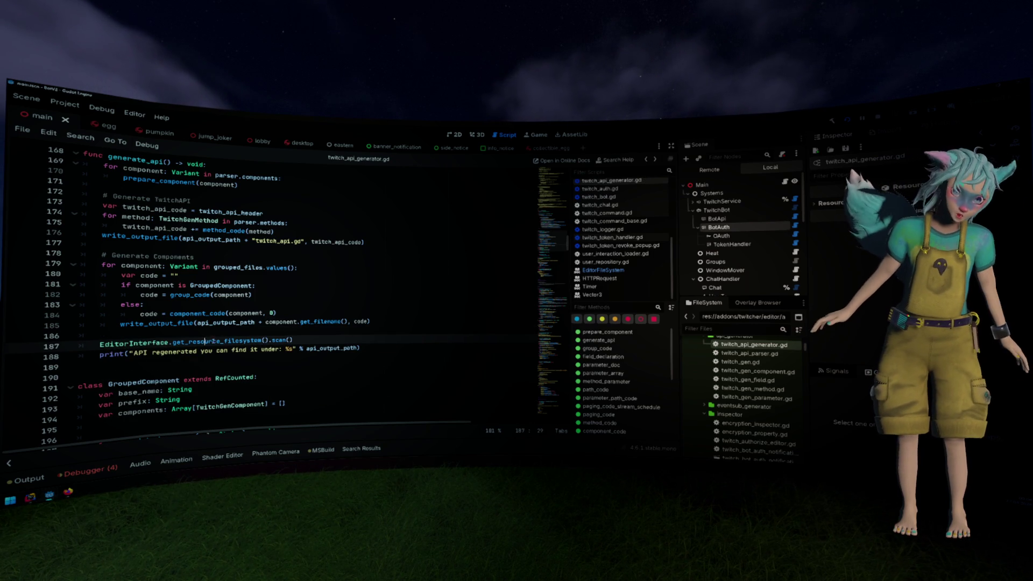
left_click_drag(293, 340, 100, 348)
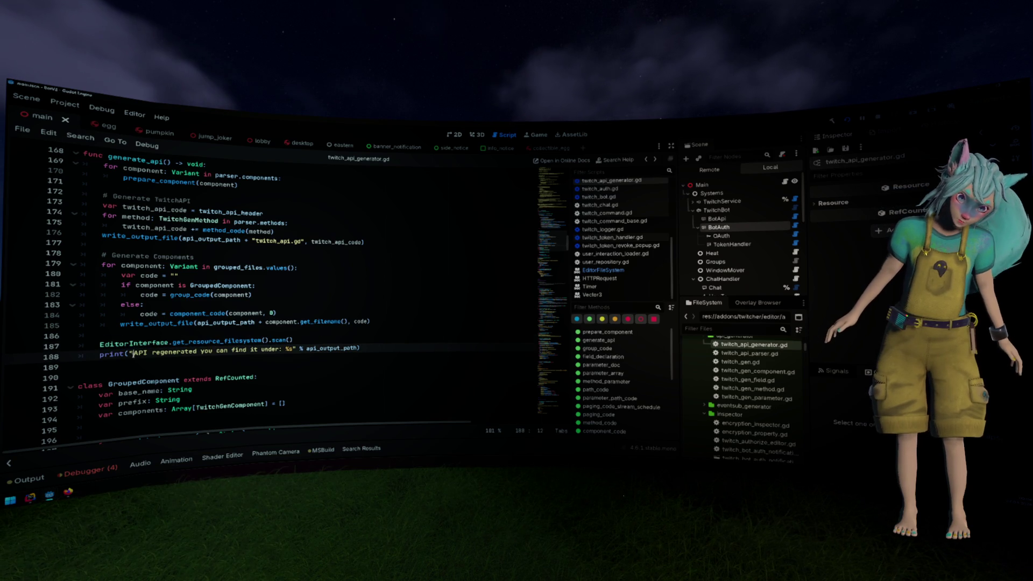
left_click(134, 352)
left_click(274, 231)
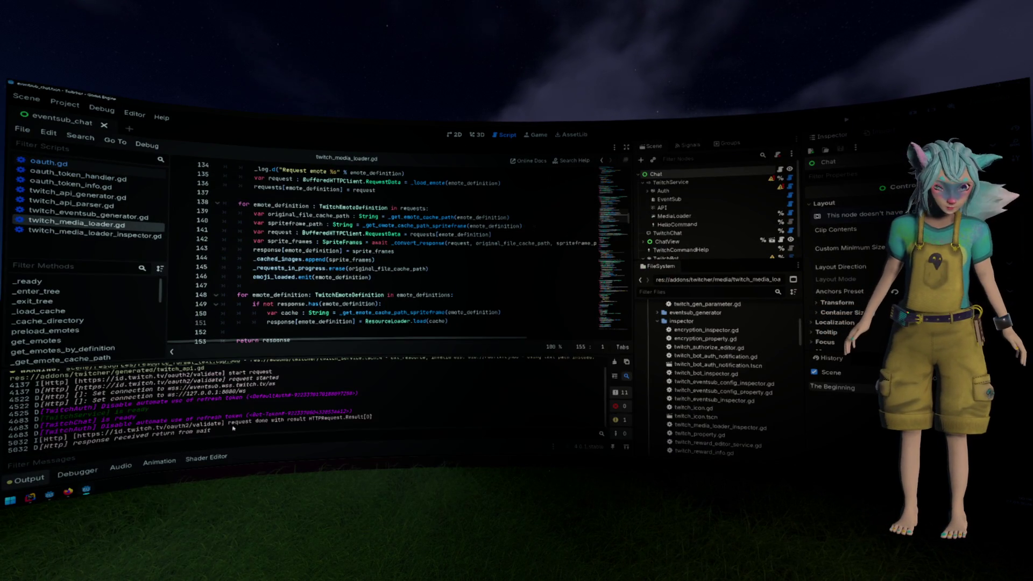
Collapse the Output panel, close the eventsub_chat scene tab, and bring up the open-scripts menu.
left_click(47, 475)
left_click(393, 304)
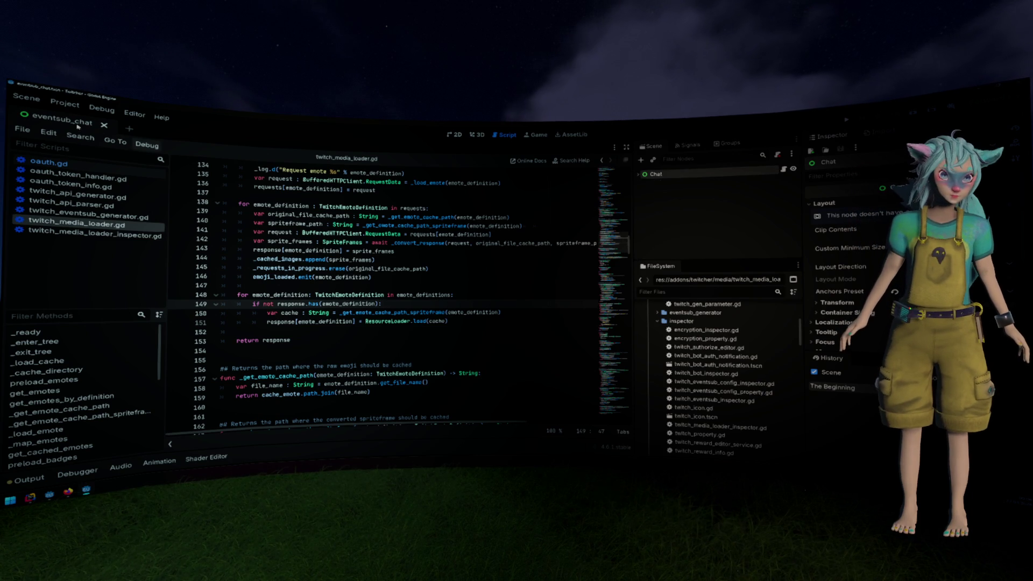
left_click(104, 124)
right_click(81, 169)
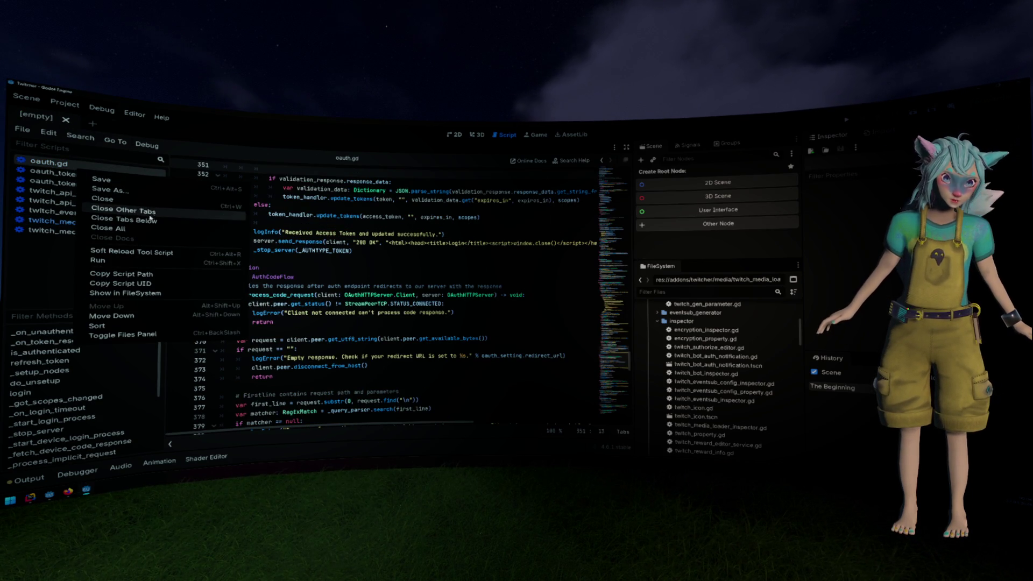
Close all open scripts and run Project > Tools > Regenerate Twitch Api.
left_click(157, 232)
left_click(64, 103)
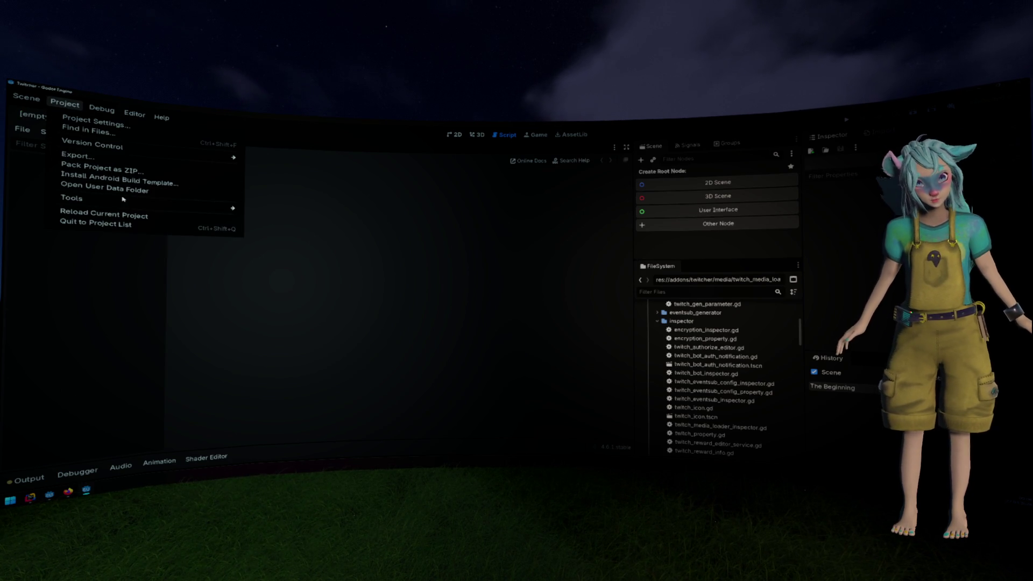
mouse_move(231, 208)
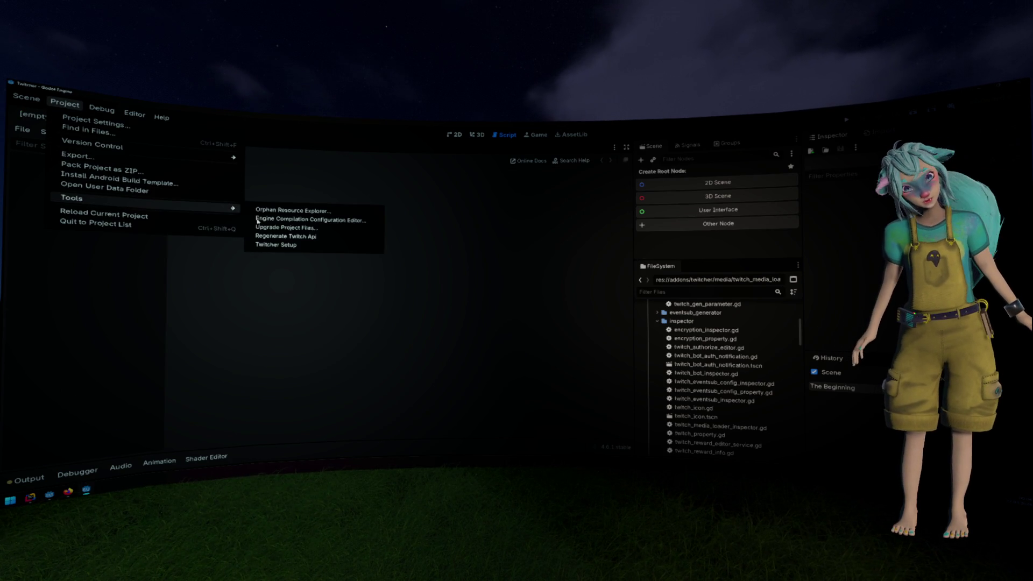
left_click(310, 240)
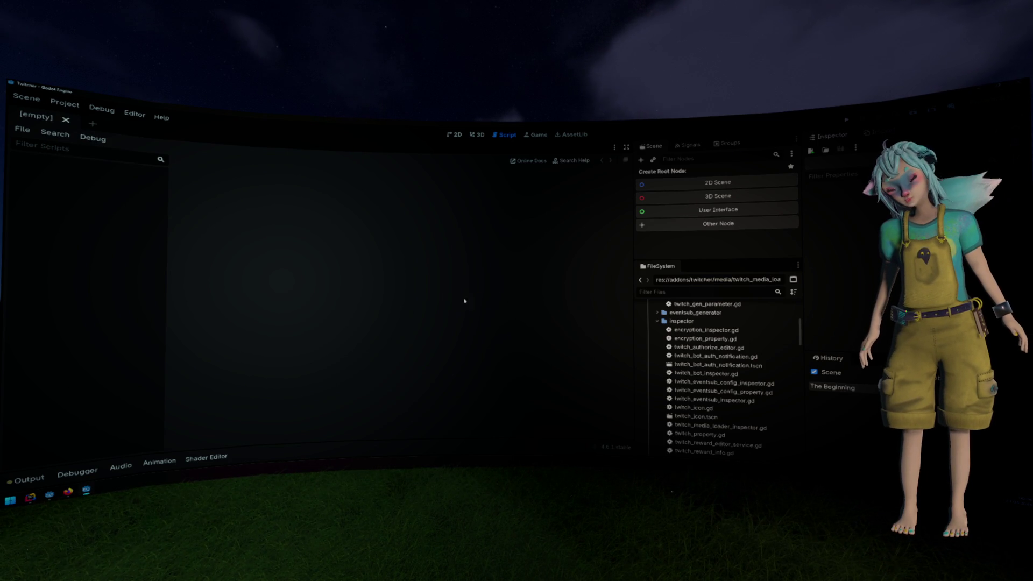
Open the freshly generated twitch_api.gd from the generated folder at its create_clip code.
scroll(767, 322, "up", 5)
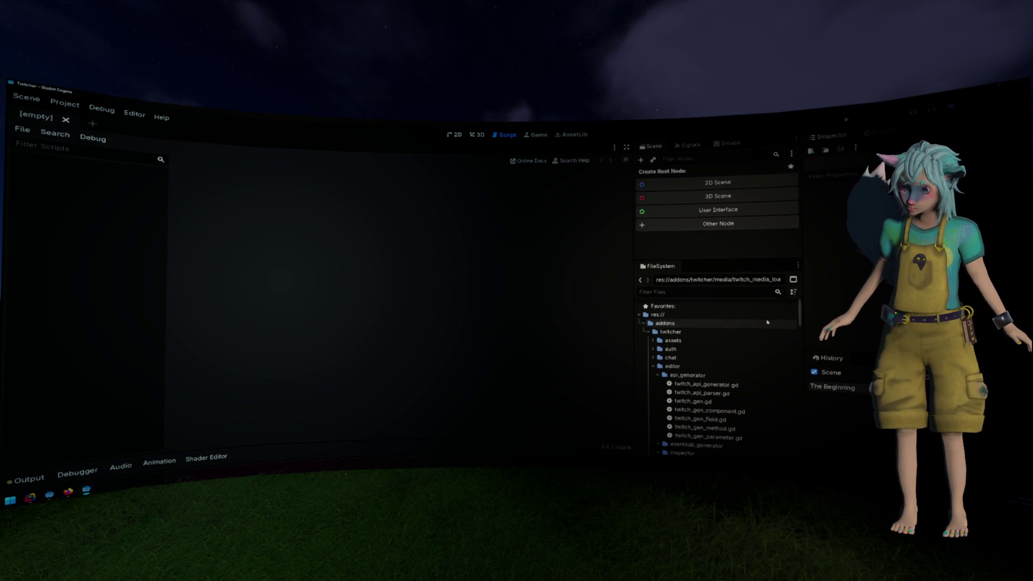
scroll(724, 364, "down", 1)
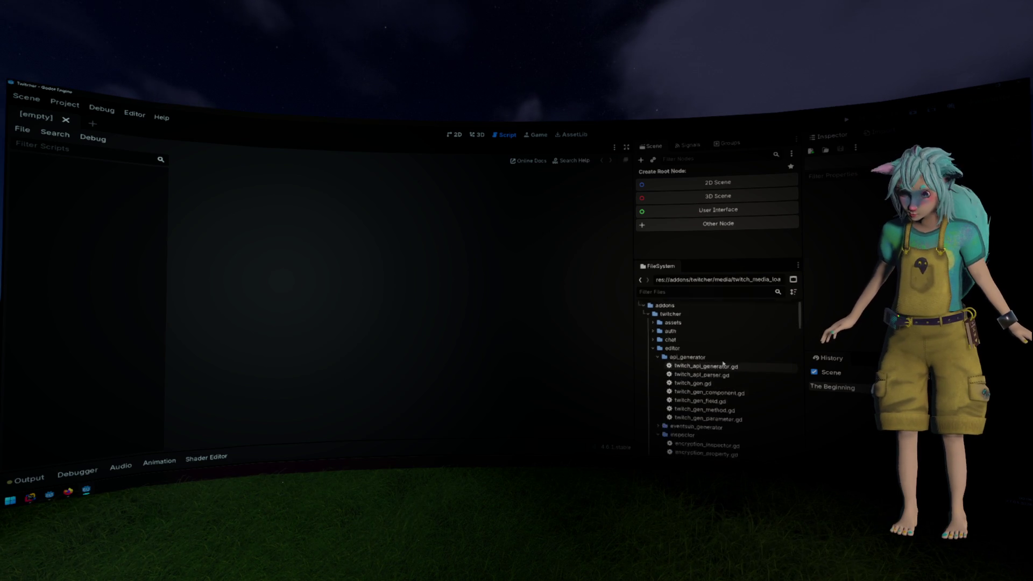
scroll(724, 365, "down", 2)
double_click(682, 399)
double_click(688, 406)
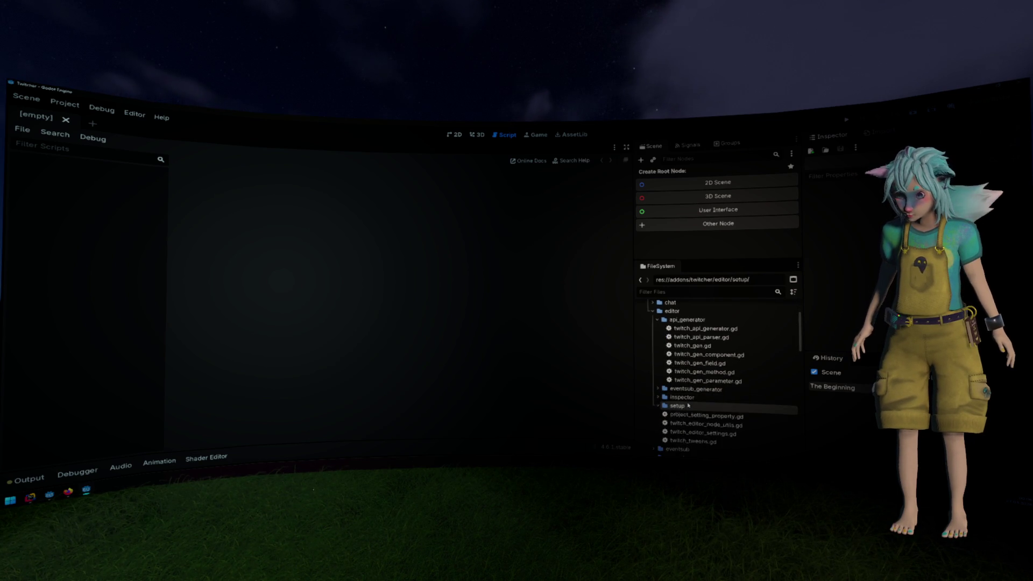
scroll(688, 406, "down", 3)
left_click(677, 364)
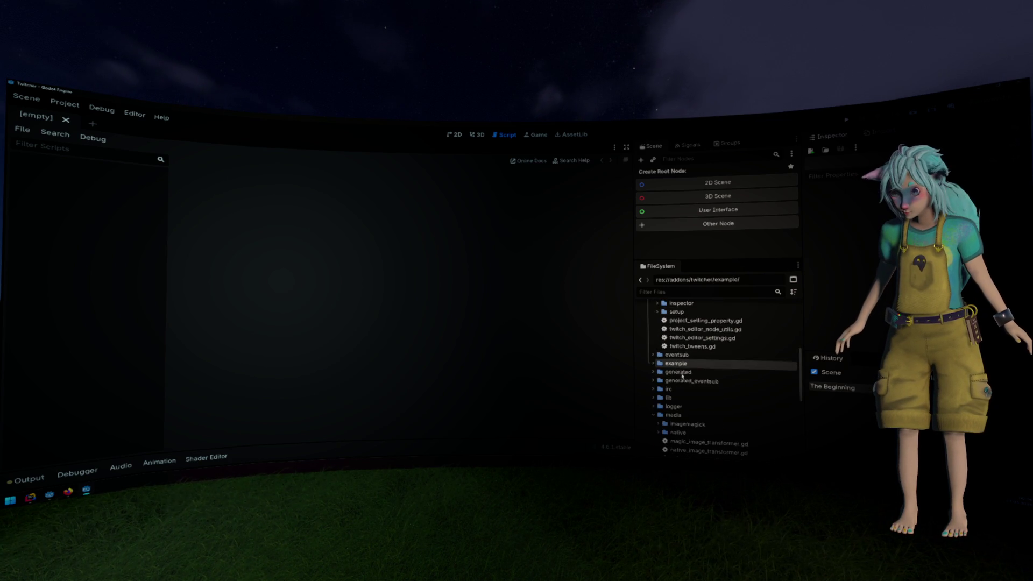
double_click(679, 372)
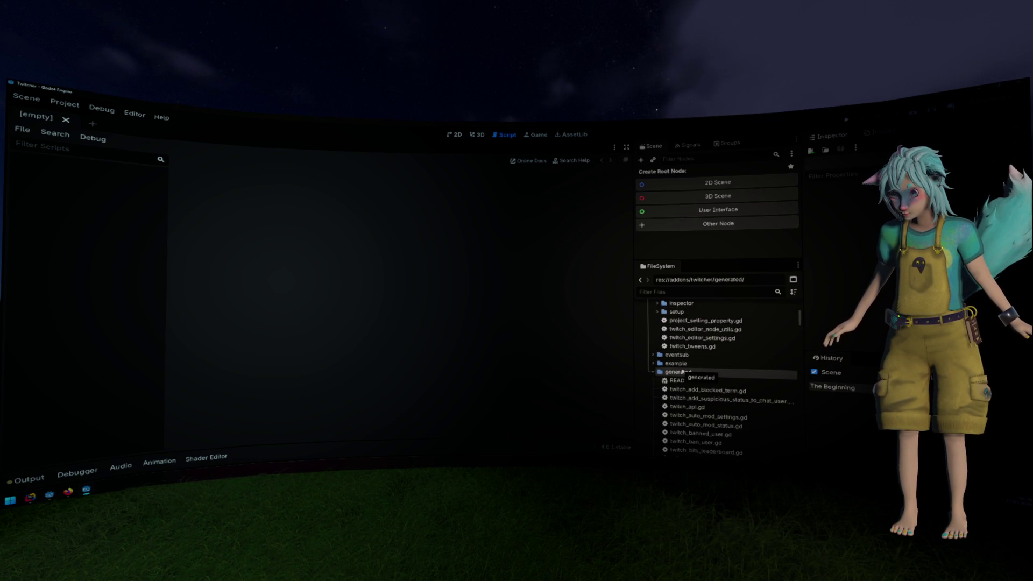
double_click(687, 406)
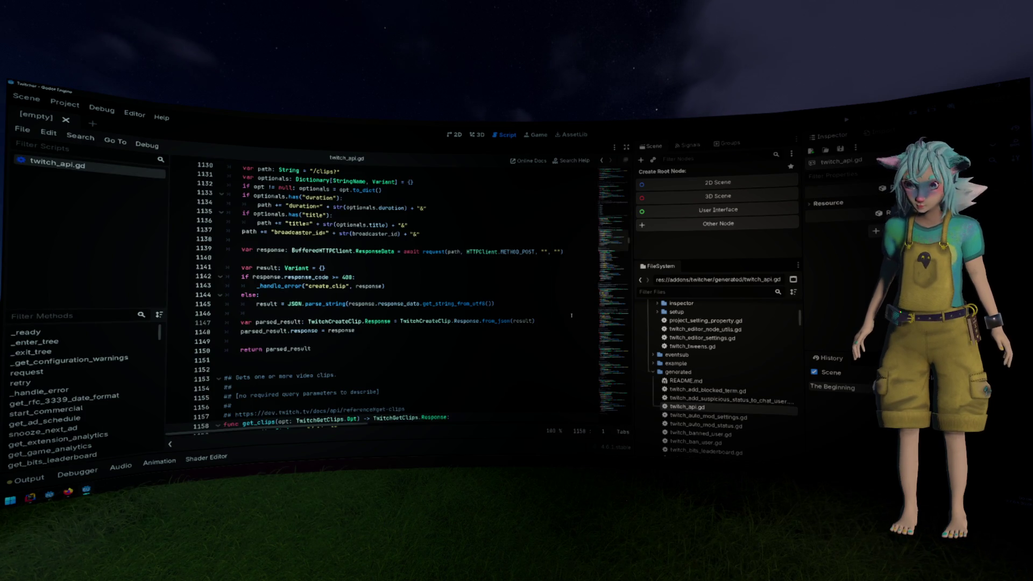
left_click(507, 272)
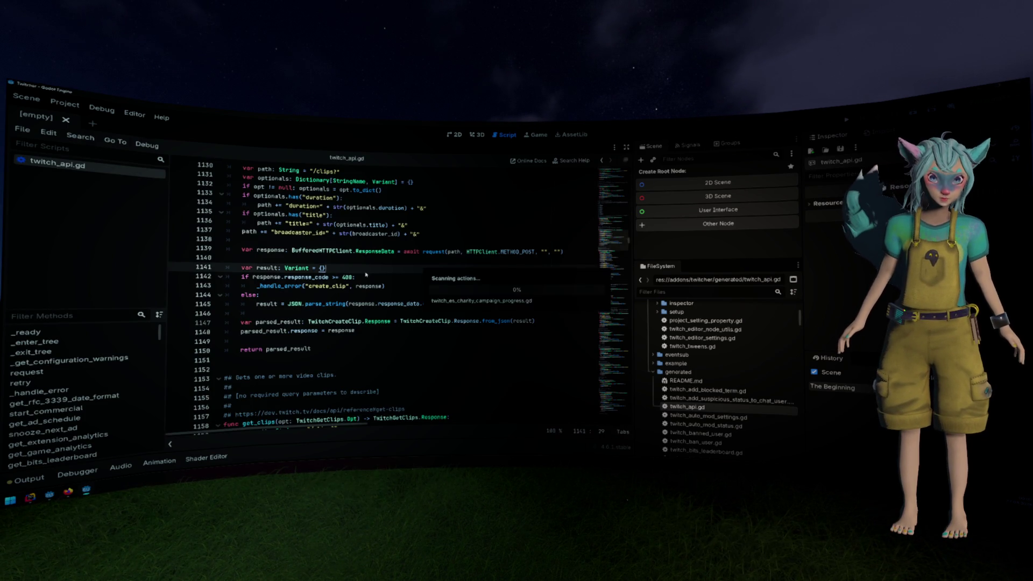
Search the script for 'create_clip_from_' without the twitch prefix.
key("ctrl+f")
type("twitch_create_clip_from_v")
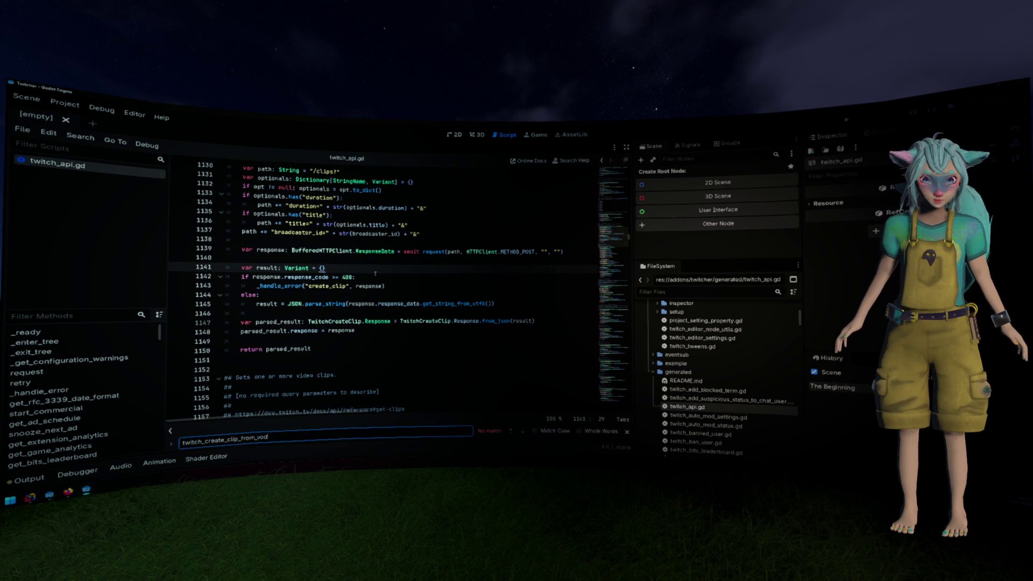
key("BackSpace")
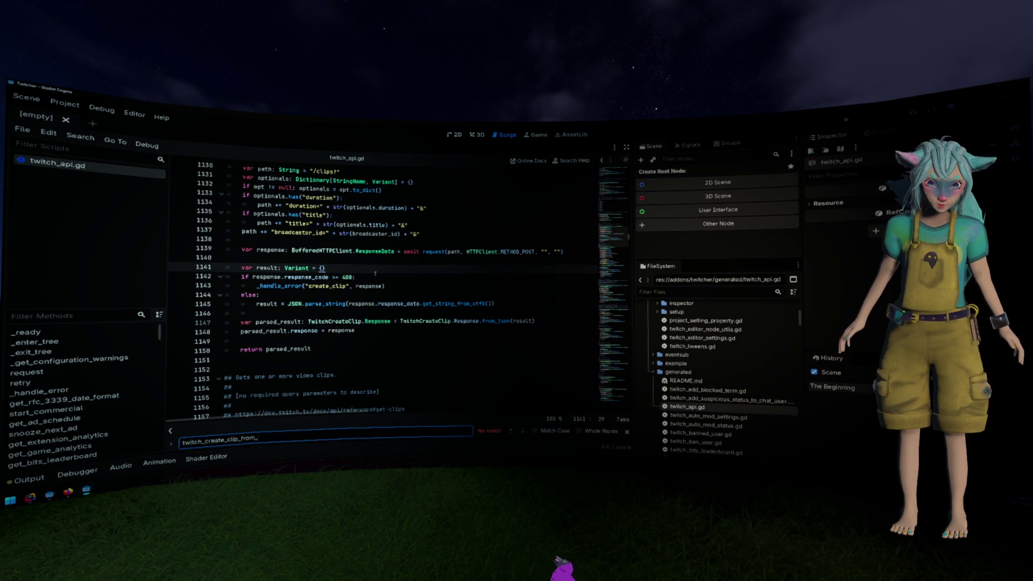
scroll(375, 273, "up", 5)
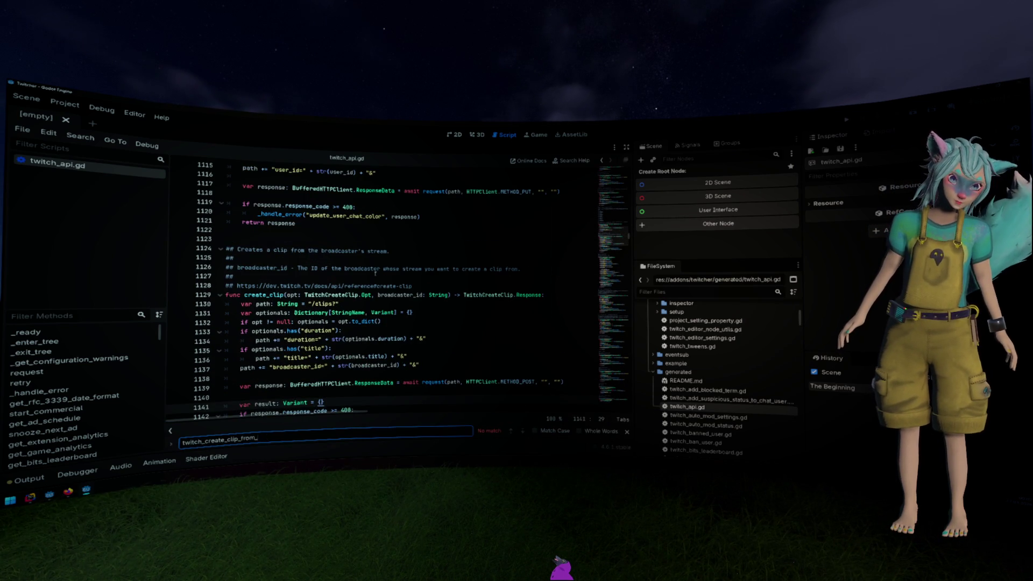
key("Home")
key("shift+Right")
key("shift+Right")
key("shift+Right")
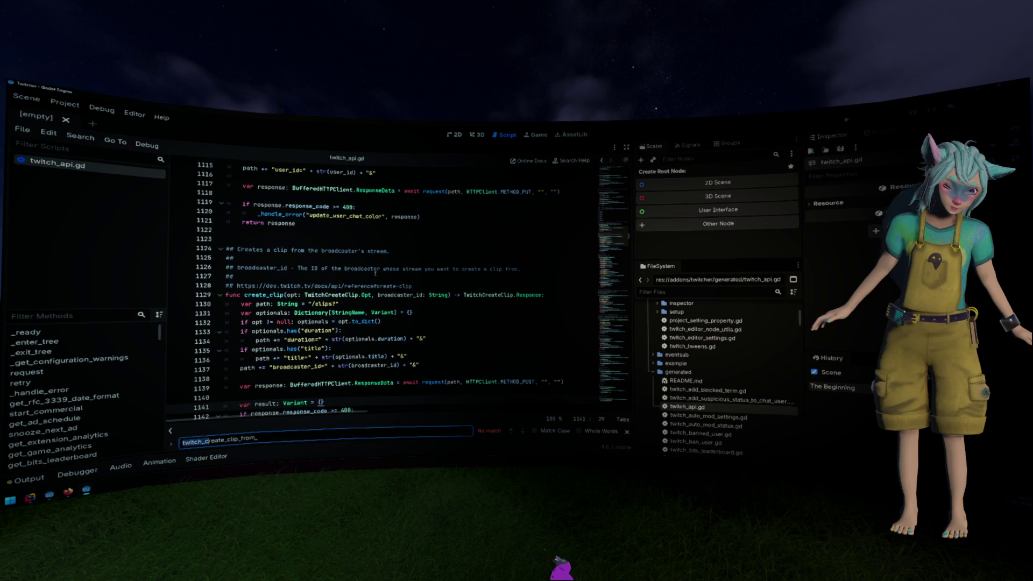
key("Delete")
key("Delete")
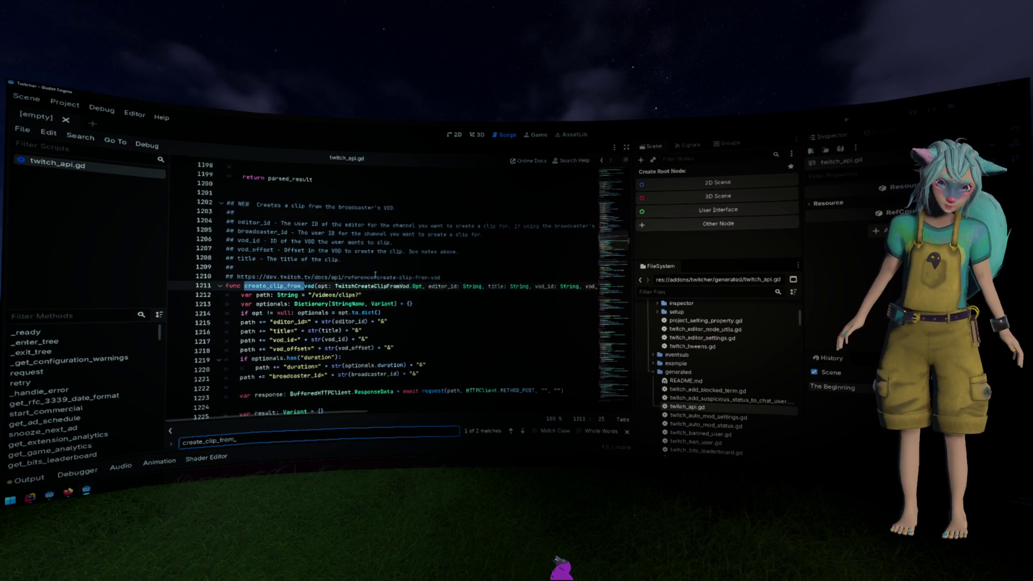
scroll(376, 272, "down", 4)
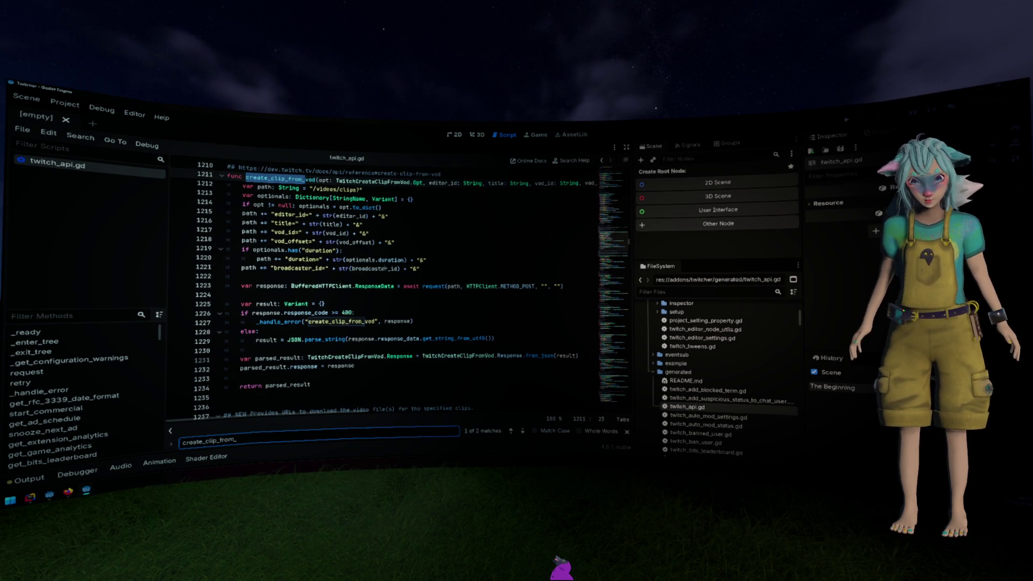
Jump to the TwitchCreateClipFromVod class definition and inspect its Response data property.
left_click(353, 223)
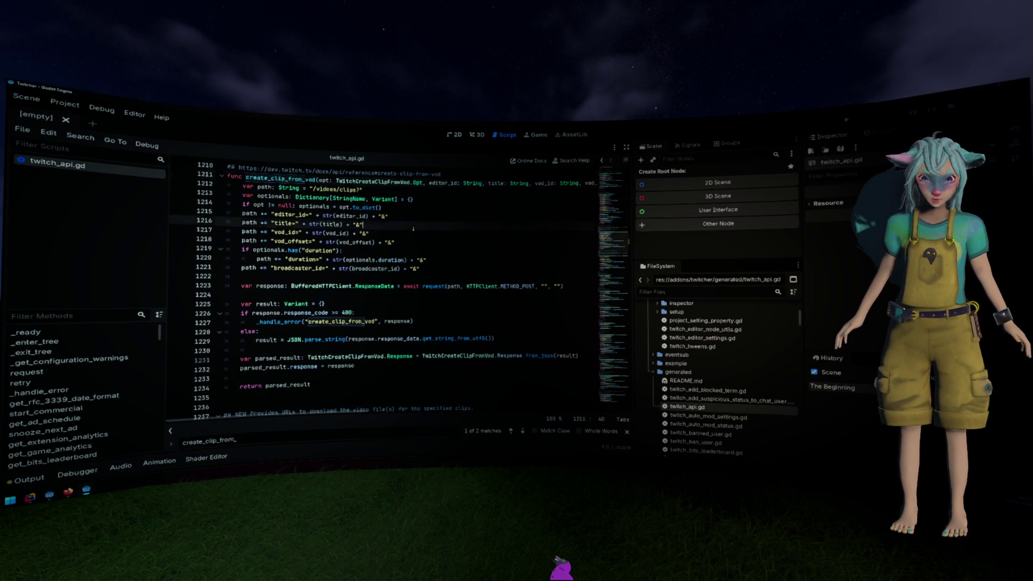
left_click(473, 357, "ctrl")
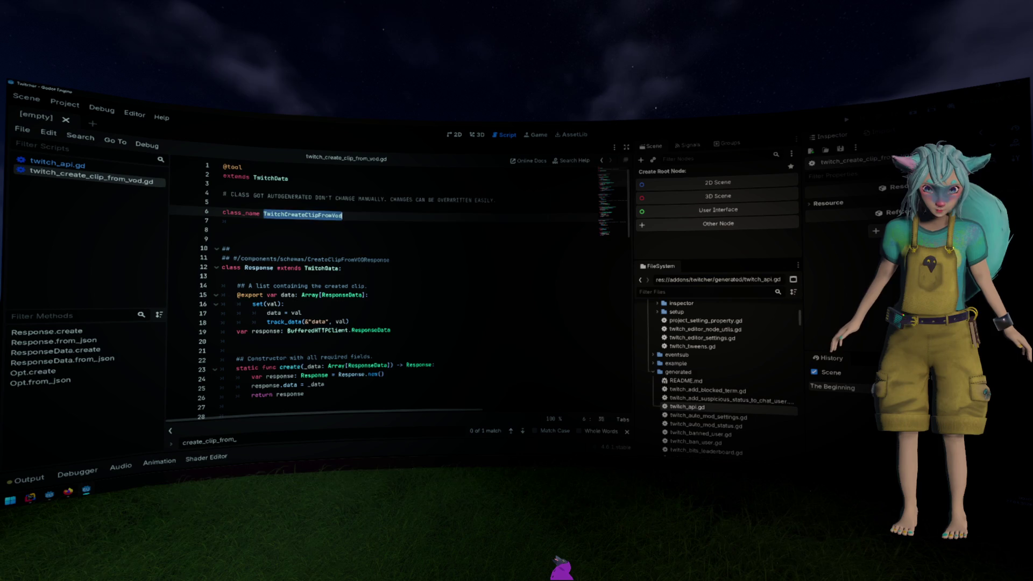
scroll(413, 291, "down", 7)
scroll(414, 290, "down", 14)
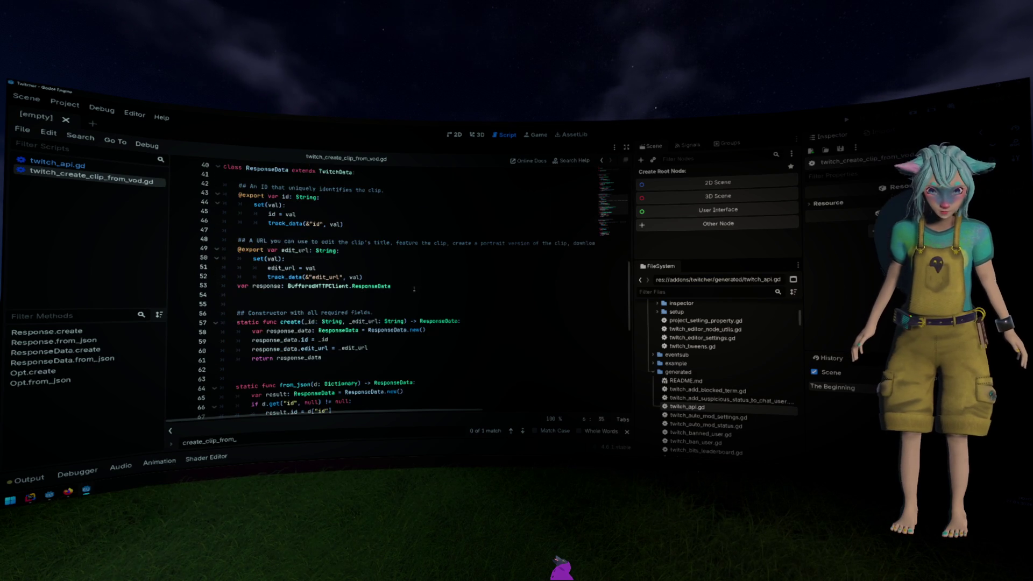
scroll(413, 283, "up", 15)
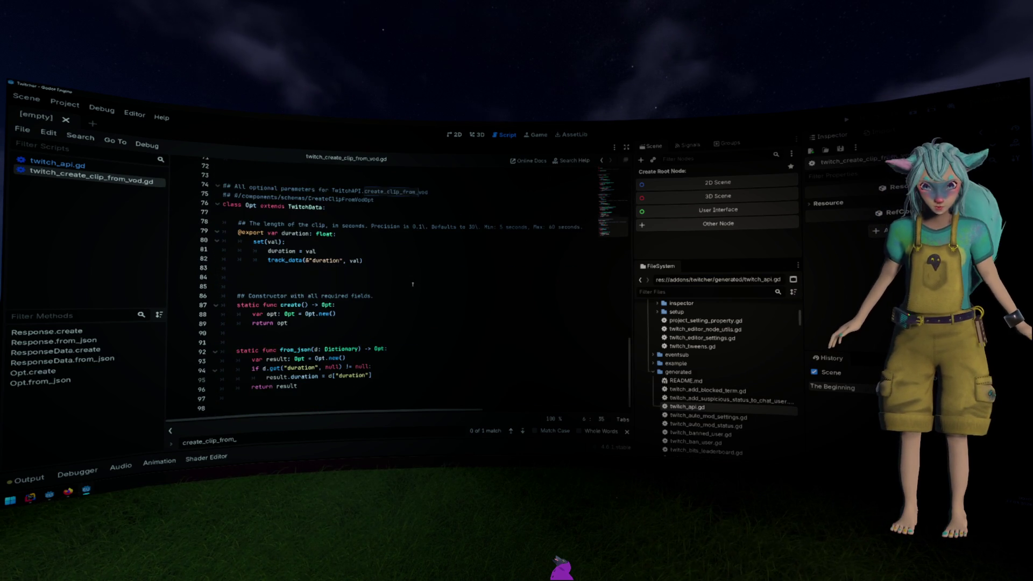
scroll(412, 283, "up", 7)
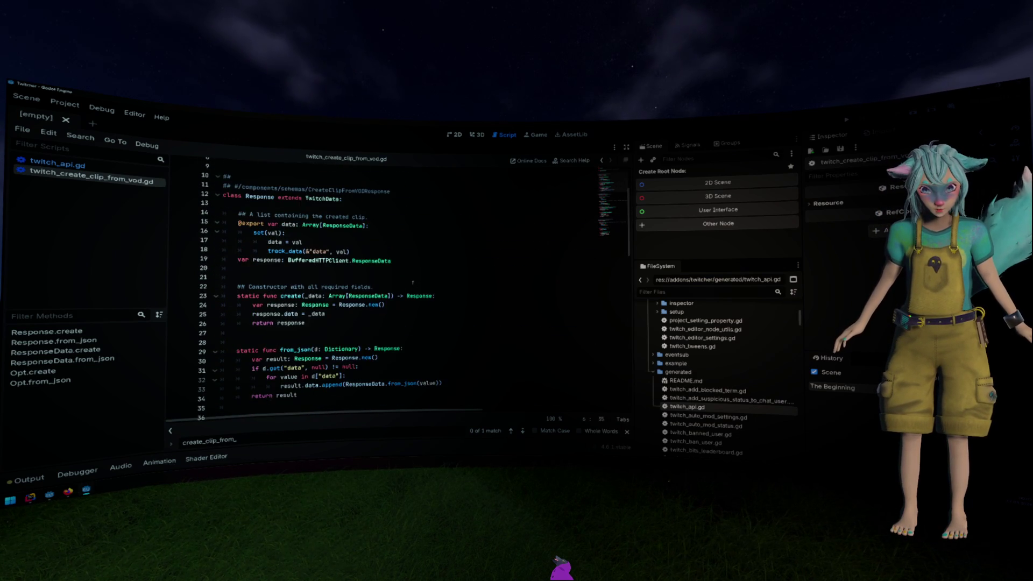
left_click(413, 282)
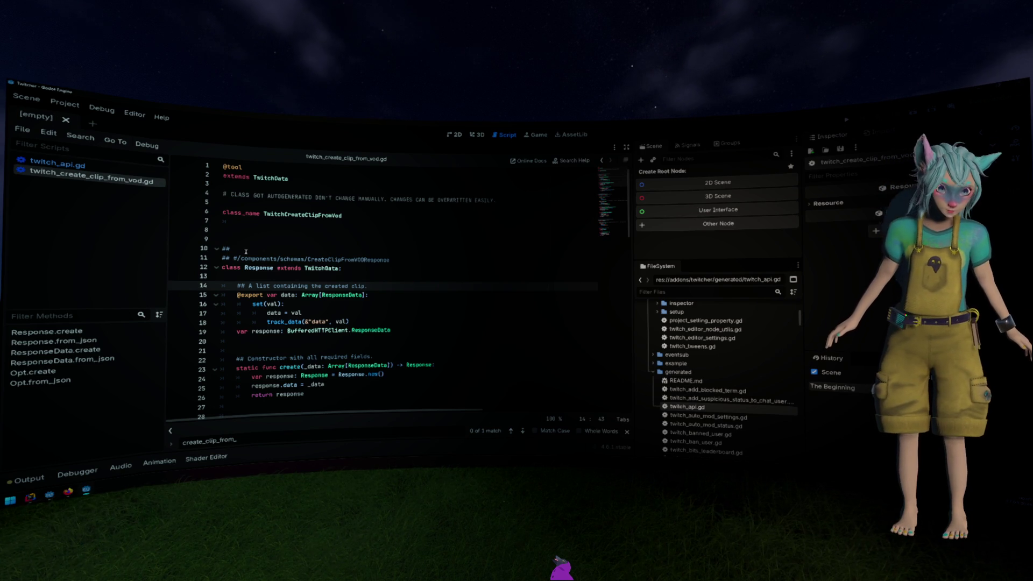
left_click(64, 103)
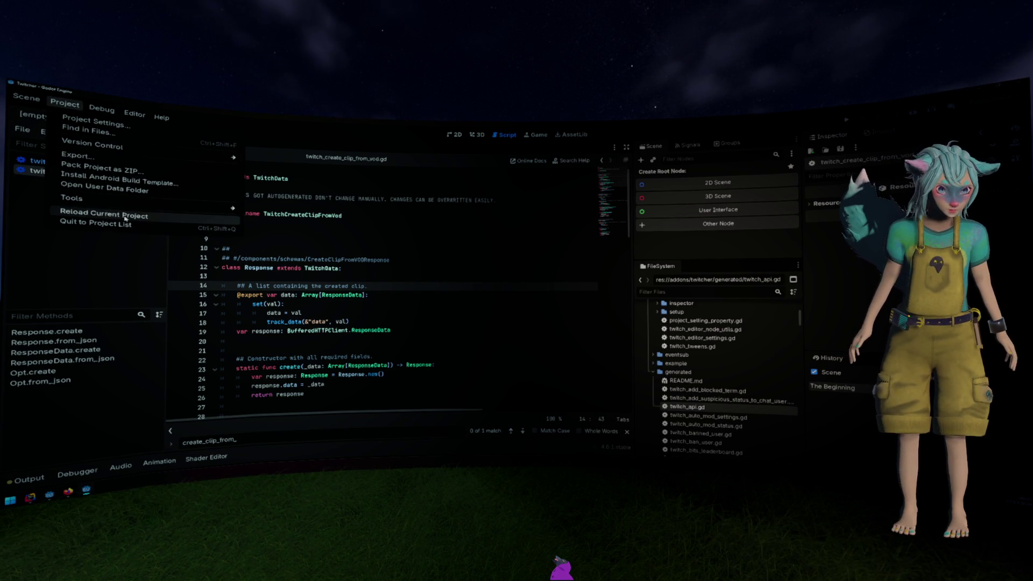
Reload the current project and show the Output log below the clip script.
left_click(123, 213)
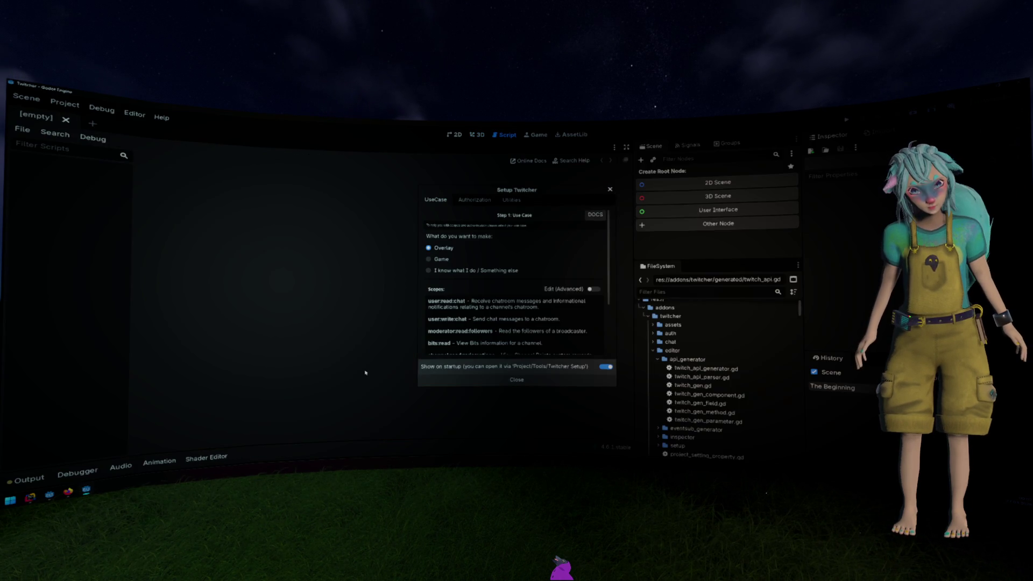
left_click(29, 479)
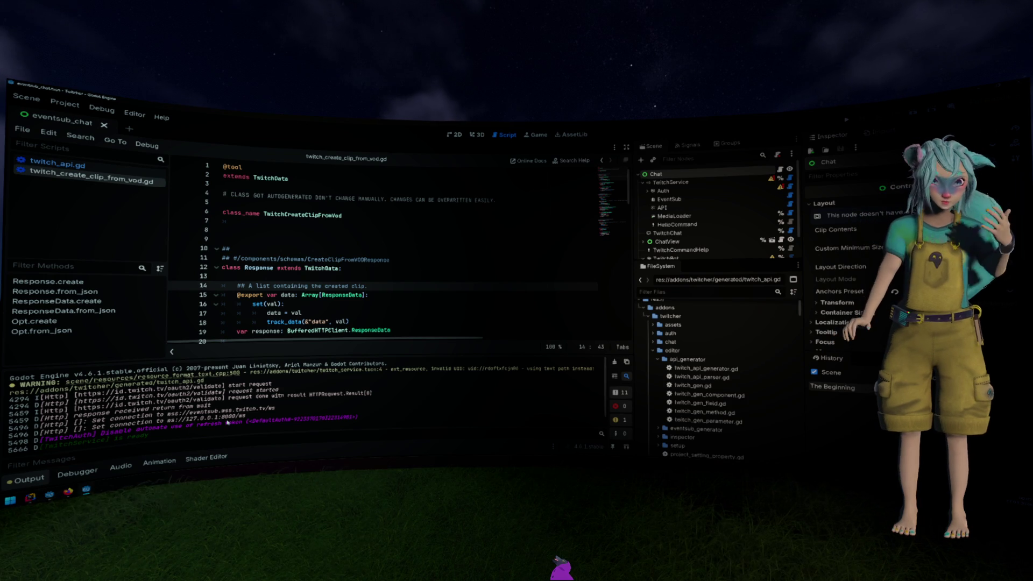
mouse_move(276, 227)
left_mouse_down()
mouse_move(306, 260)
mouse_move(306, 243)
left_mouse_up()
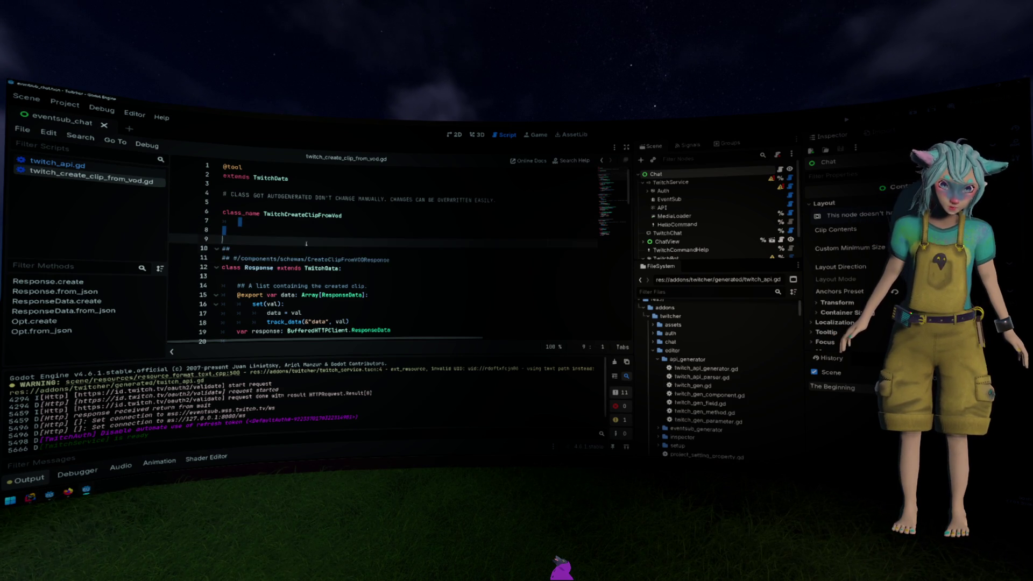
scroll(383, 259, "down", 10)
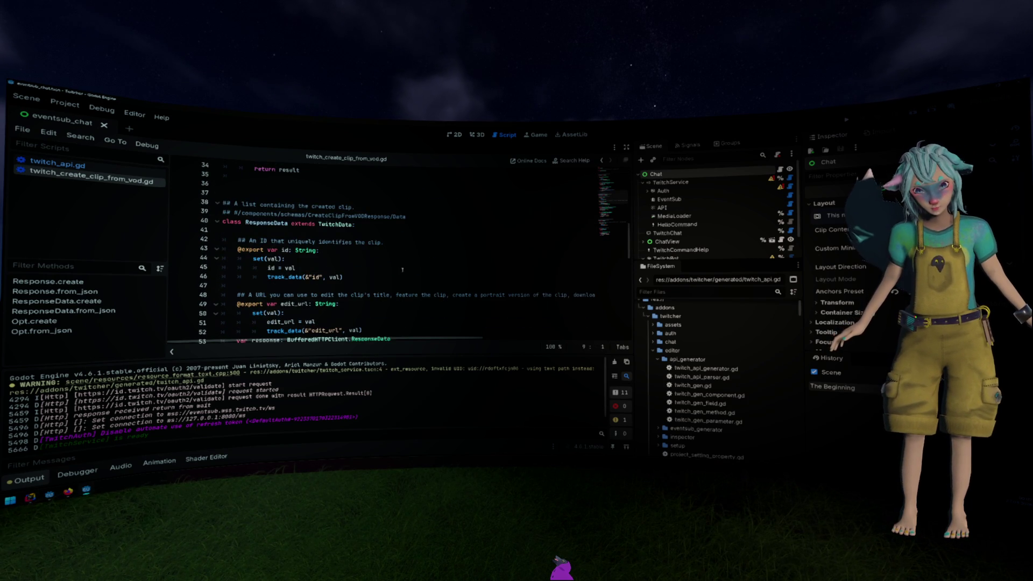
scroll(401, 271, "up", 10)
left_click(402, 269)
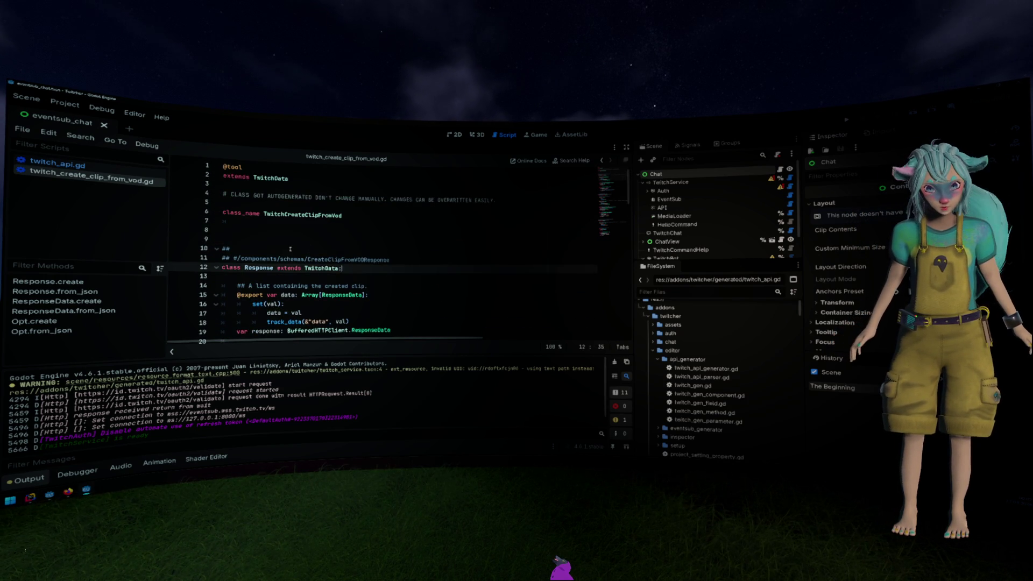
double_click(259, 268)
scroll(328, 282, "down", 10)
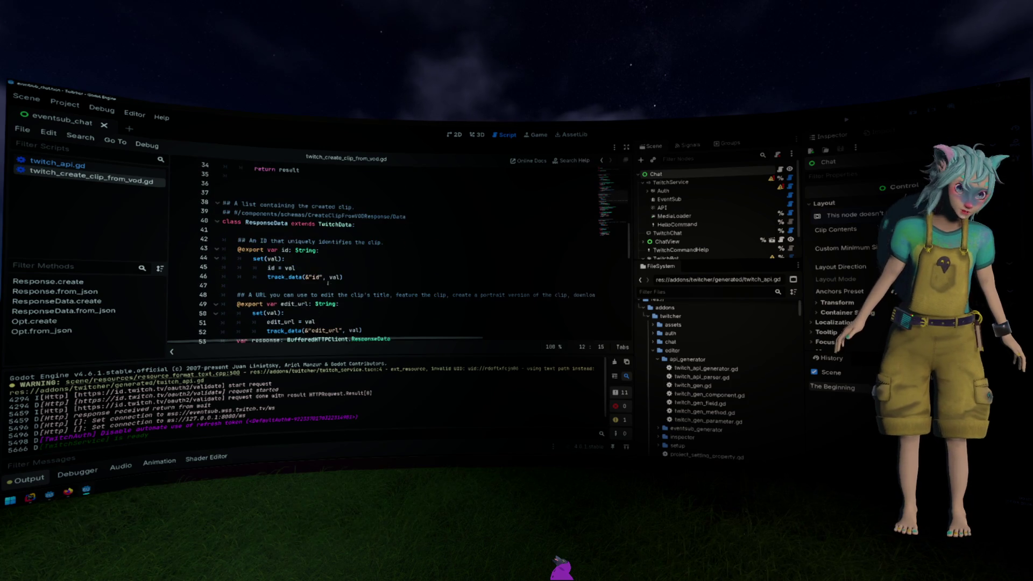
double_click(280, 224)
scroll(291, 253, "down", 13)
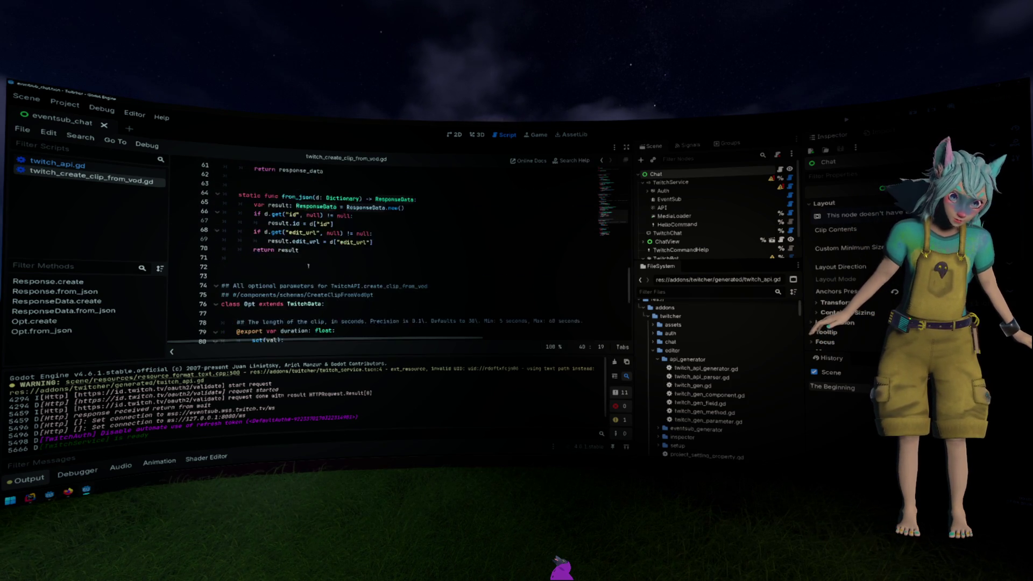
scroll(304, 277, "down", 2)
left_click(352, 264)
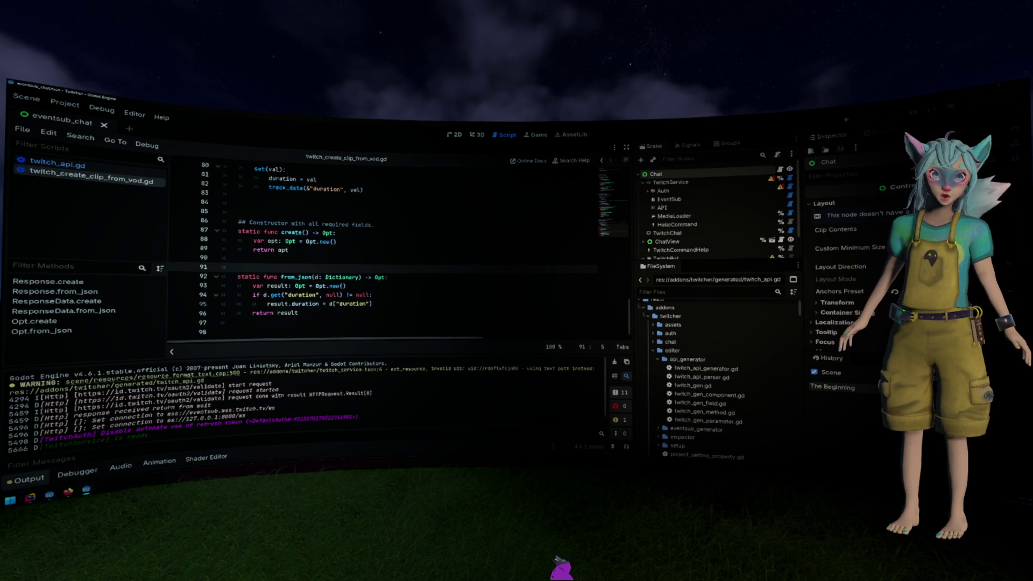
scroll(444, 218, "up", 15)
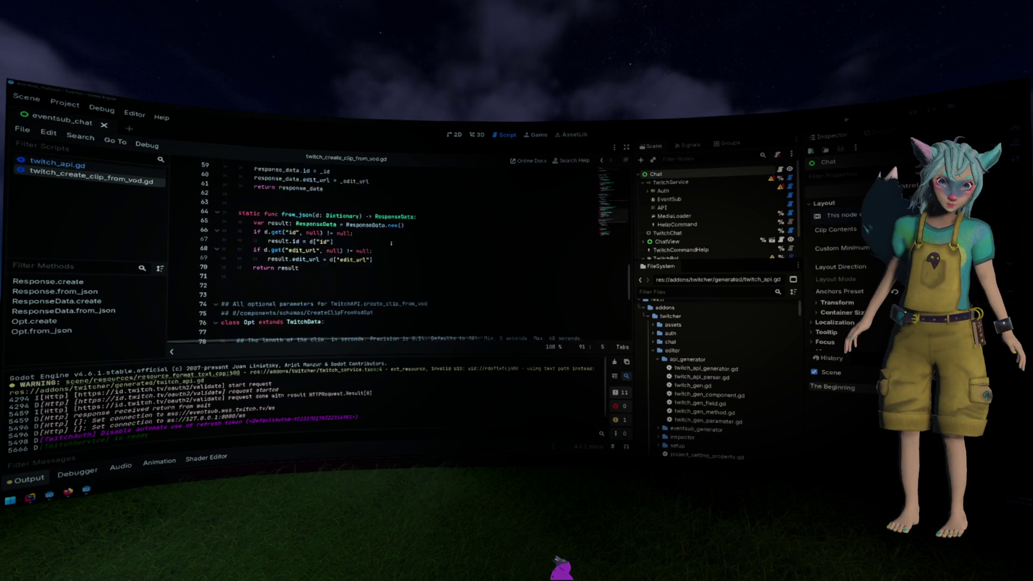
scroll(398, 253, "up", 11)
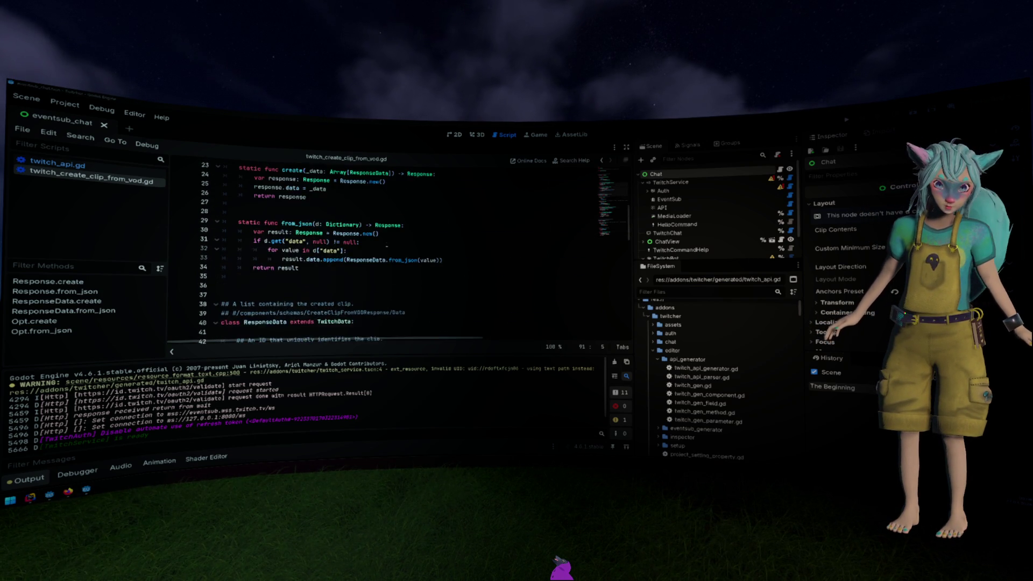
scroll(325, 239, "down", 2)
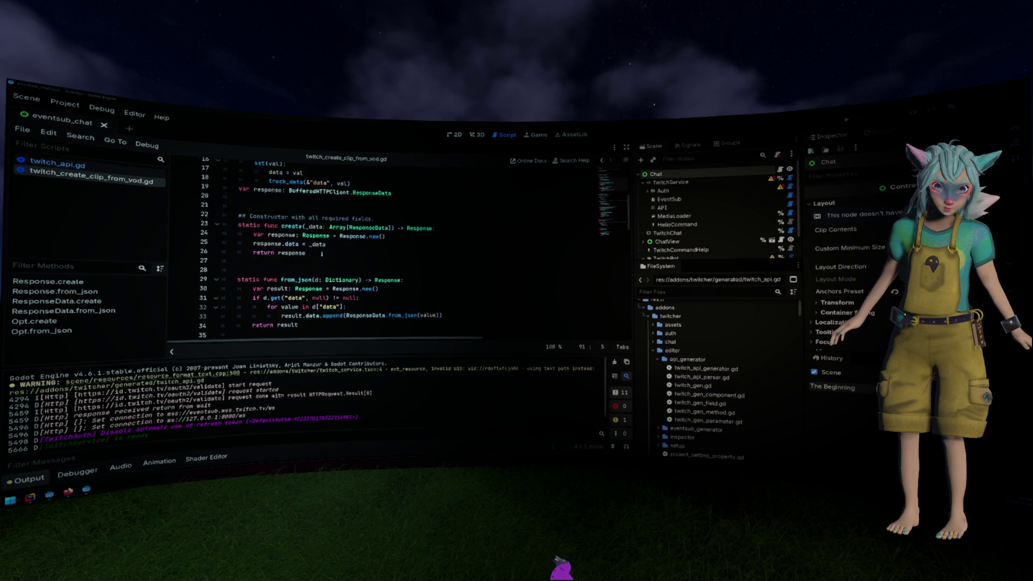
left_click_drag(406, 233, 398, 197)
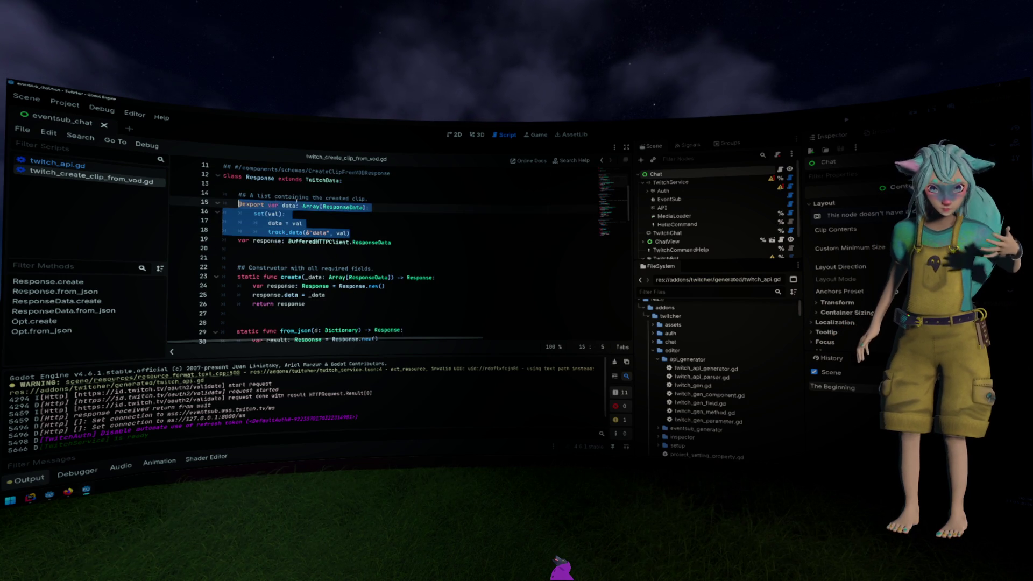
left_click(398, 196)
scroll(398, 197, "up", 2)
scroll(398, 197, "up", 2)
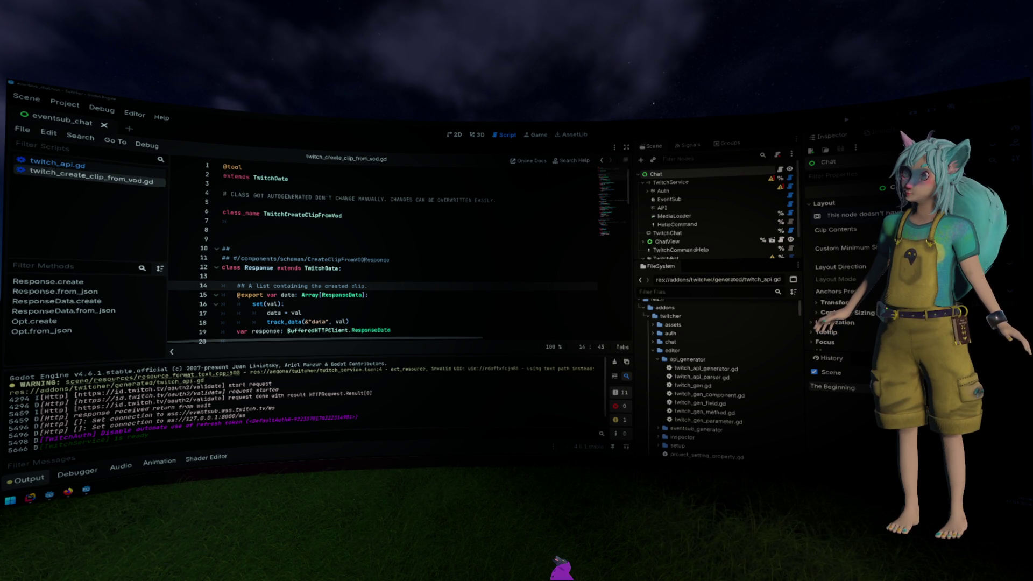
left_click(475, 214)
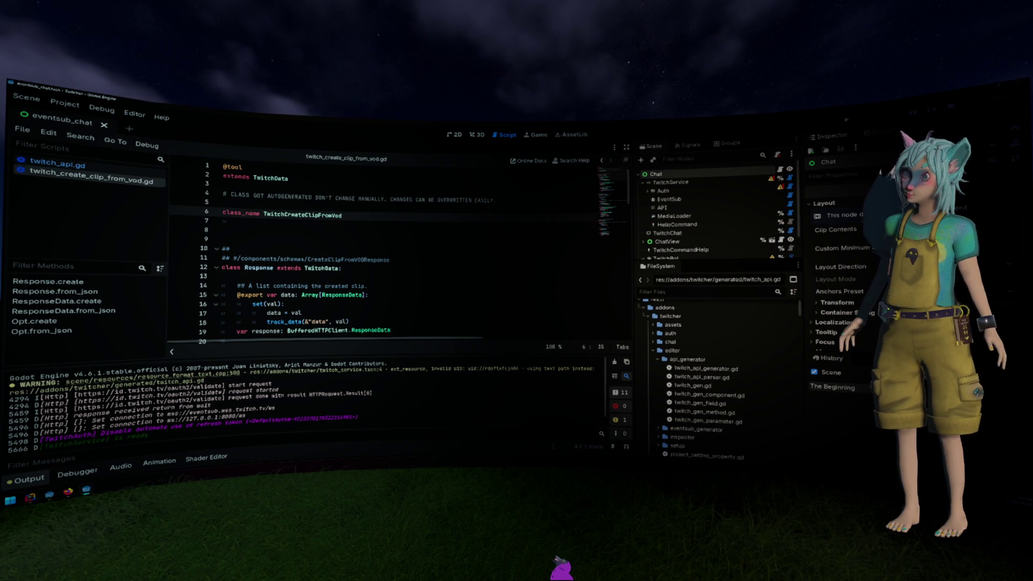
left_click(270, 239)
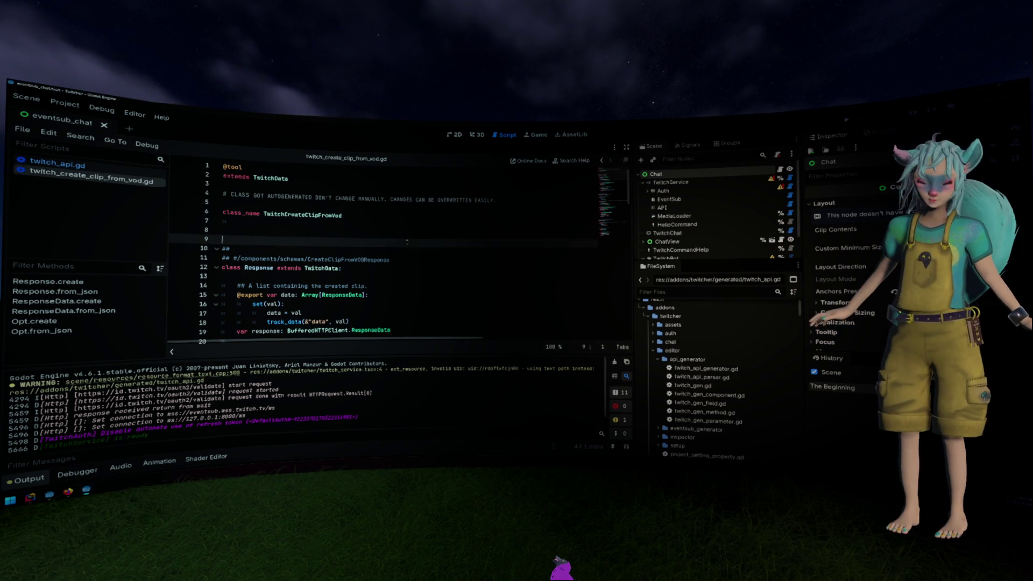
Try quick-opening TwitchESChannelModerateV2, which returns no results.
key("ctrl+shift+o")
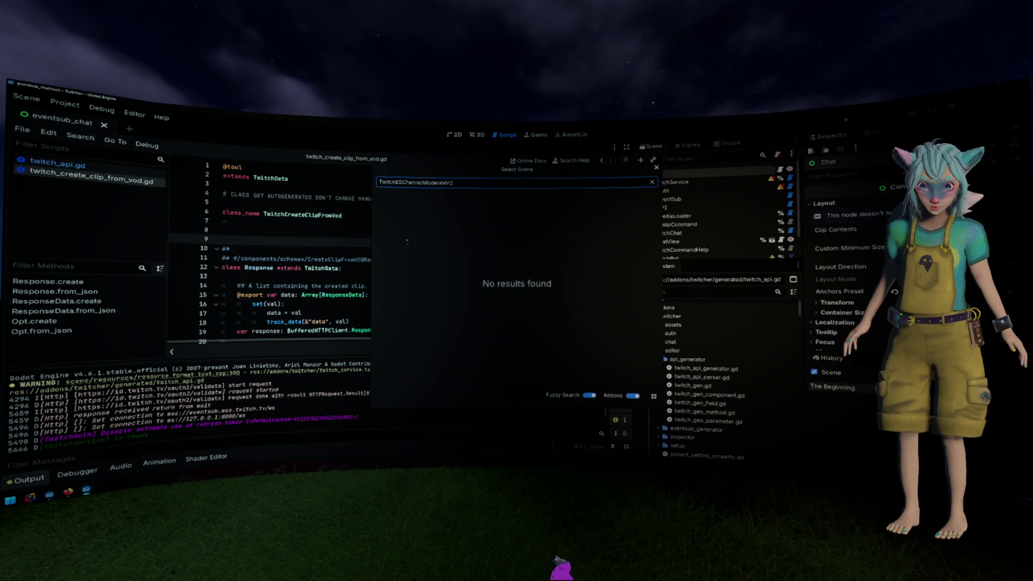
key("Escape")
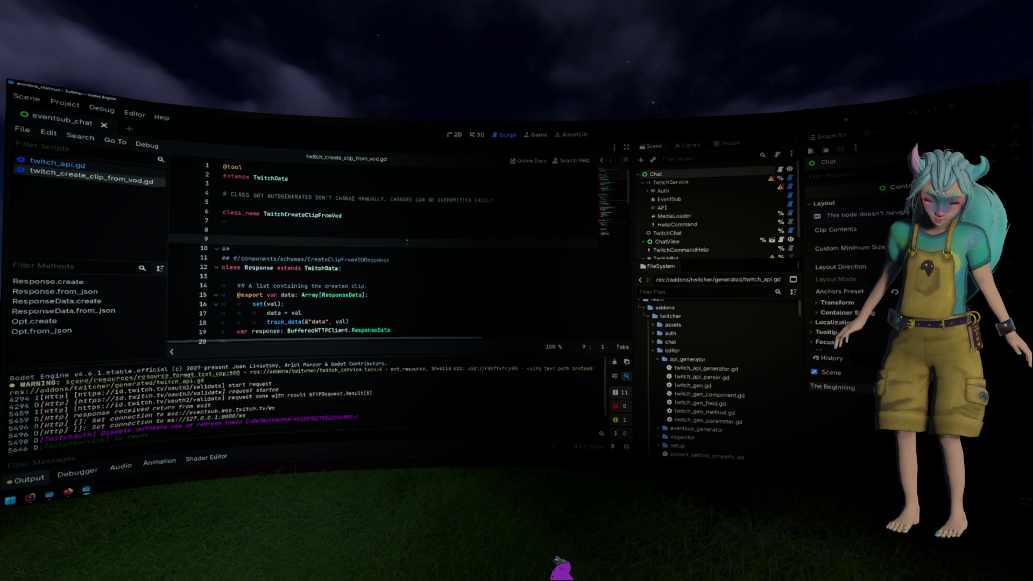
key("ctrl+o")
key("Escape")
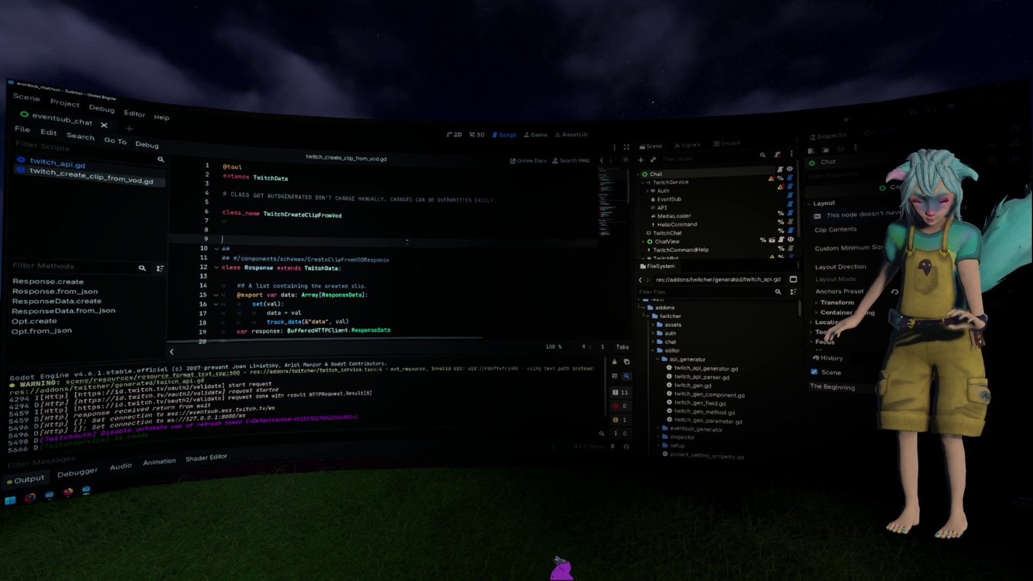
key("alt+shift+o")
type("TwitchESChannelModerateV2")
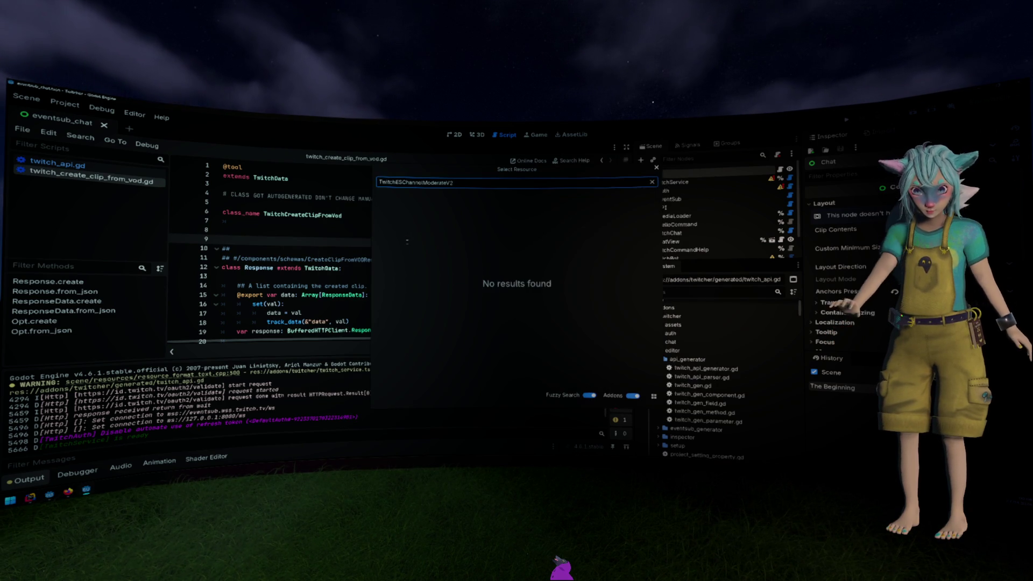
key("Escape")
Expand addons/twitcher/generated_eventsub and open twitch_es_channel_moderate_v_2.gd.
double_click(691, 350)
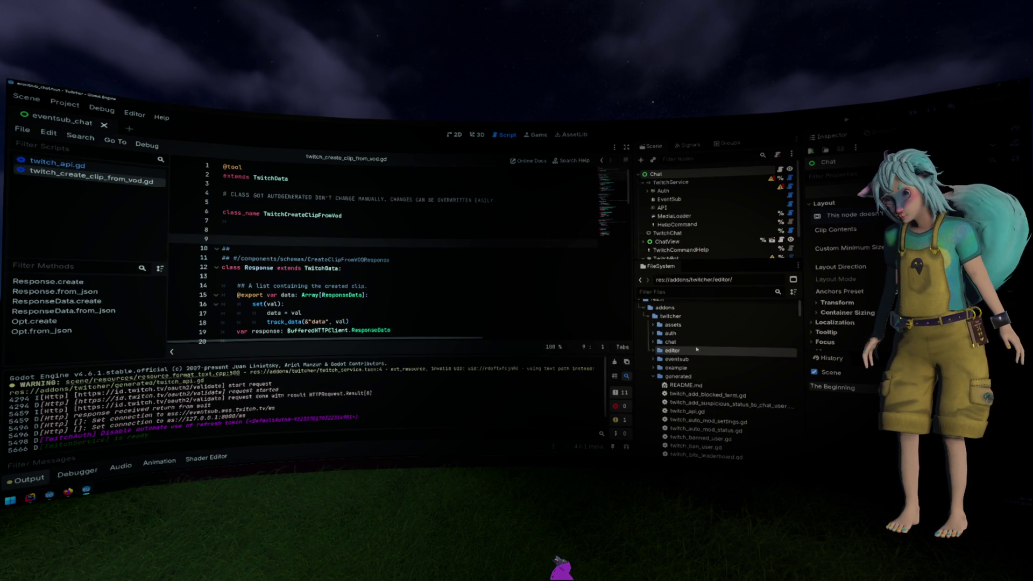
scroll(691, 351, "down", 1)
double_click(690, 344)
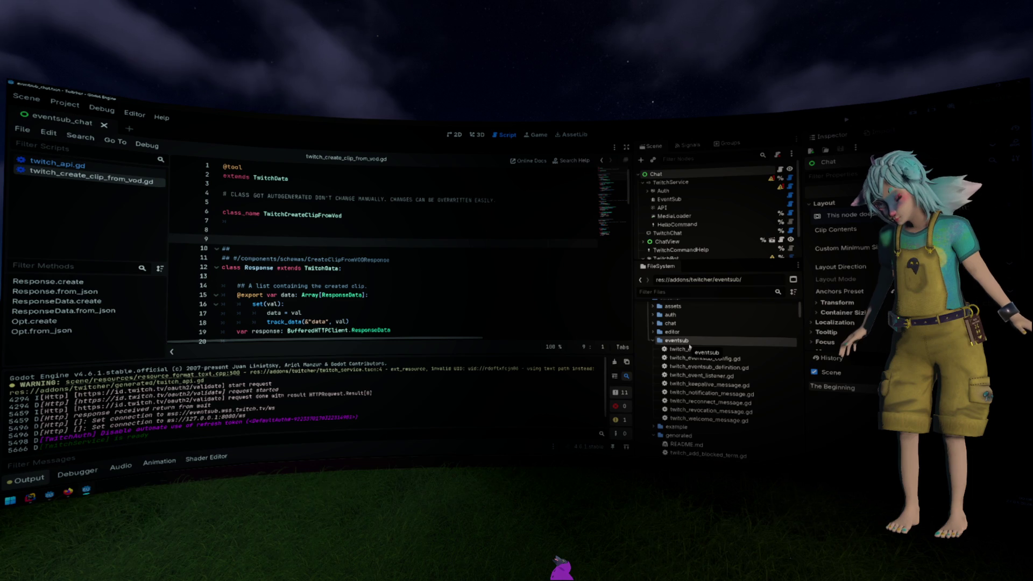
double_click(676, 342)
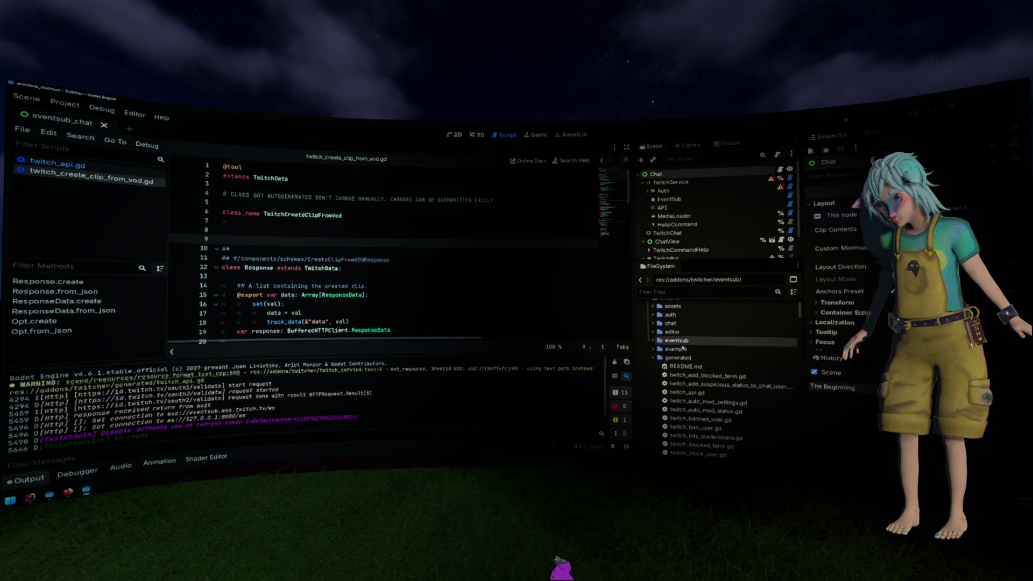
left_click(681, 366)
double_click(681, 367)
scroll(681, 367, "down", 3)
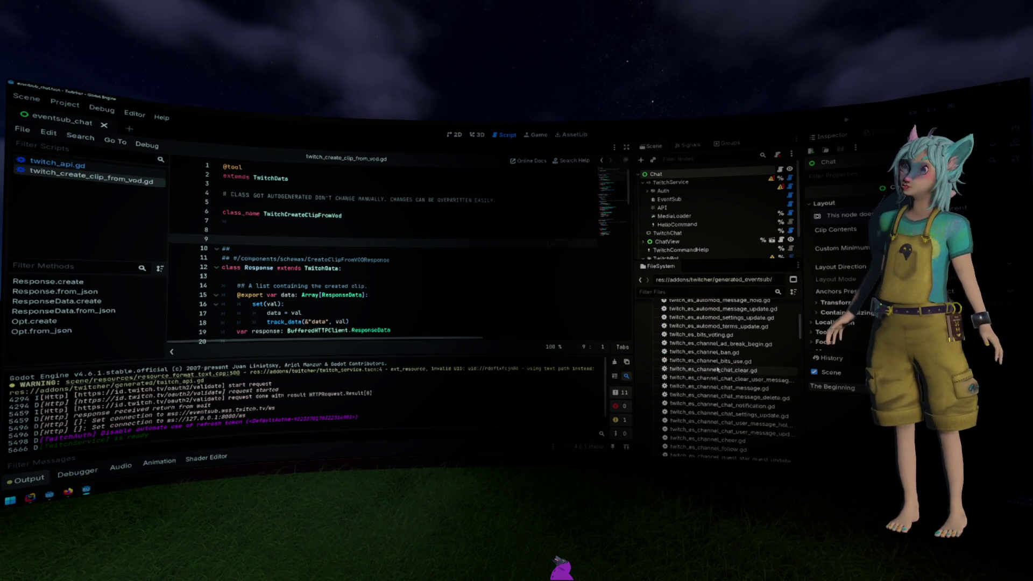
scroll(761, 377, "down", 3)
double_click(752, 426)
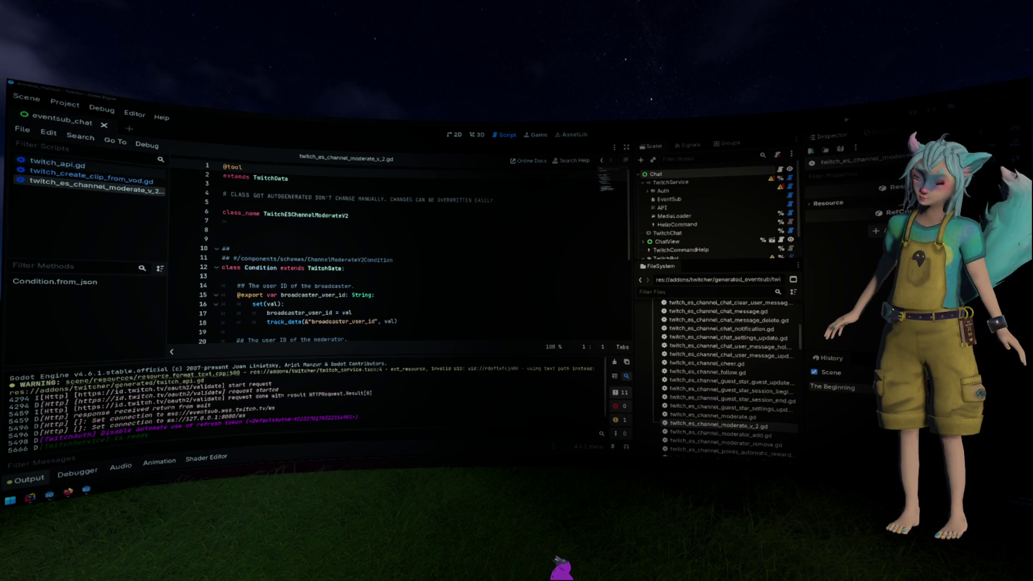
scroll(468, 229, "down", 5)
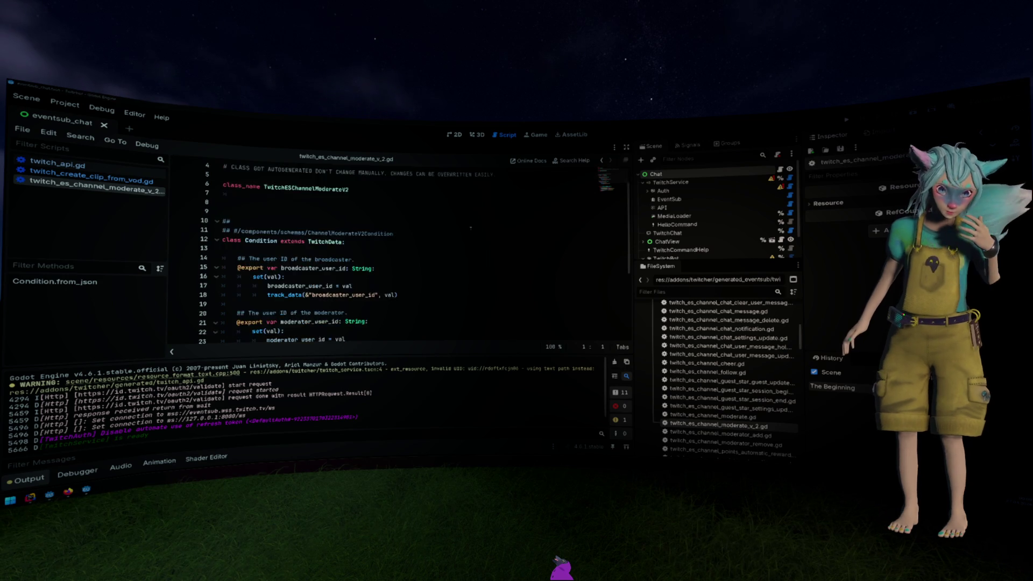
scroll(468, 231, "up", 5)
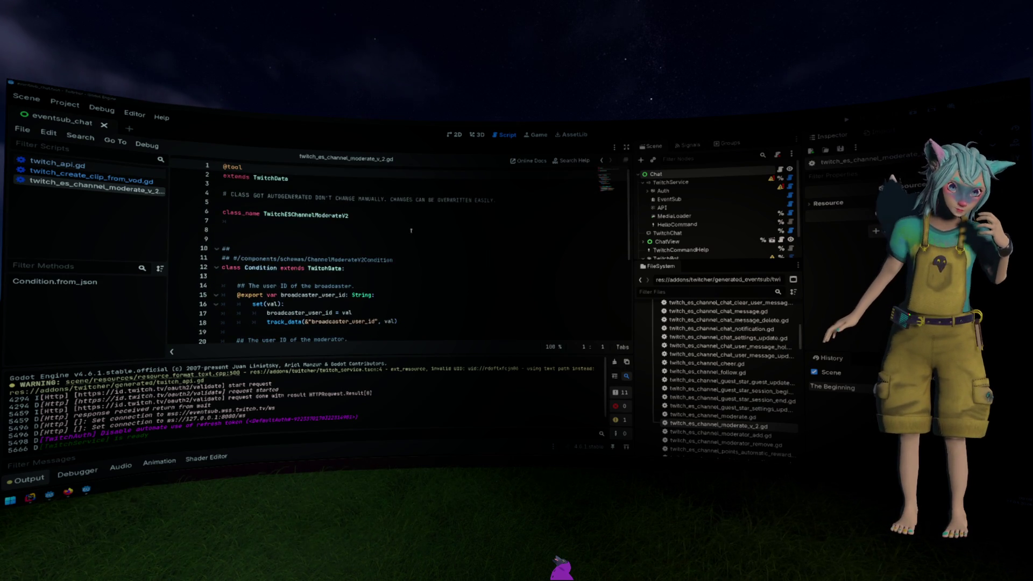
left_click(412, 285)
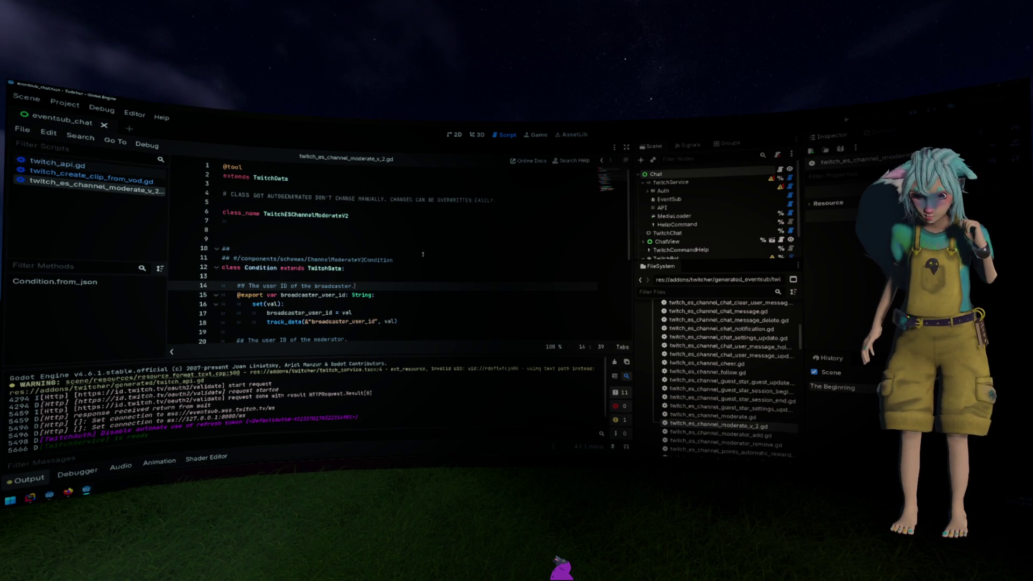
double_click(335, 215)
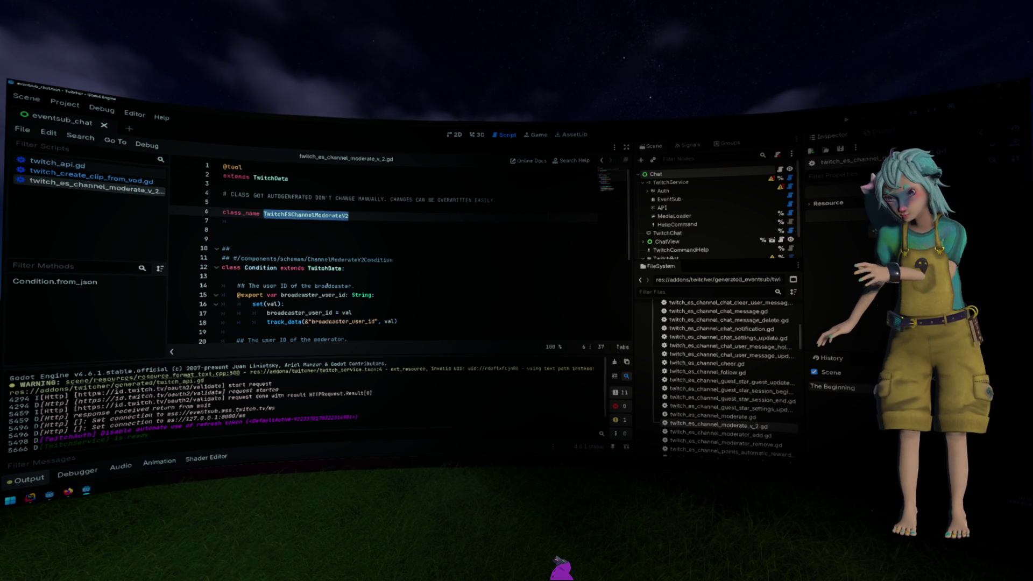
Open twitch_es_channel_moderate.gd and read through the whole script.
double_click(702, 417)
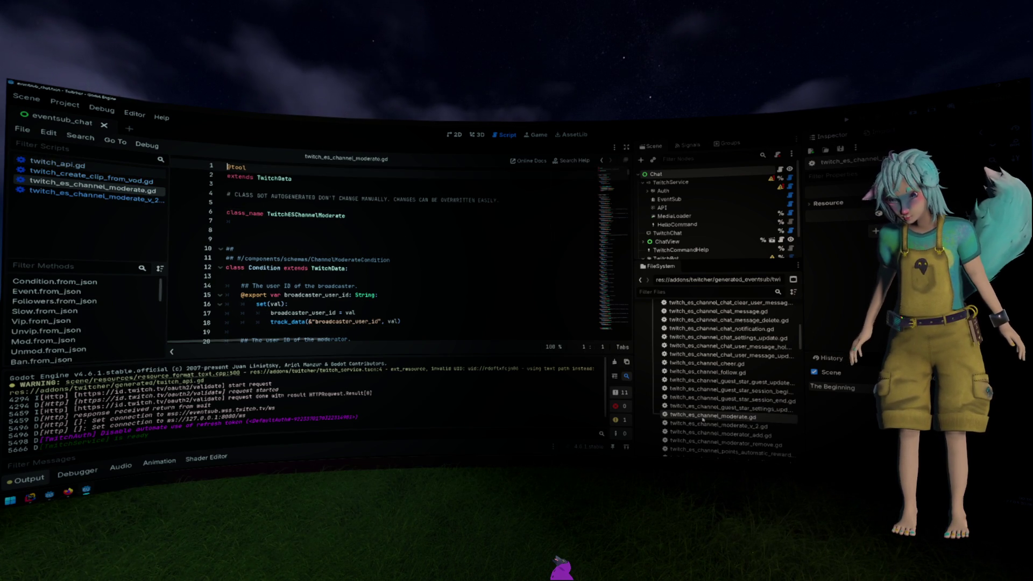
scroll(458, 281, "down", 12)
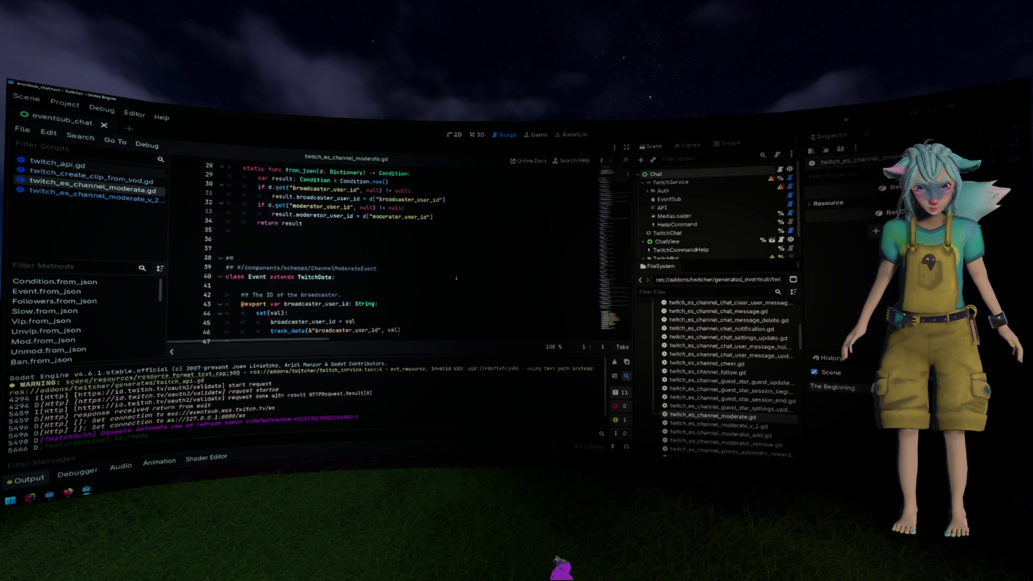
scroll(457, 277, "down", 20)
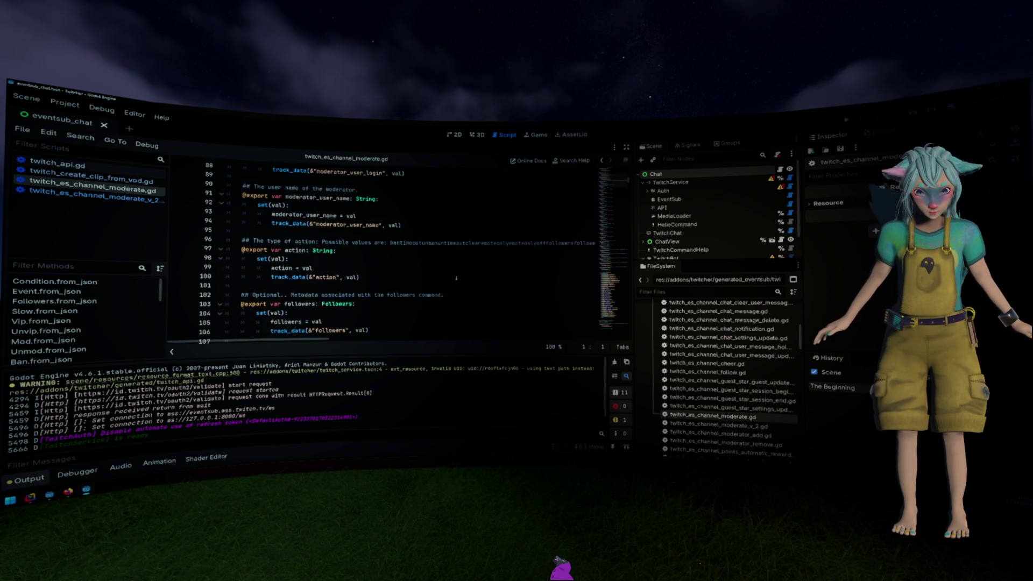
scroll(457, 278, "down", 20)
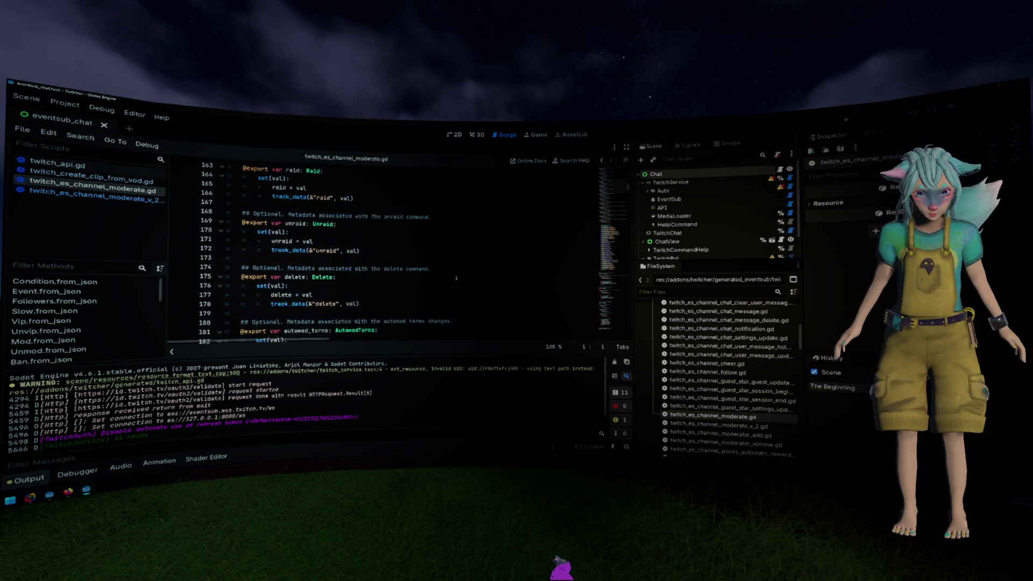
scroll(456, 279, "down", 14)
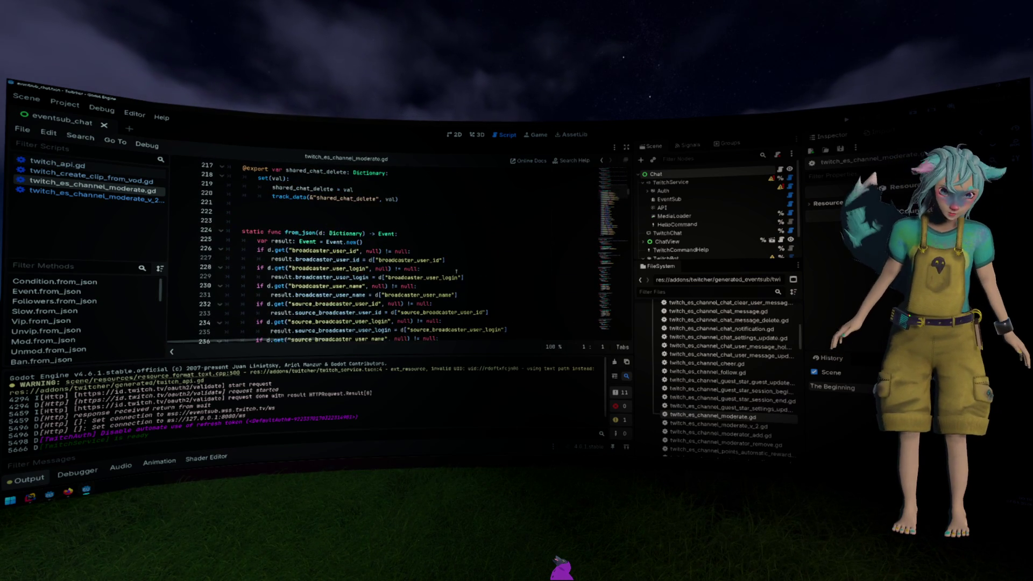
scroll(455, 271, "down", 20)
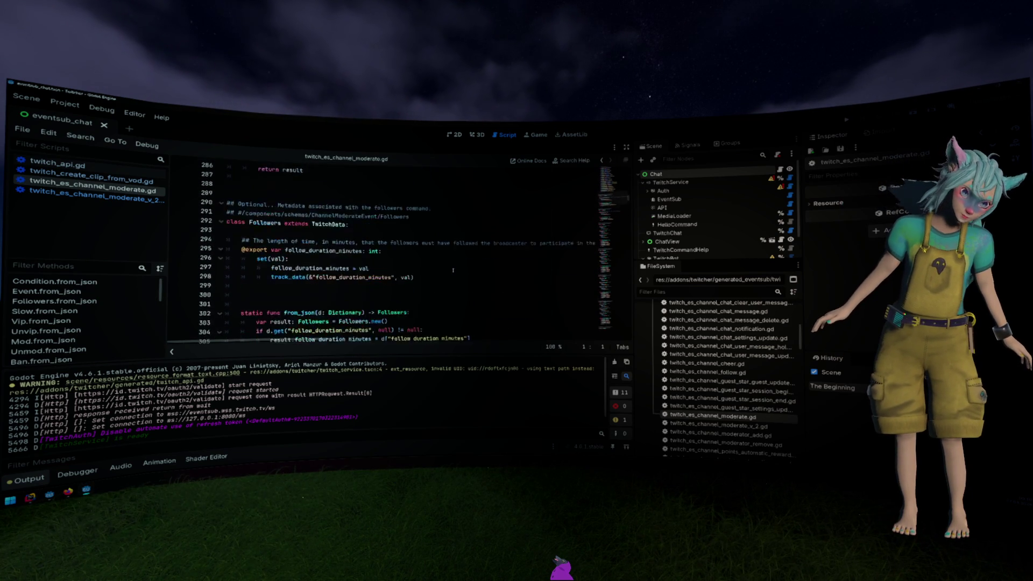
scroll(453, 270, "down", 7)
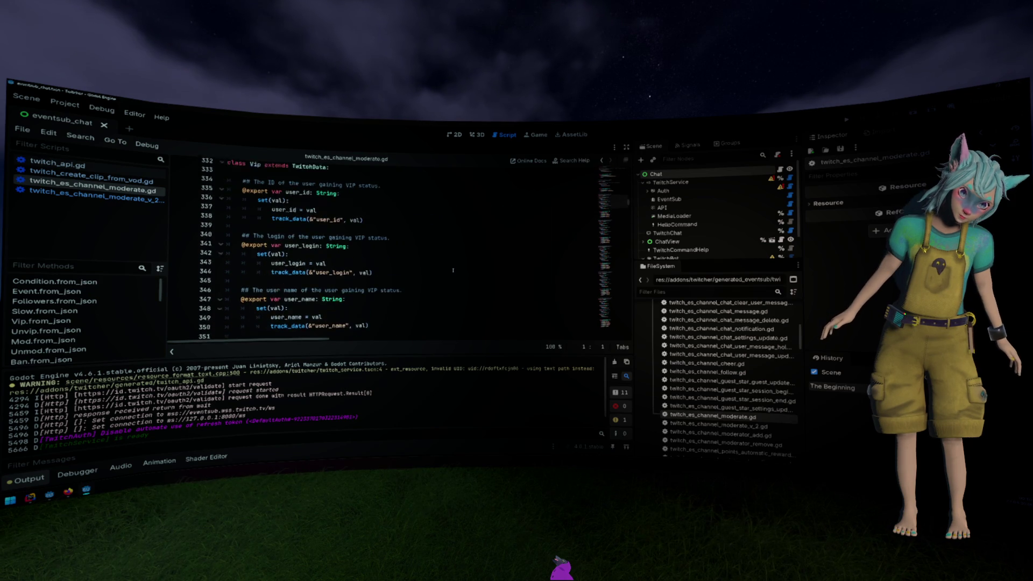
scroll(453, 271, "down", 9)
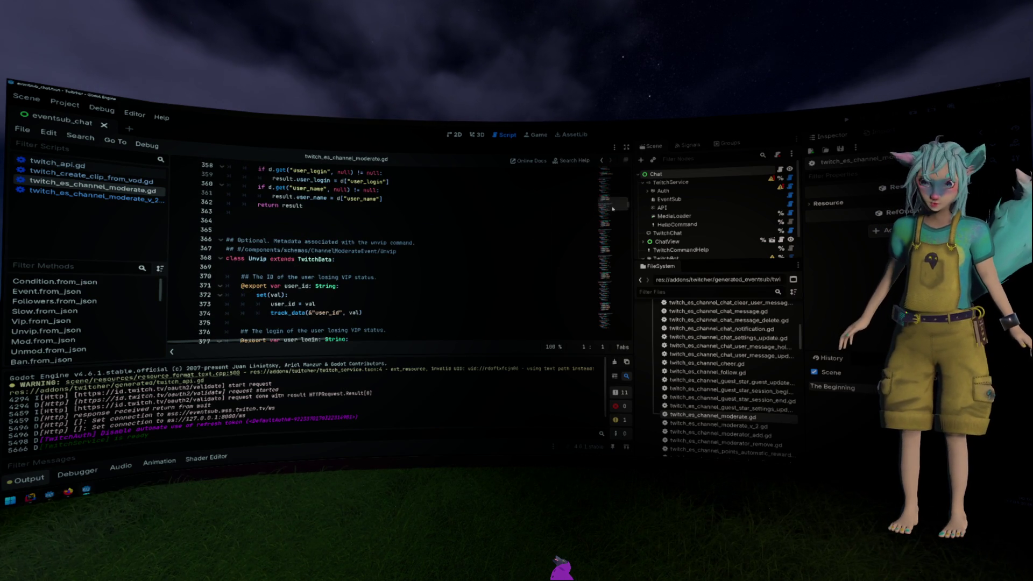
scroll(612, 209, "down", 4)
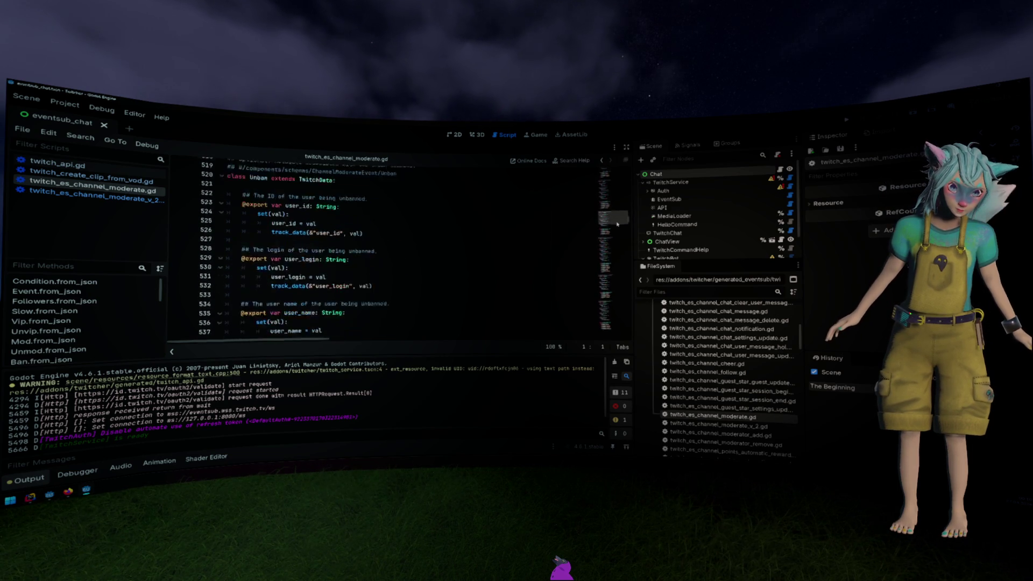
scroll(618, 223, "down", 13)
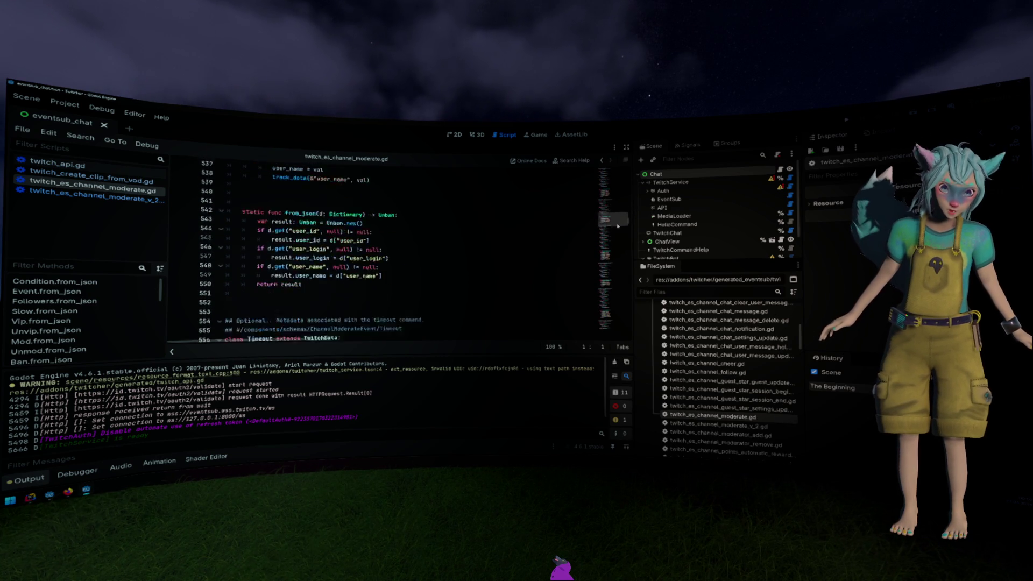
scroll(617, 226, "down", 6)
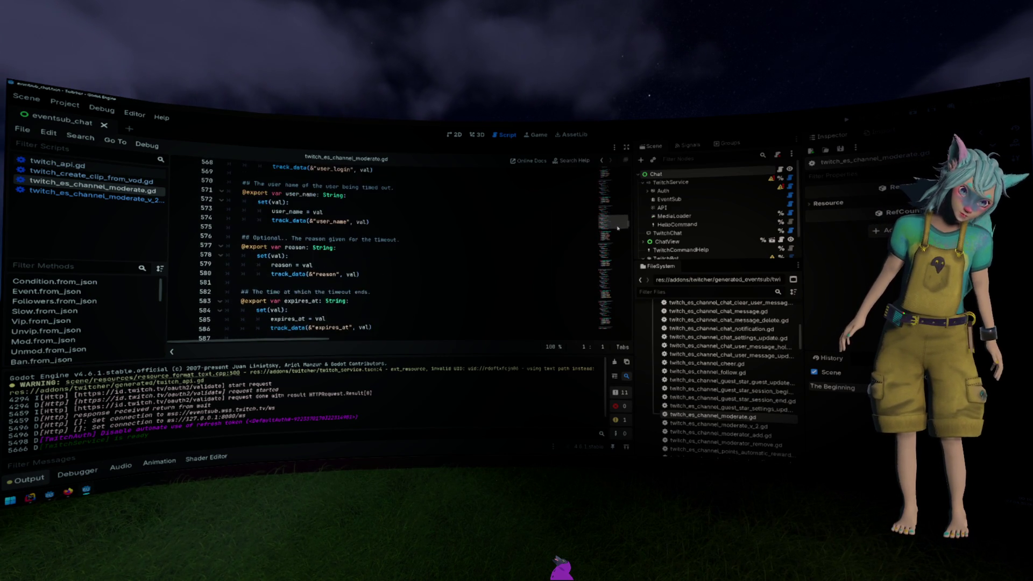
scroll(618, 230, "down", 17)
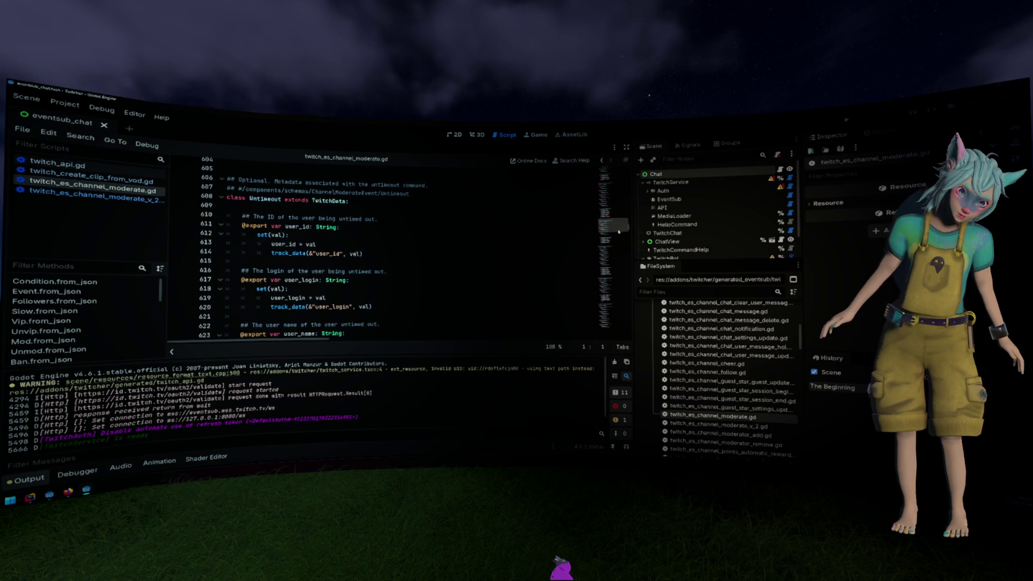
scroll(618, 233, "down", 15)
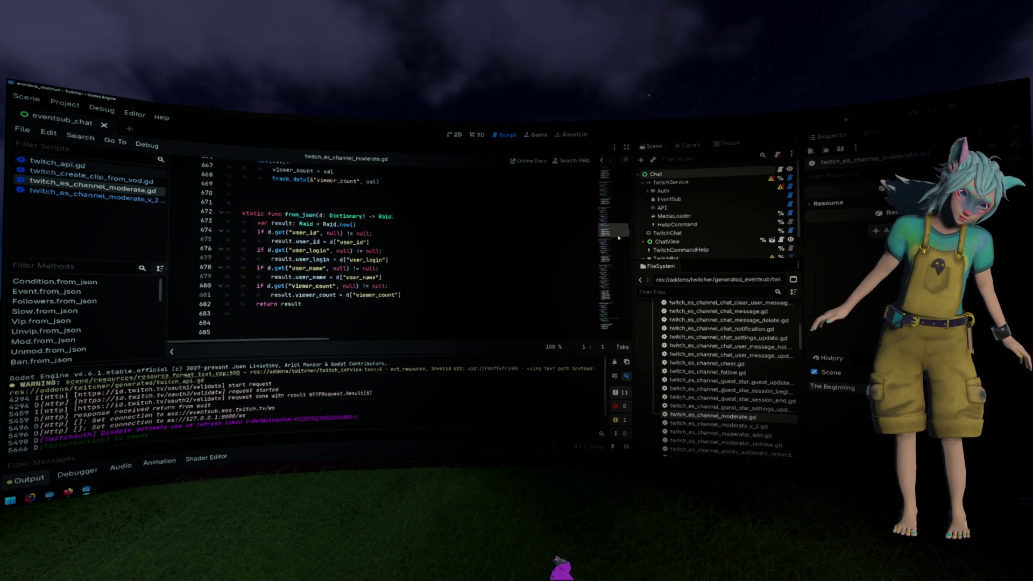
scroll(619, 238, "down", 3)
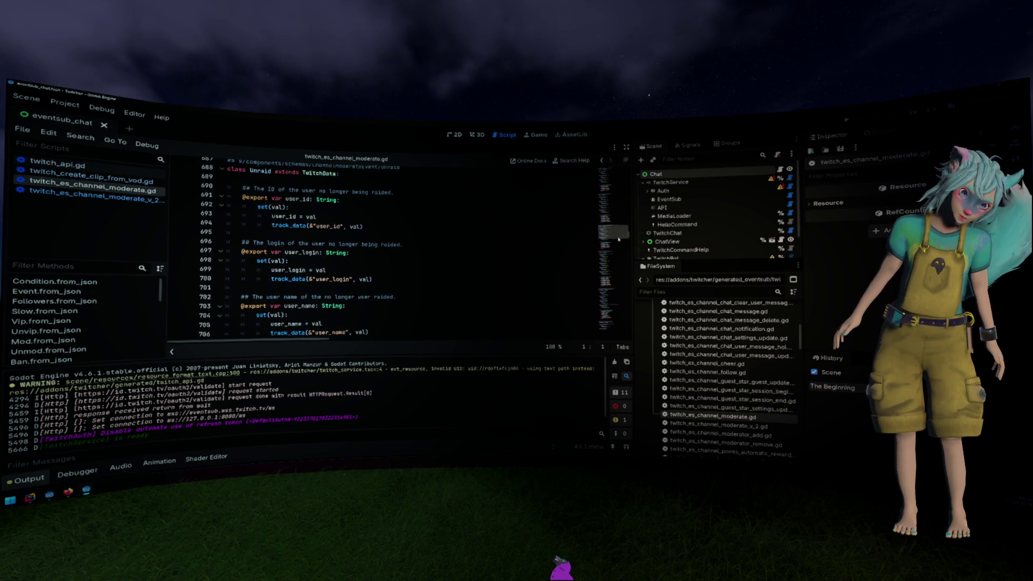
scroll(521, 226, "up", 2)
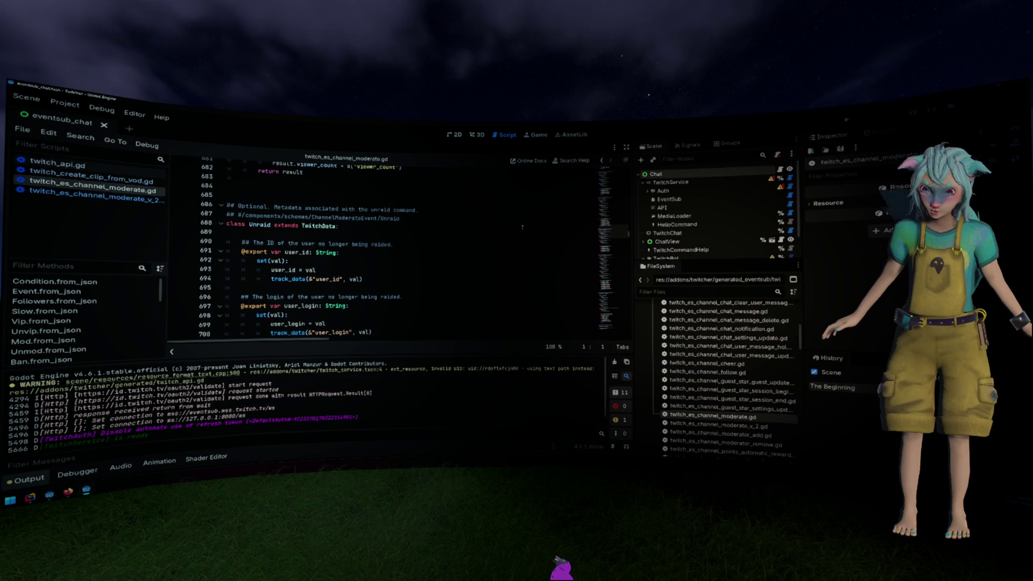
scroll(523, 226, "down", 15)
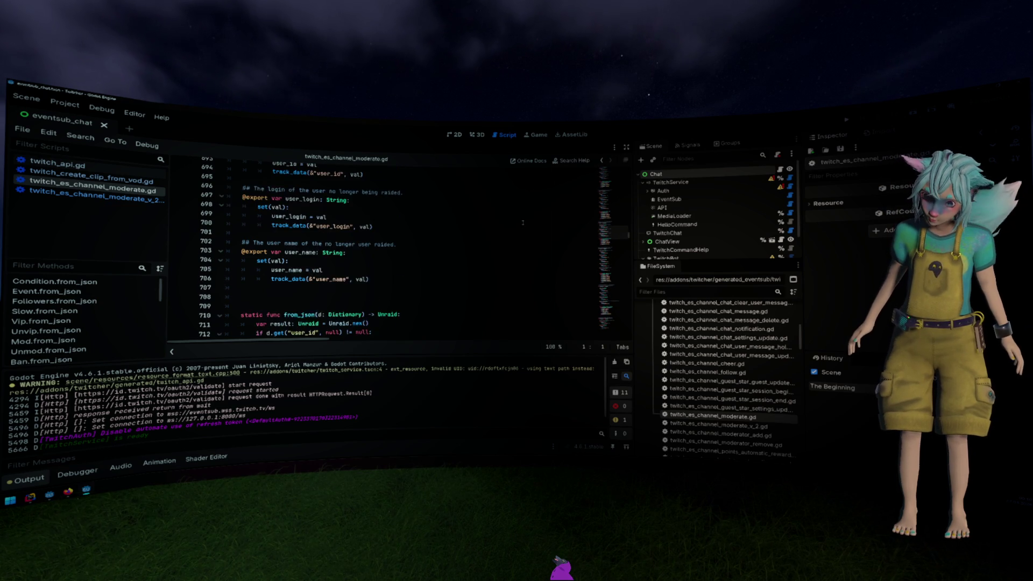
scroll(523, 221, "down", 20)
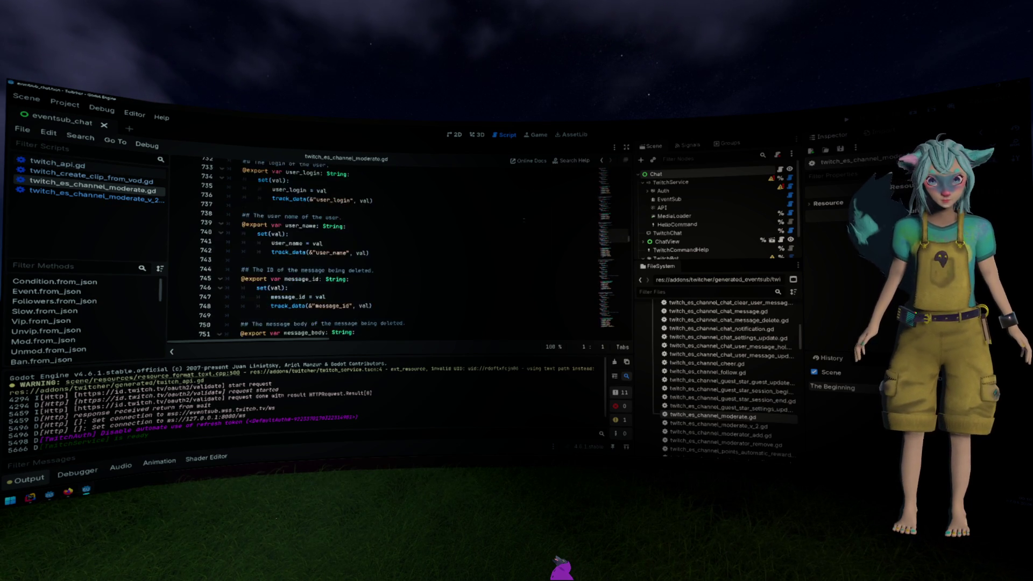
scroll(524, 221, "down", 10)
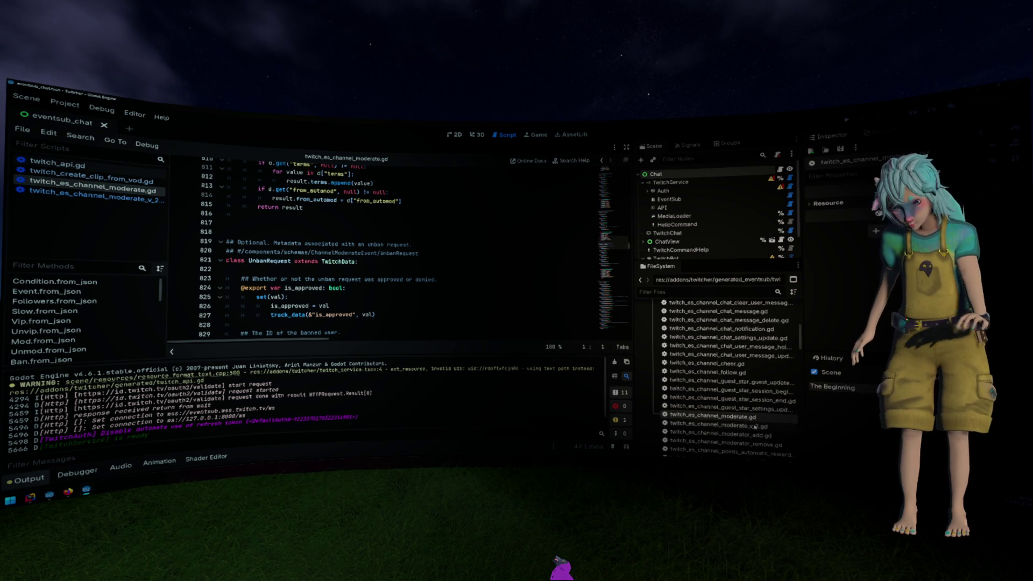
Open the v2 moderate script, then go to the EventSub section of the Twitch docs.
double_click(750, 425)
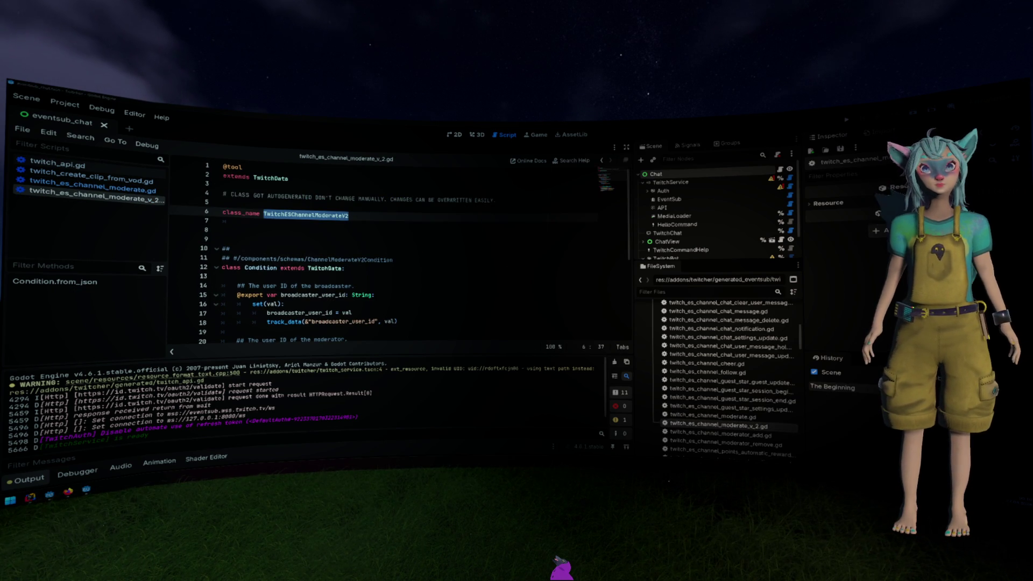
key("alt+Tab")
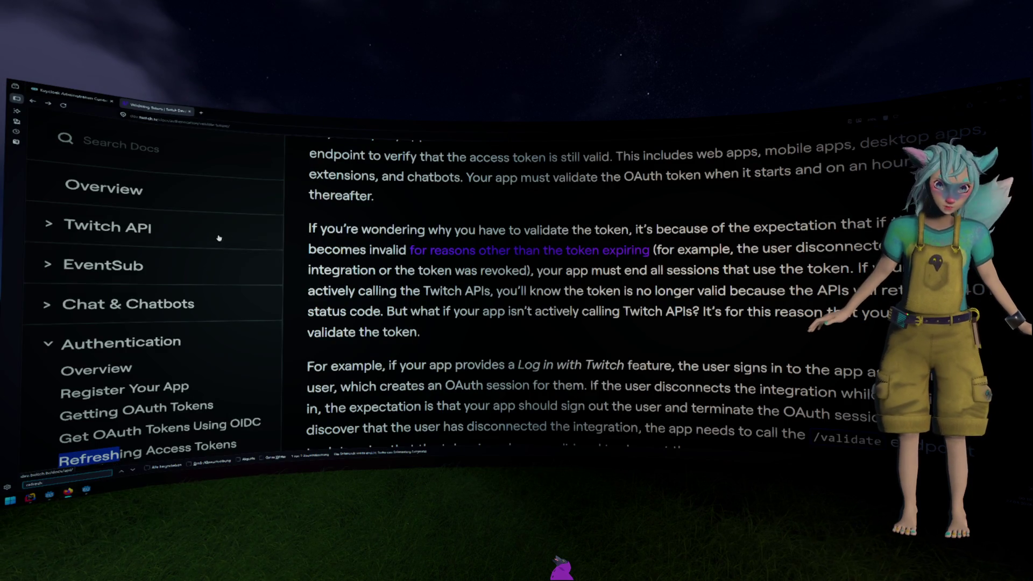
left_click(214, 253)
Open the EventSub Reference page and review its request fields: type, version, condition, transport.
scroll(199, 291, "down", 5)
scroll(195, 299, "up", 3)
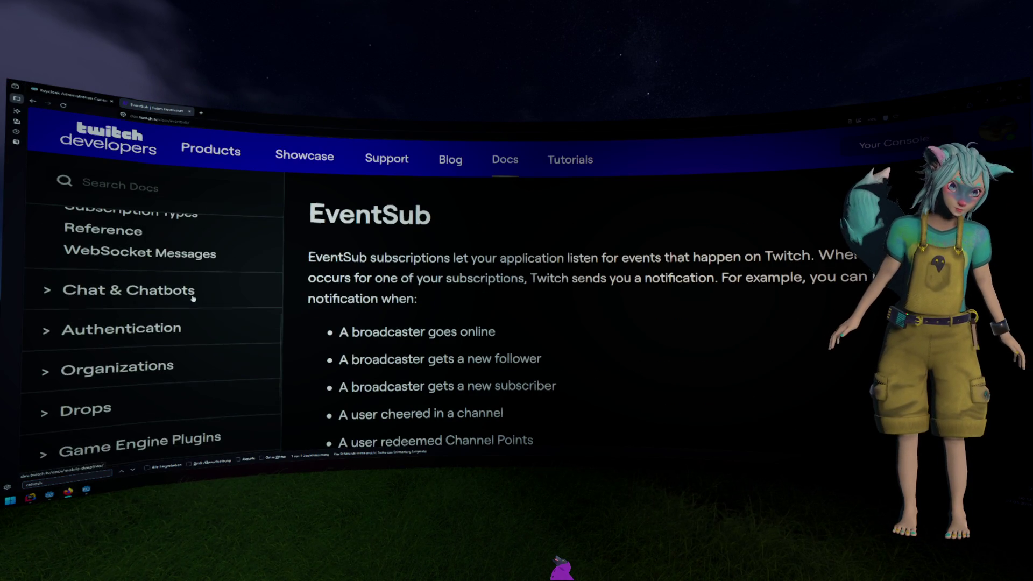
scroll(177, 301, "up", 3)
left_click(136, 322)
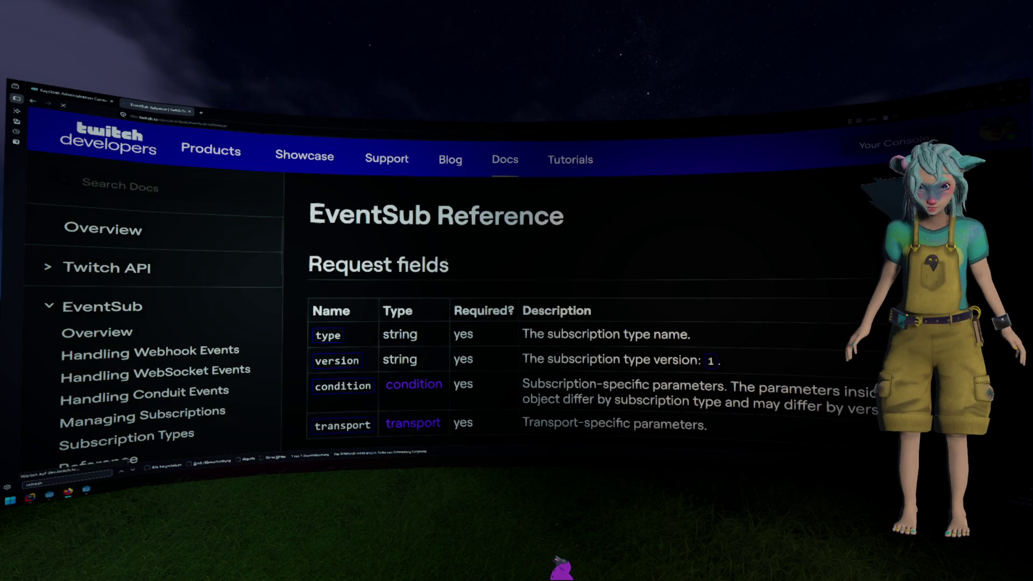
scroll(542, 258, "down", 1)
scroll(542, 259, "down", 1)
scroll(263, 302, "down", 7)
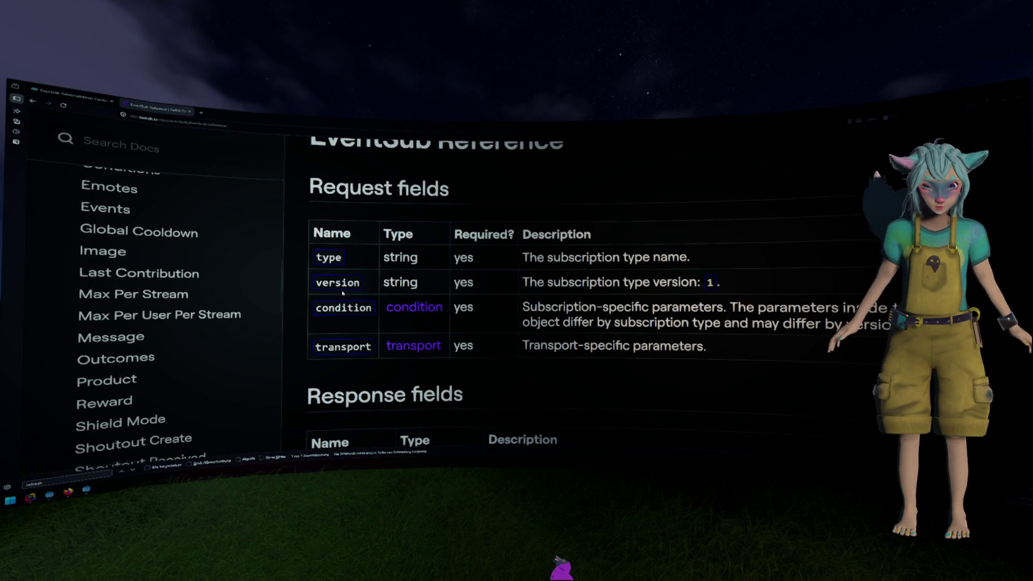
key("alt+Tab")
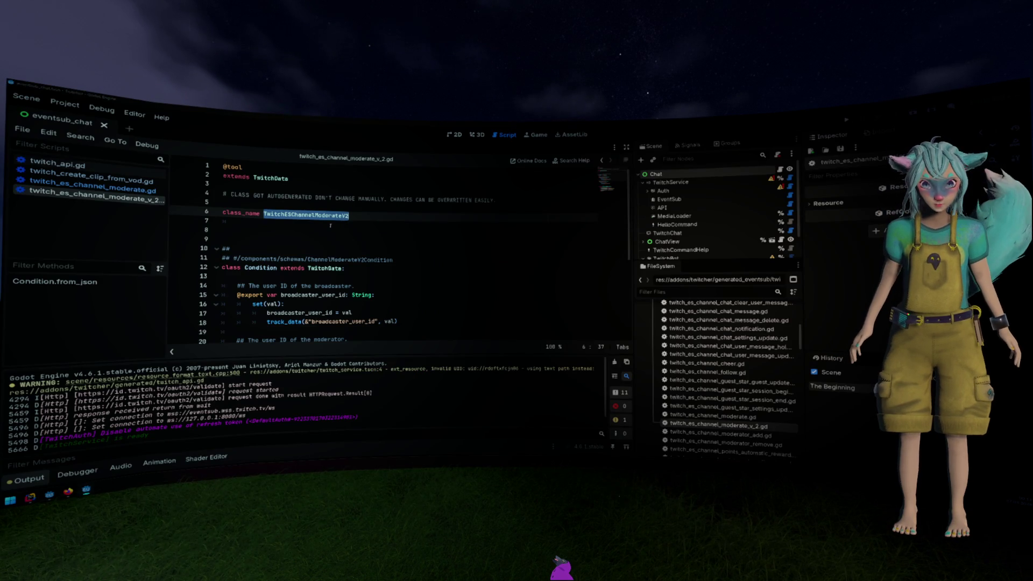
key("alt+Tab")
scroll(223, 291, "down", 4)
scroll(223, 291, "up", 3)
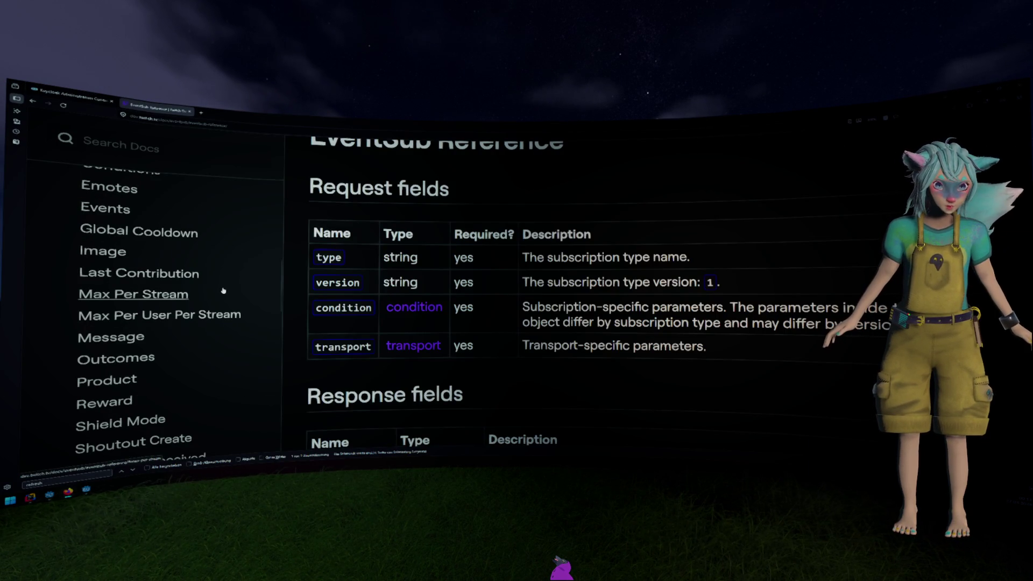
scroll(223, 291, "up", 2)
scroll(223, 291, "up", 2)
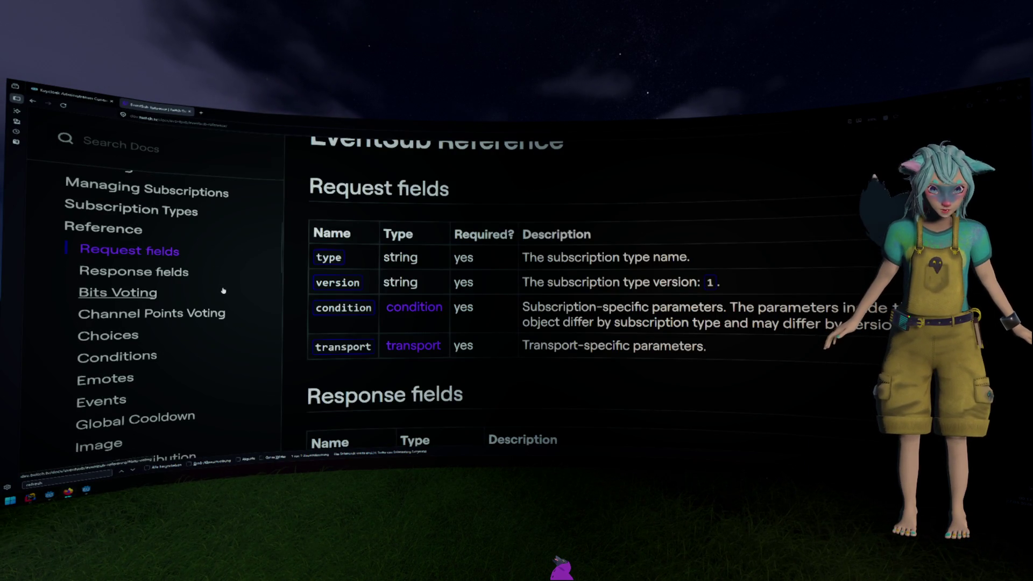
Find Channel Moderate V2 on the Subscription Types page by searching 'channel moder'.
left_click(197, 214)
scroll(231, 292, "down", 5)
scroll(231, 292, "up", 1)
key("ctrl+f")
type("chan")
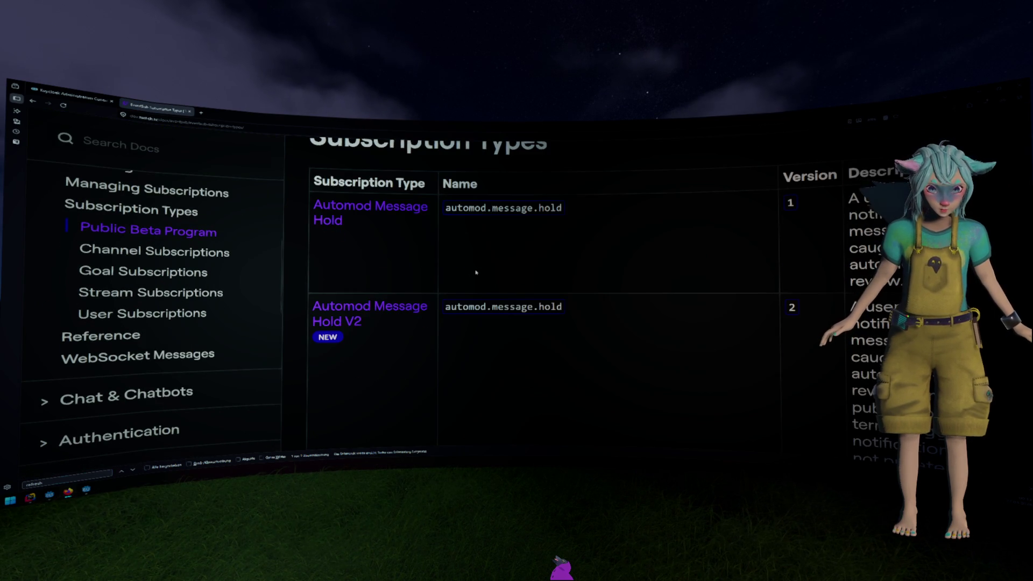
type("nel moder")
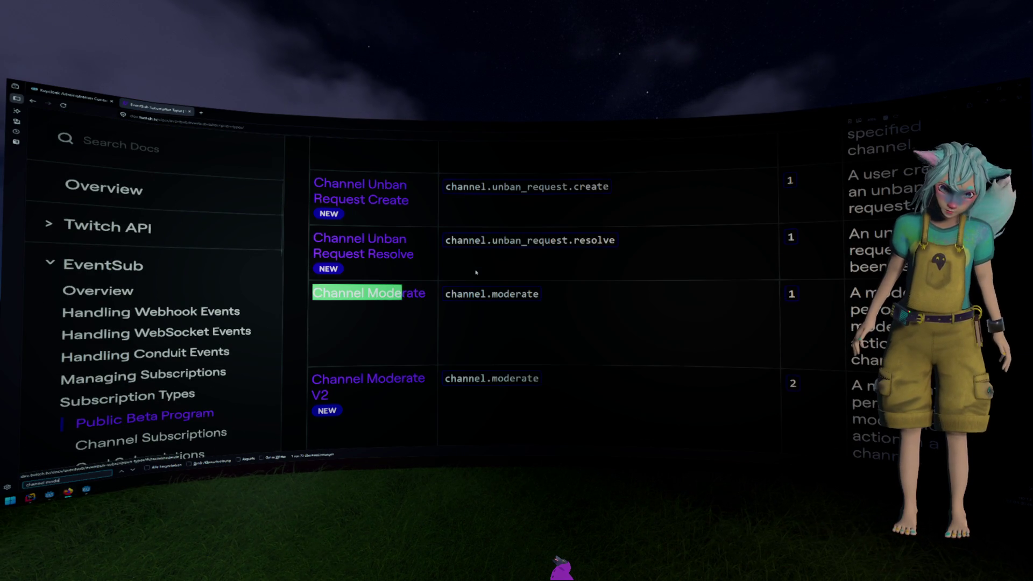
scroll(476, 274, "down", 3)
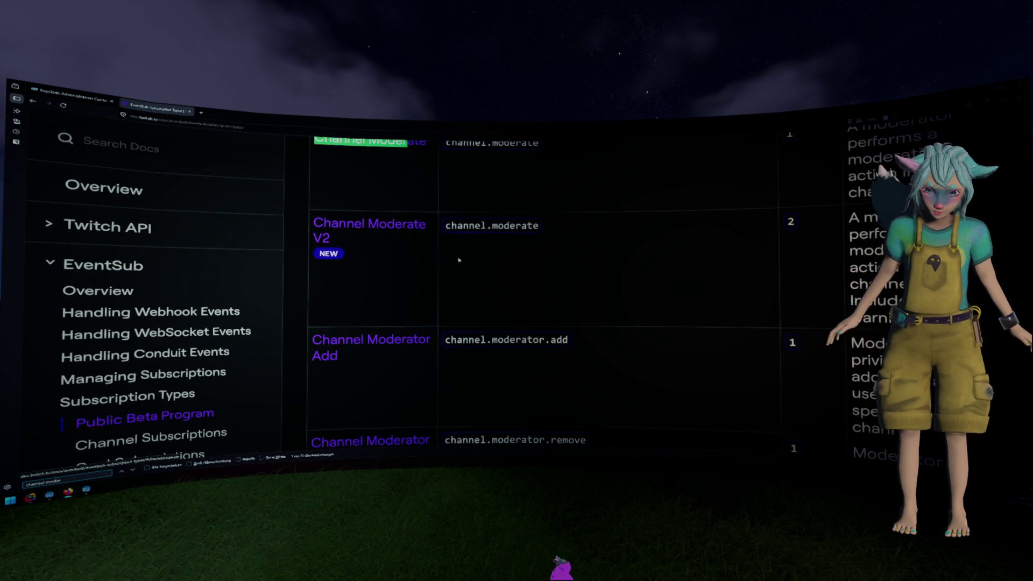
left_click(357, 230)
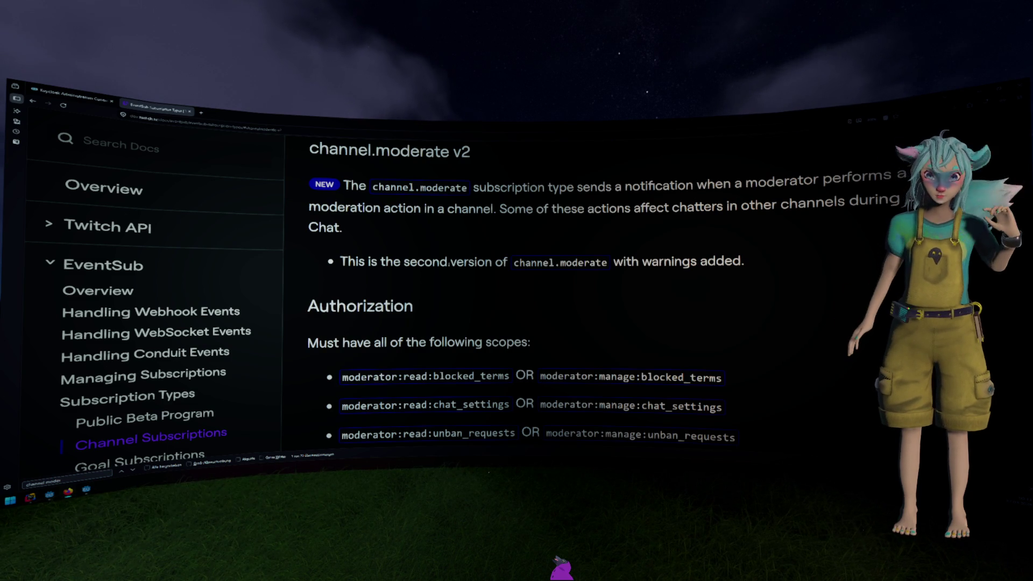
Review the Channel Moderate Event V2 field table, then return to the Godot script.
scroll(449, 262, "down", 15)
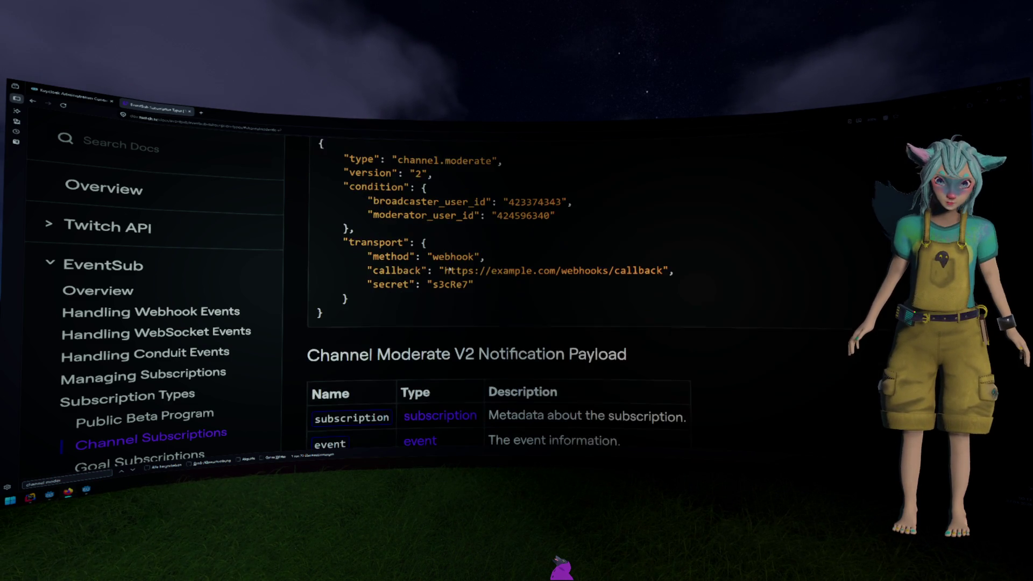
scroll(448, 270, "down", 5)
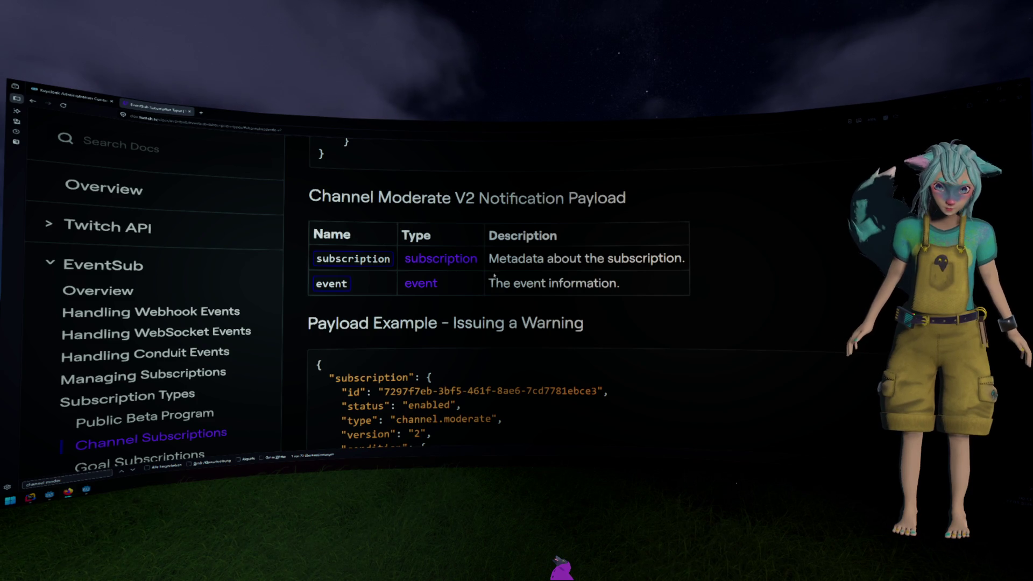
left_click(425, 285)
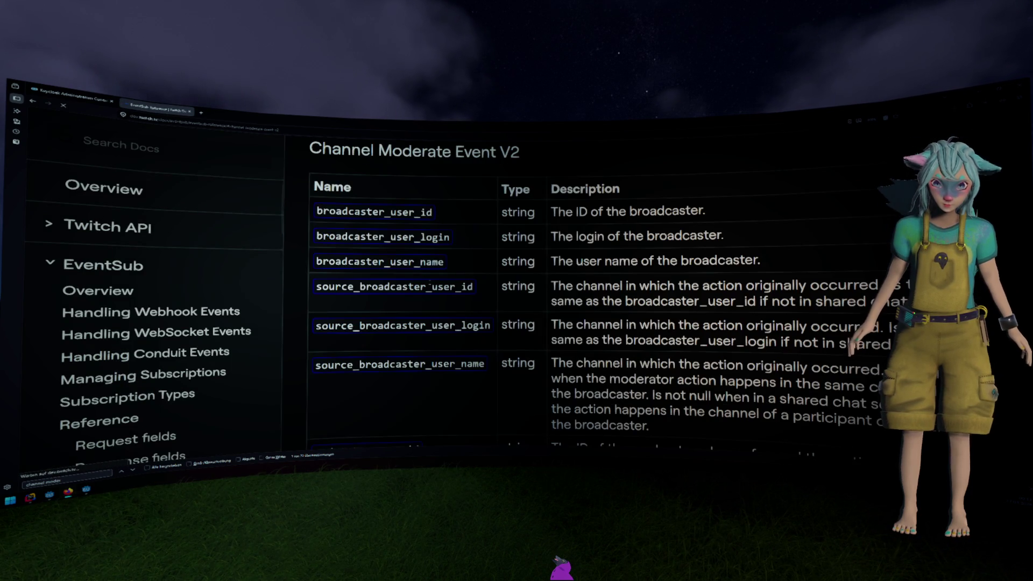
scroll(430, 285, "up", 10)
scroll(429, 276, "down", 9)
scroll(399, 302, "up", 3)
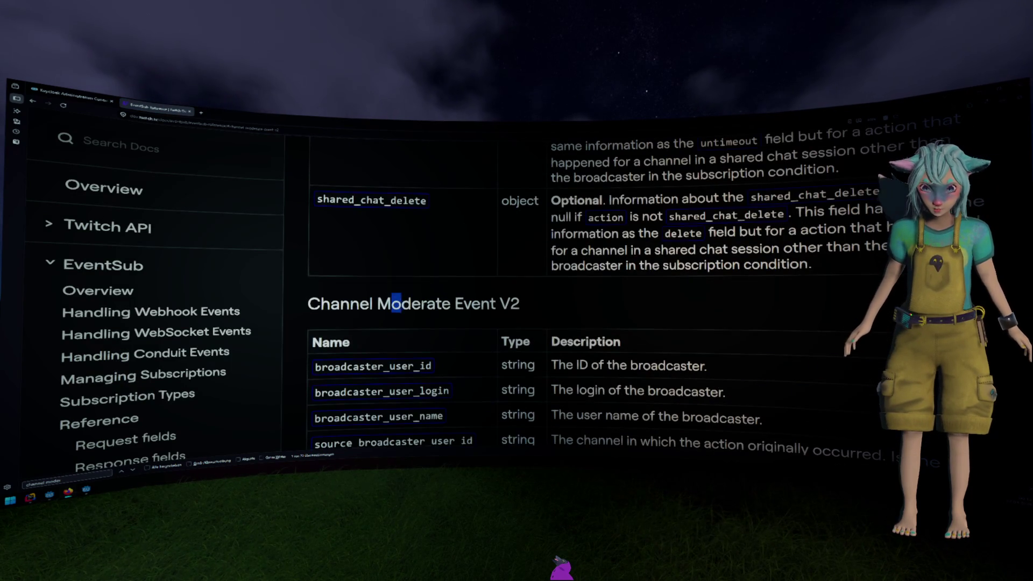
scroll(397, 305, "down", 15)
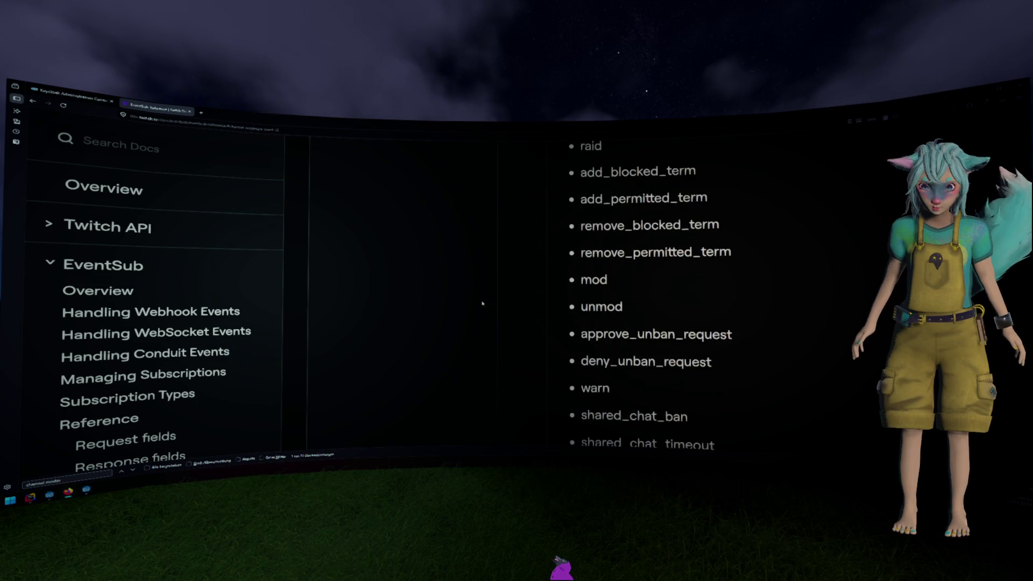
scroll(483, 303, "down", 5)
scroll(481, 301, "down", 5)
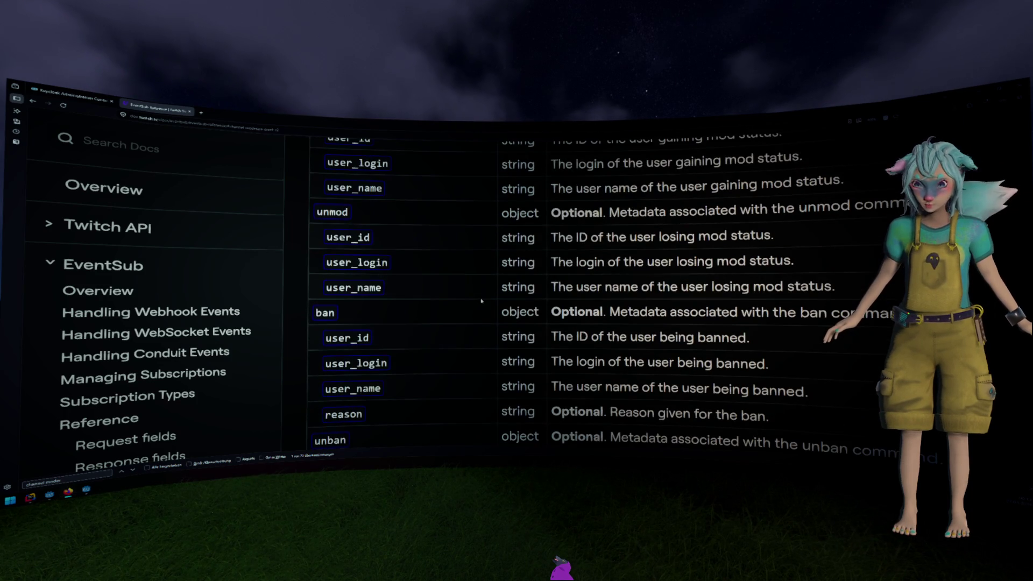
scroll(482, 301, "up", 20)
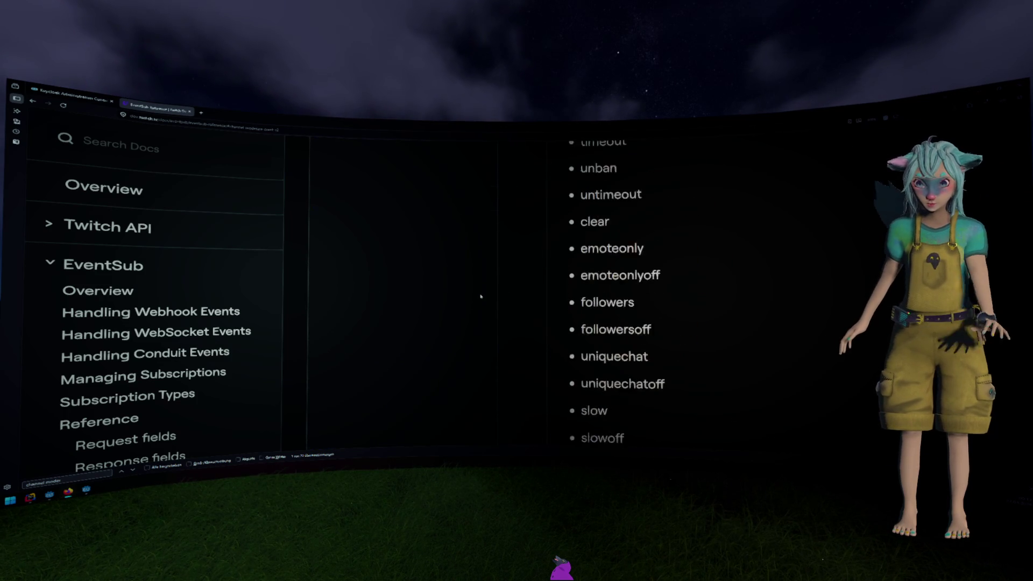
scroll(481, 296, "up", 5)
scroll(479, 302, "down", 3)
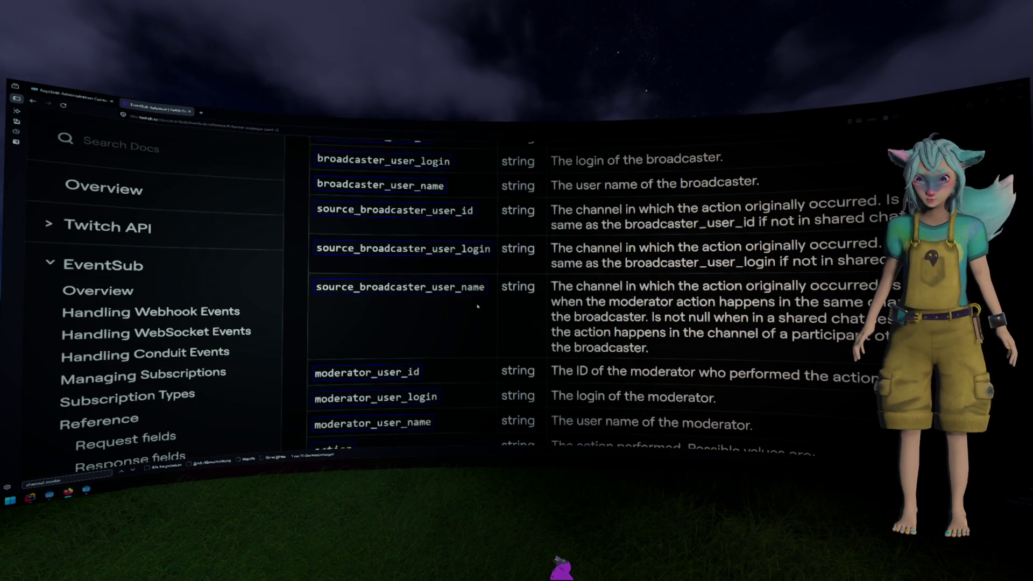
key("alt+Tab")
left_click(478, 304)
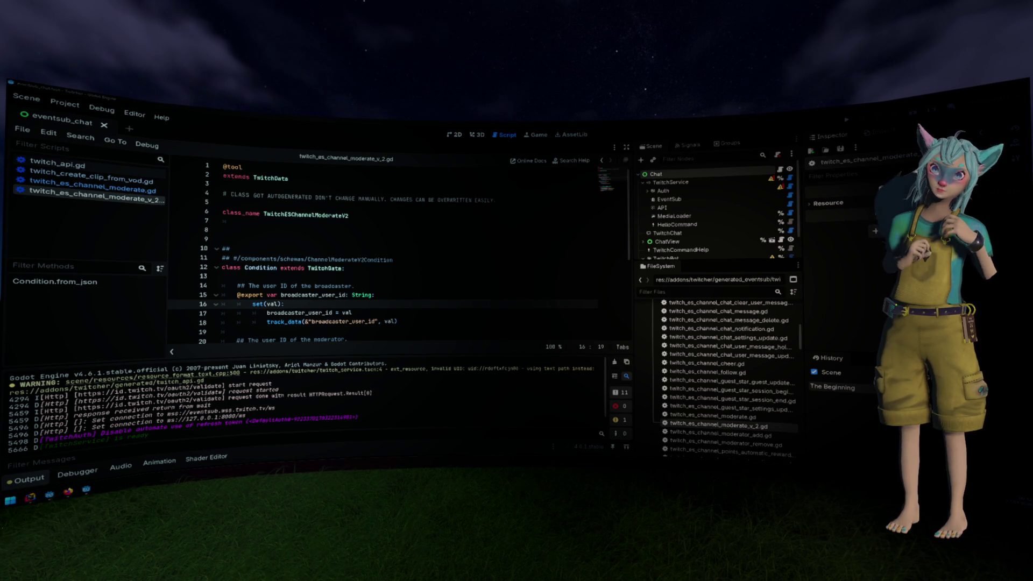
Run the Godot project with F5.
key("F5")
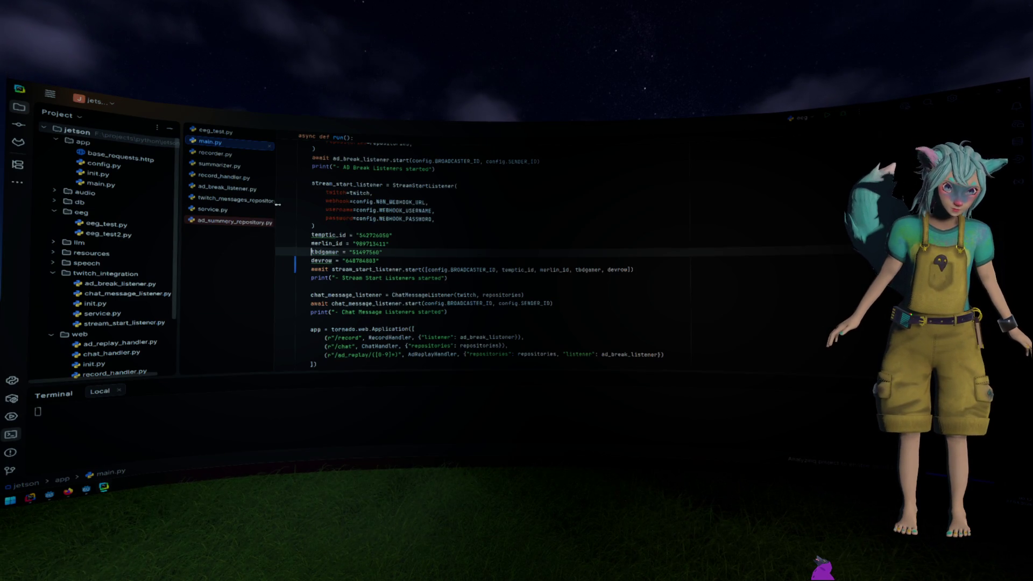
Switch to the eventsub-swagger PyCharm window and open twitch_eventsub_swagger.json.
right_click(238, 172)
left_click(351, 203)
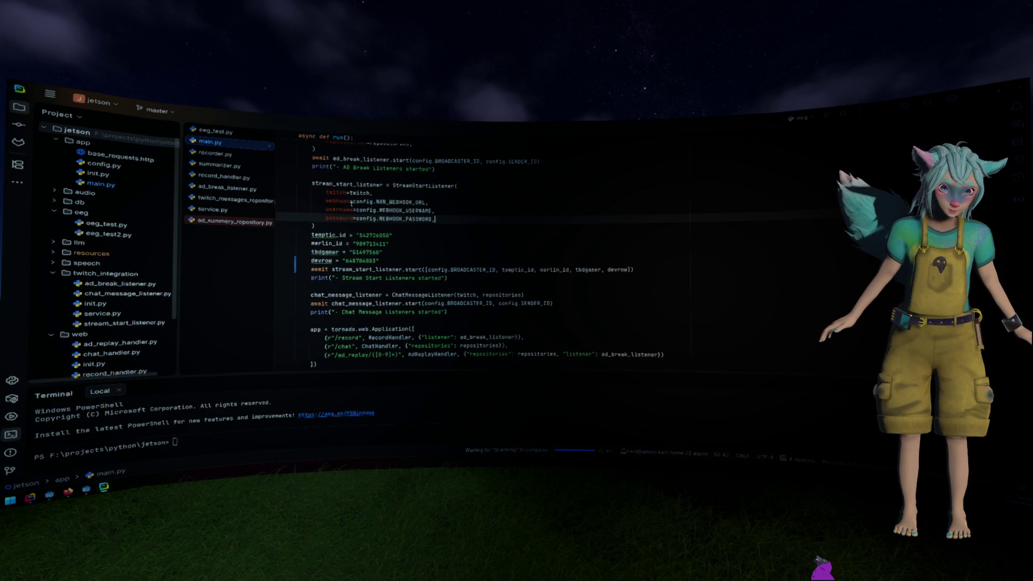
left_click(95, 102)
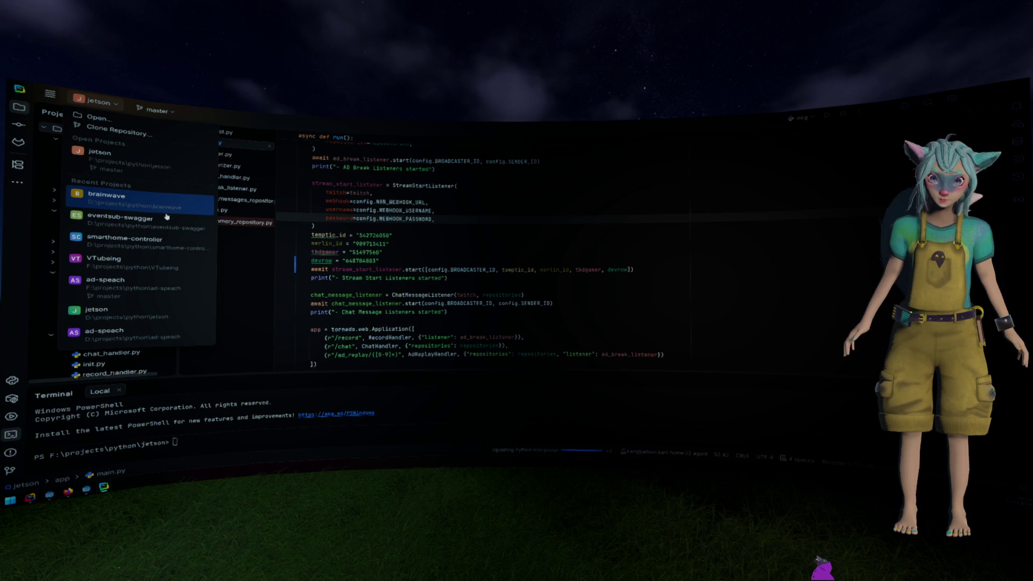
key("Escape")
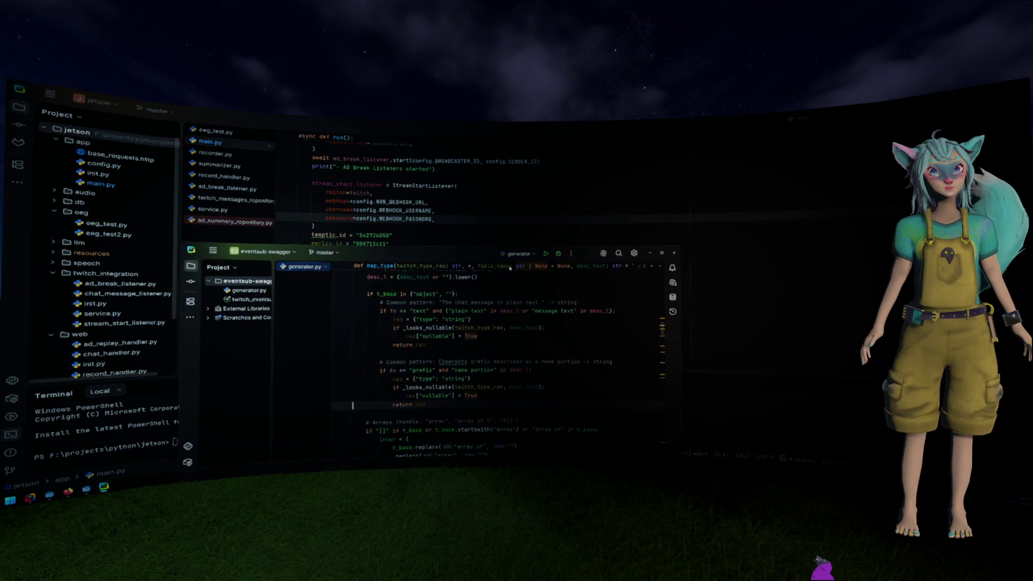
key("alt+Tab")
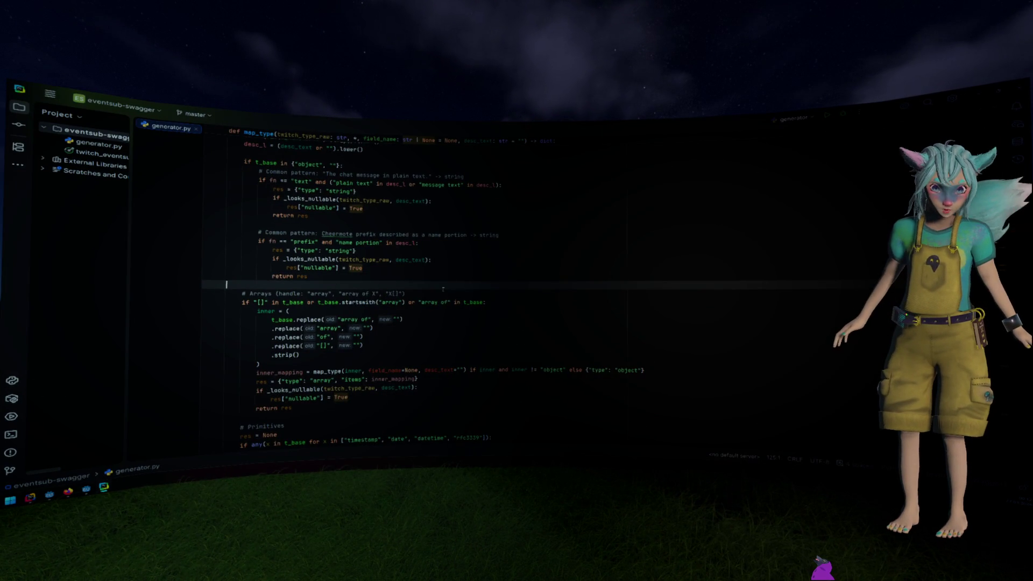
scroll(443, 289, "up", 5)
left_click(71, 152)
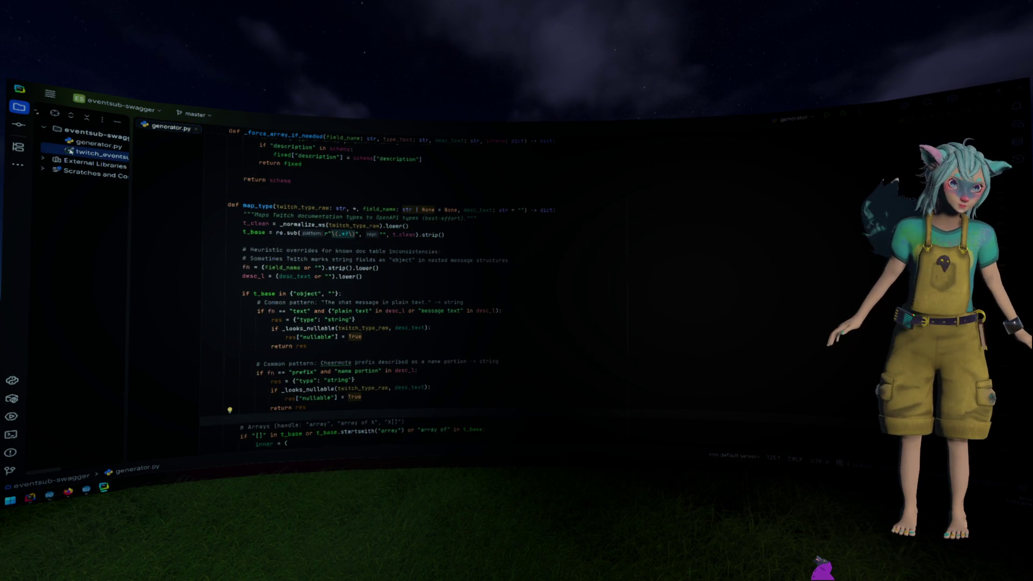
double_click(71, 152)
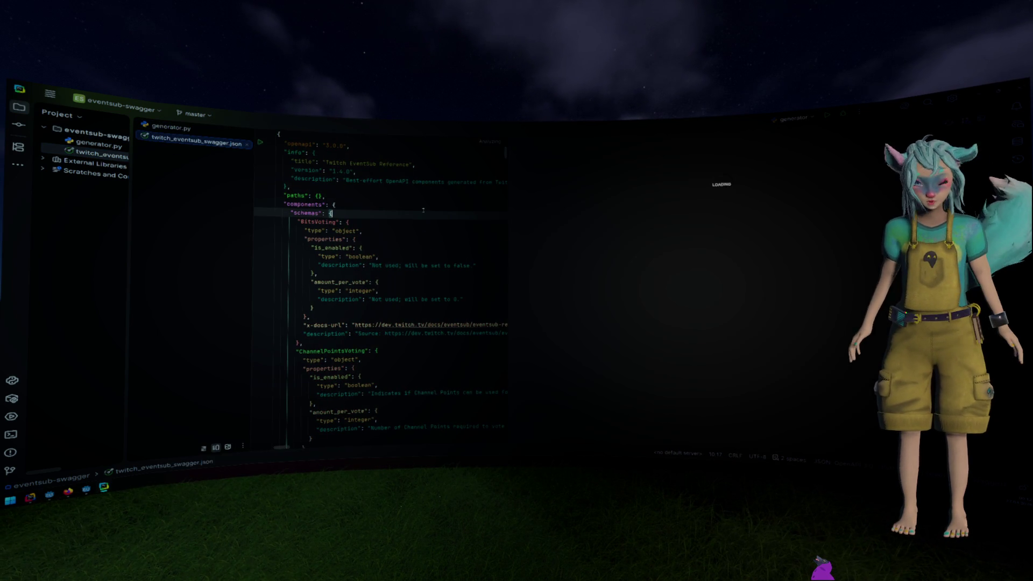
Search the JSON file for 'channelmoderatev2'.
key("ctrl+f")
type("eventsub")
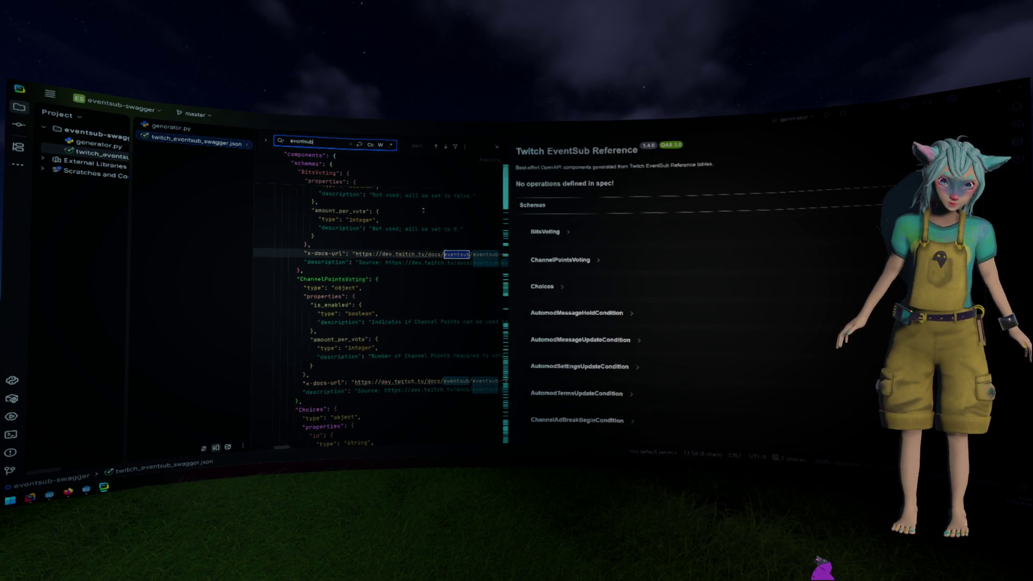
key("ctrl+a")
key("BackSpace")
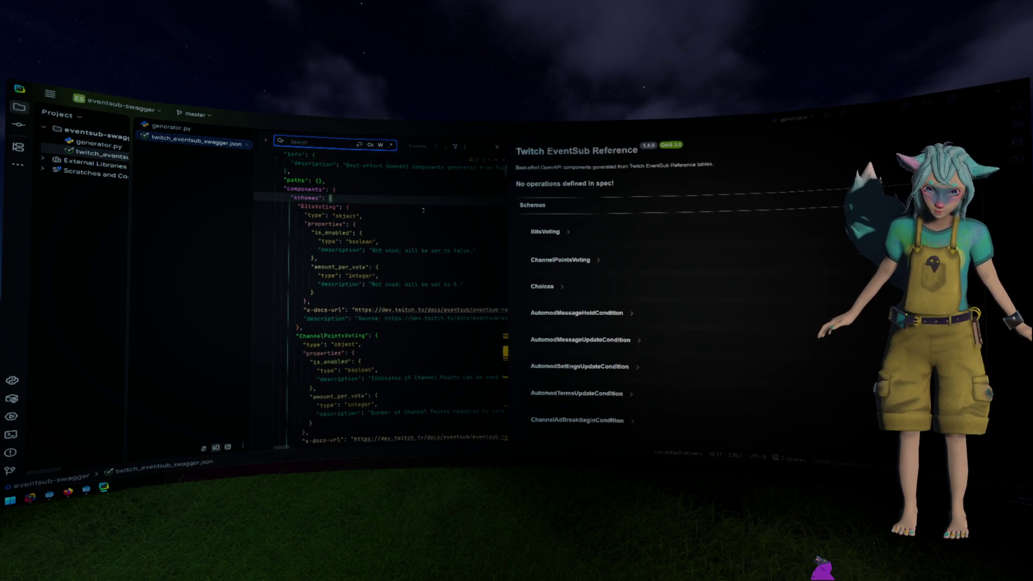
type("c")
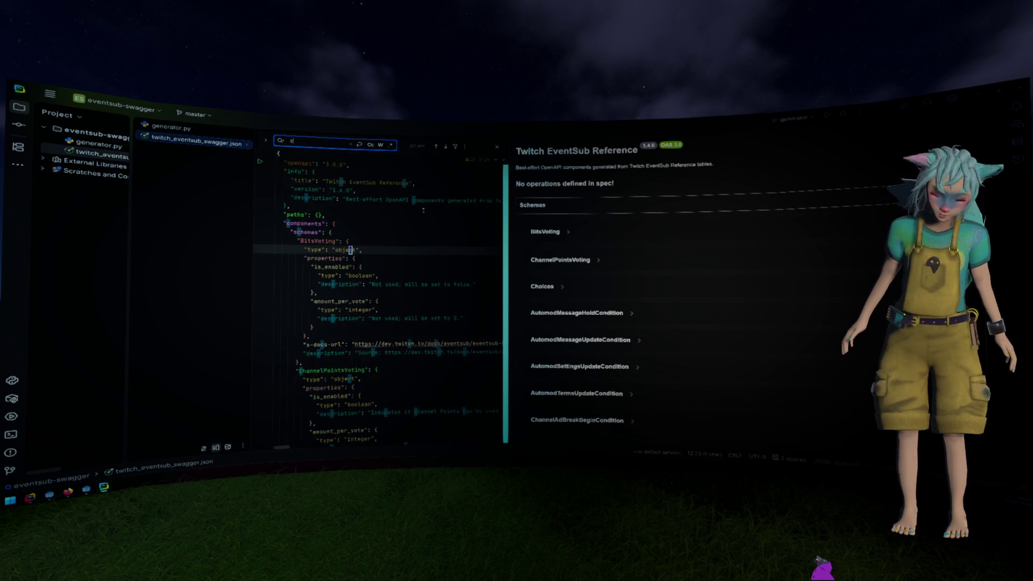
type("hannelmod")
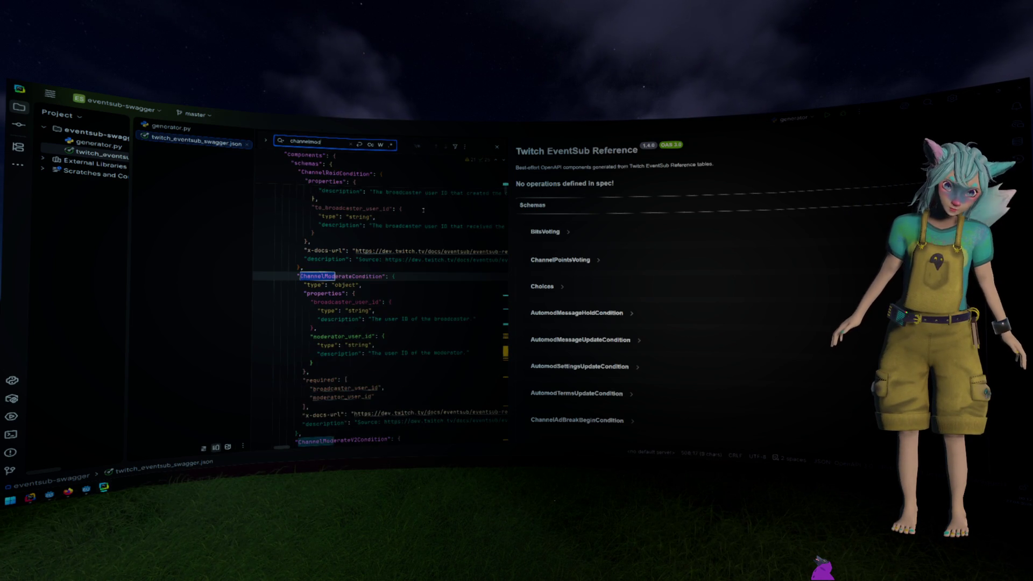
type("erate")
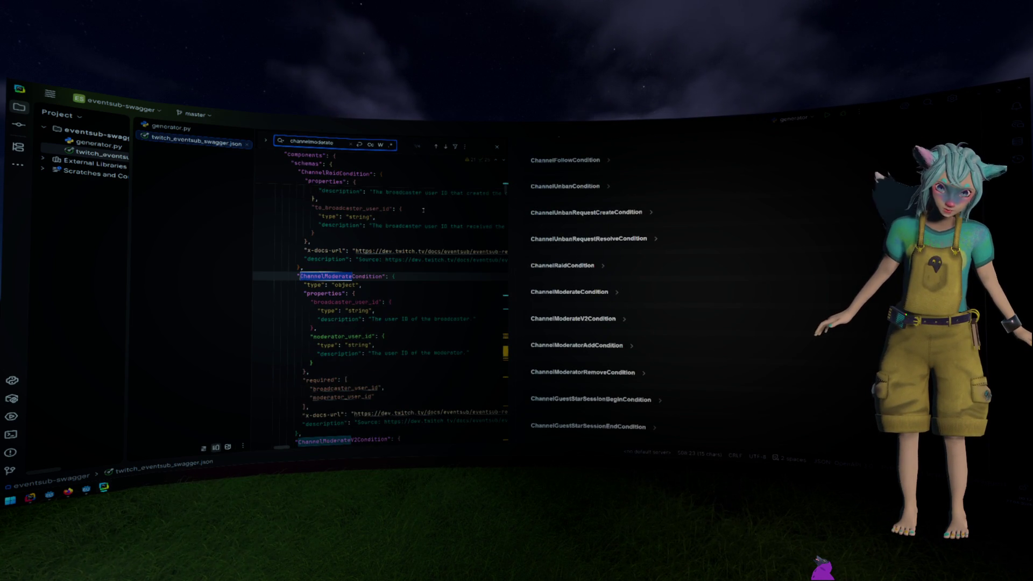
type("l")
key("BackSpace")
type("v2")
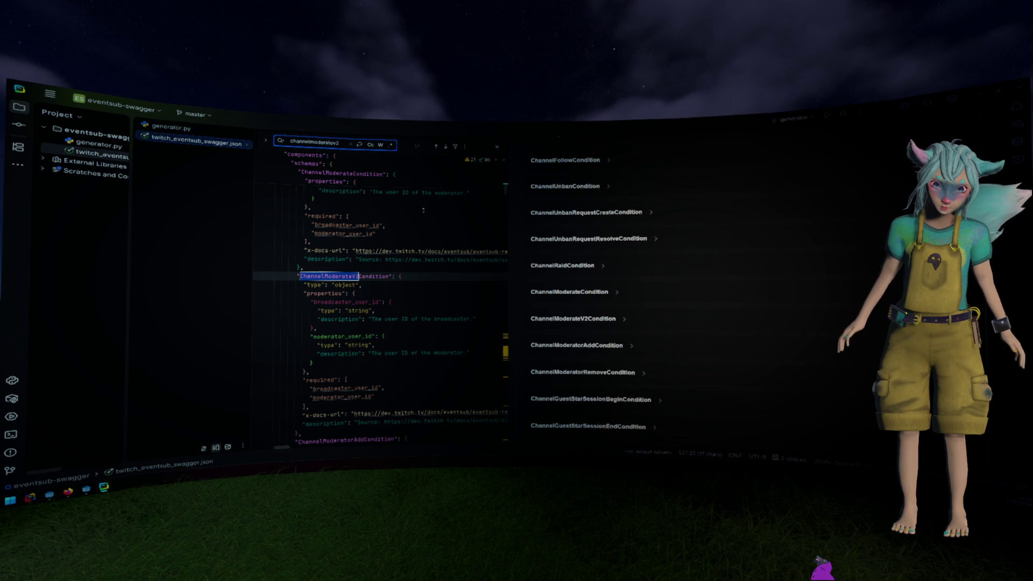
scroll(424, 210, "up", 5)
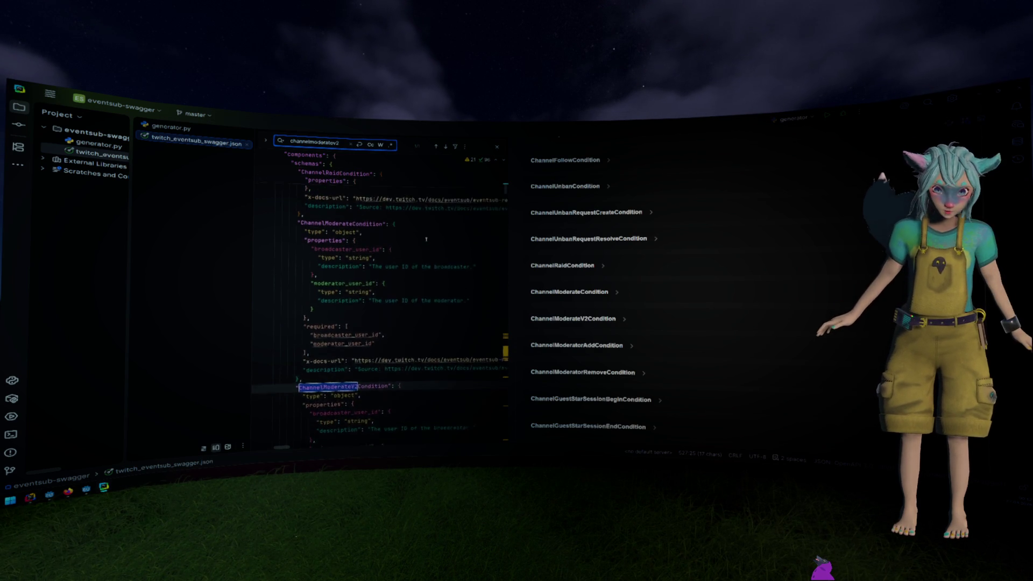
scroll(425, 239, "down", 7)
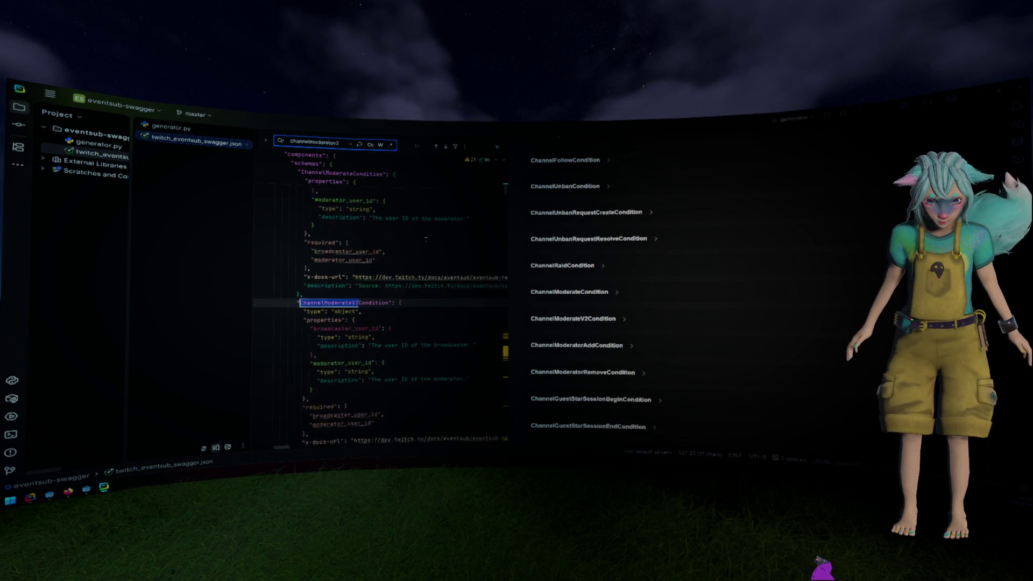
scroll(425, 238, "up", 2)
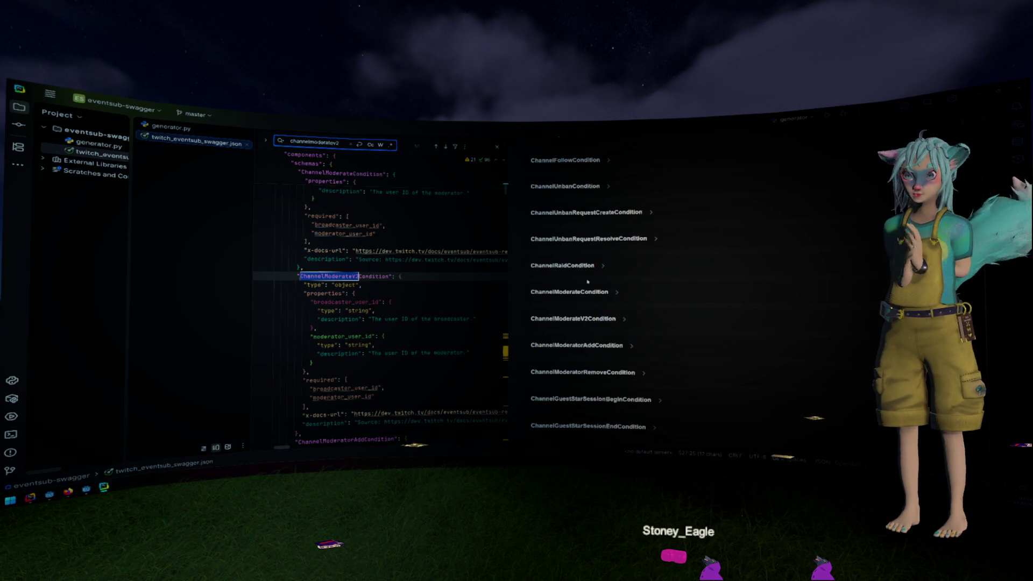
Widen the JSON editor beside the preview and mark the ChannelModerateV2Condition entry.
left_click(452, 244)
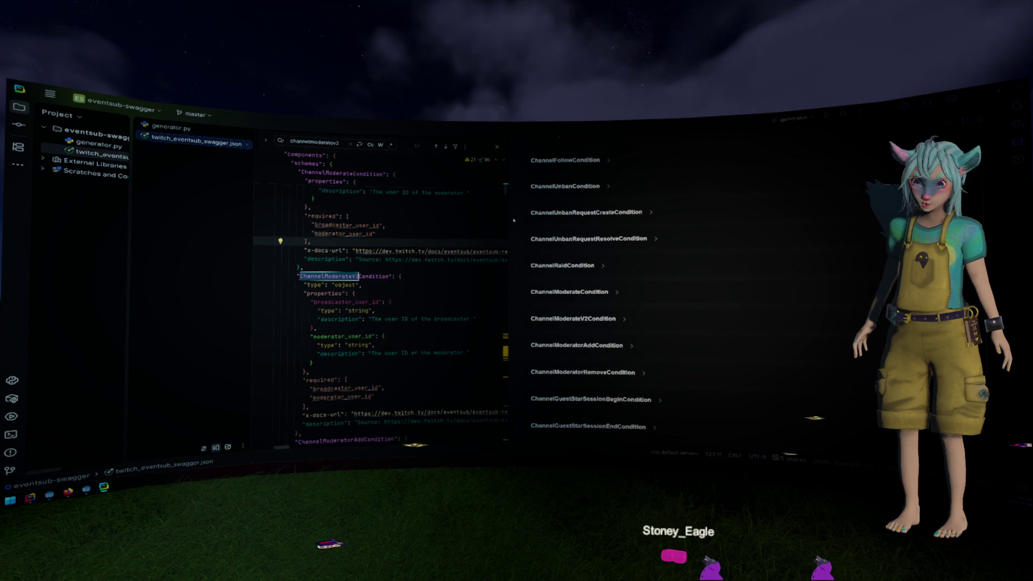
mouse_move(514, 221)
left_mouse_down()
mouse_move(618, 224)
mouse_move(563, 227)
left_mouse_up()
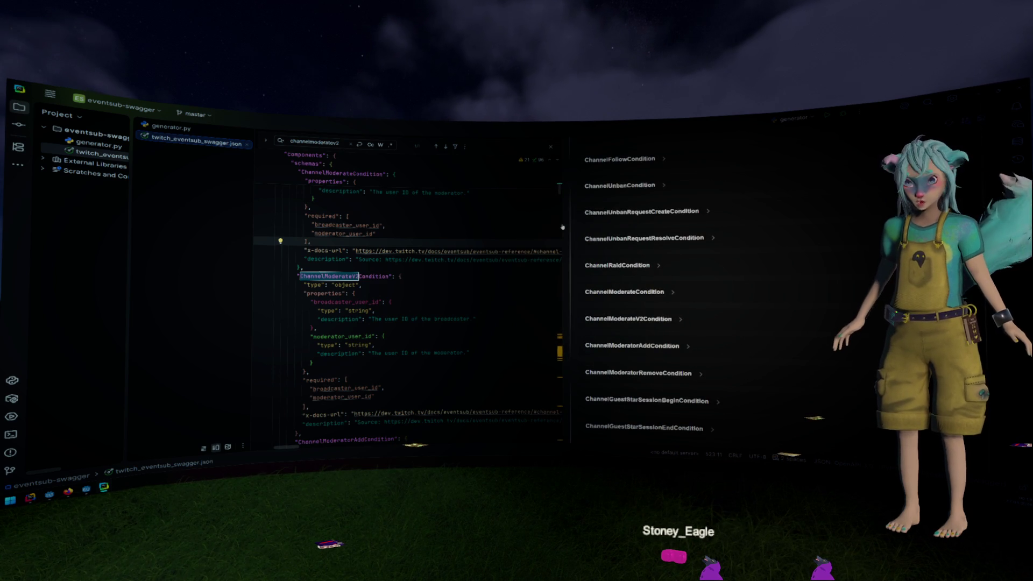
left_click(443, 277)
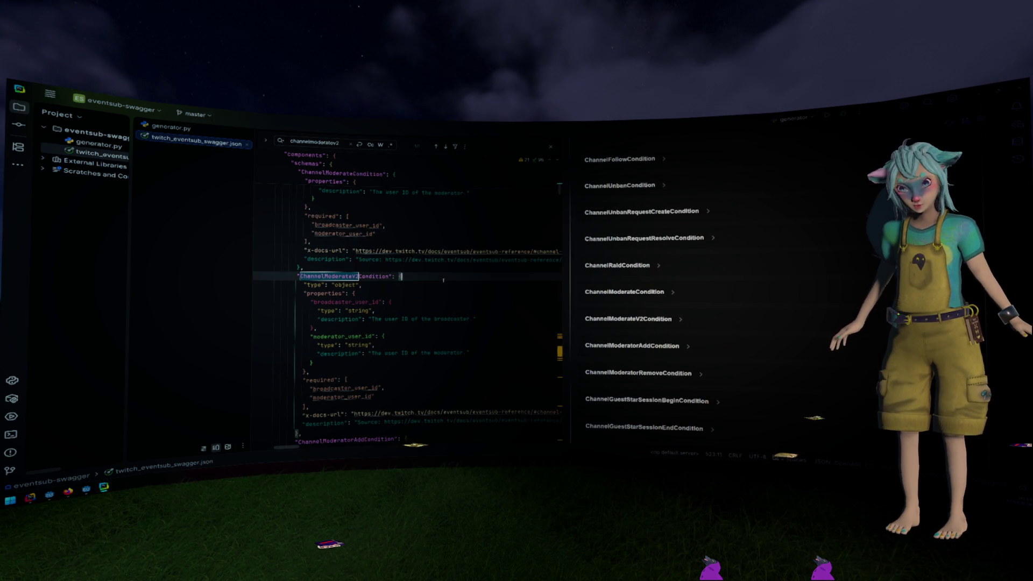
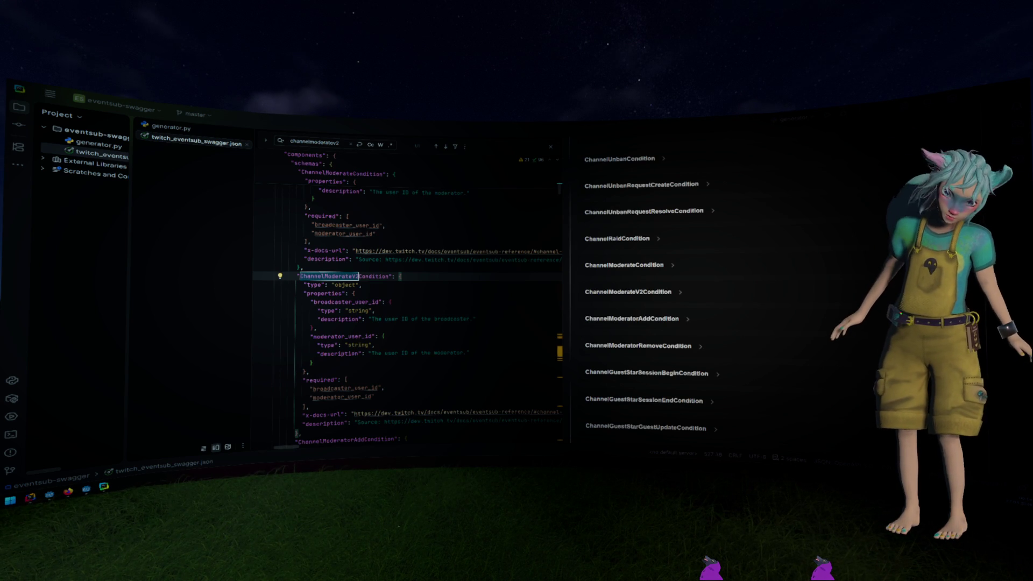
Check the broadcaster_user_id property of ChannelModerateV2Condition, then bring the Godot editor forward.
left_click(443, 299)
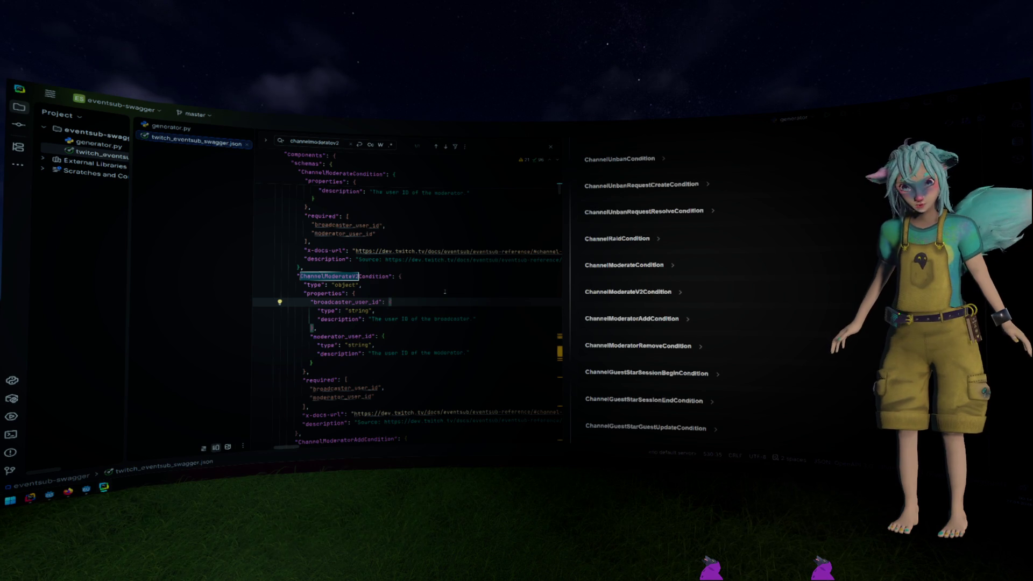
key("alt+Tab")
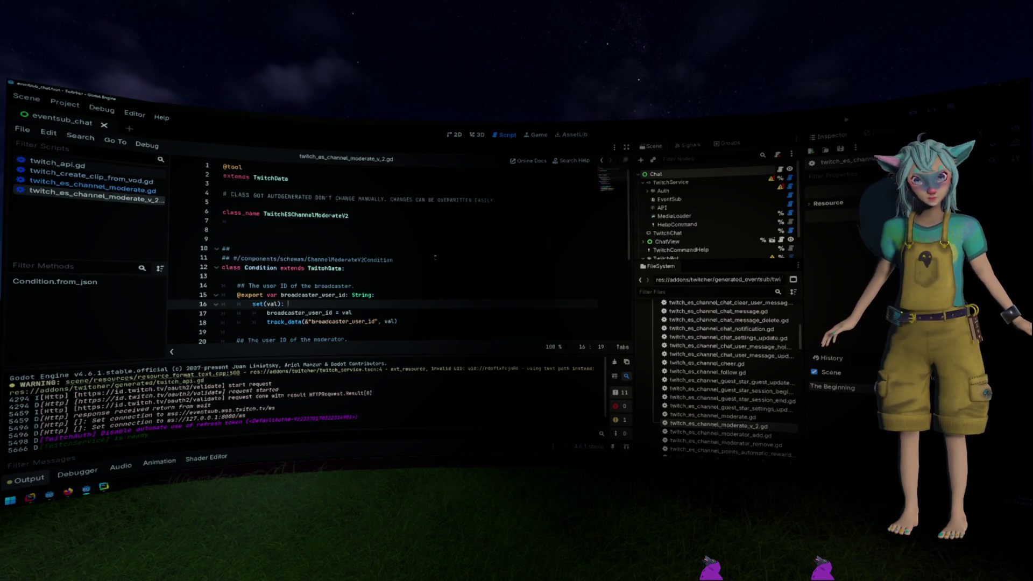
Select the class_name TwitchESChannelModerateV2 lines in the Godot script, down to line 10.
left_click_drag(231, 206, 376, 242)
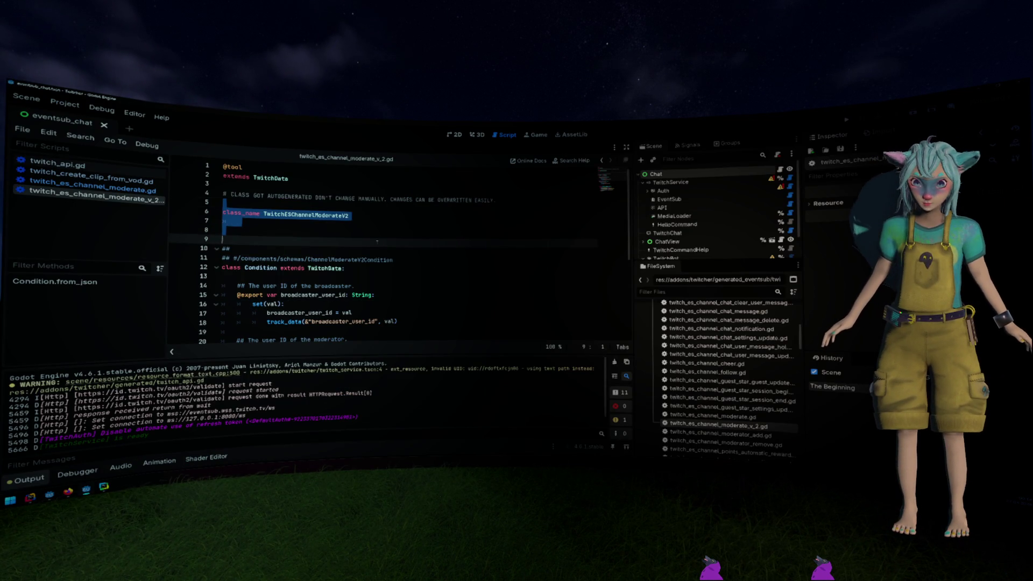
left_click(353, 215)
key("shift+Down")
key("shift+Down")
key("shift+Down")
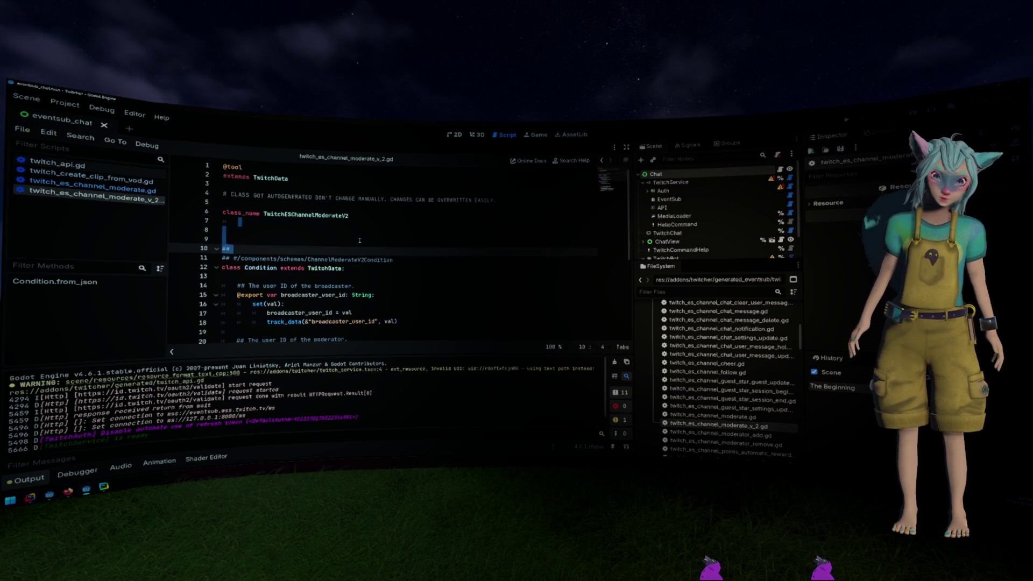
Find the schema's x-docs-url in PyCharm and open the Twitch EventSub docs, zoomed out.
key("alt+Tab")
left_click(398, 251)
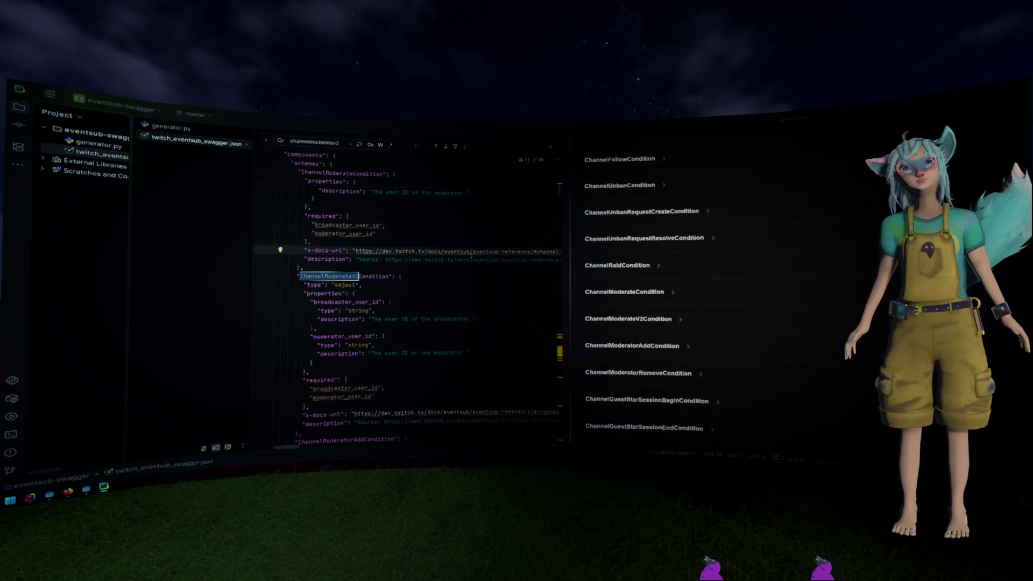
key("alt+Tab")
scroll(525, 289, "down", 5)
key("ctrl+minus")
key("ctrl+minus")
key("ctrl+minus")
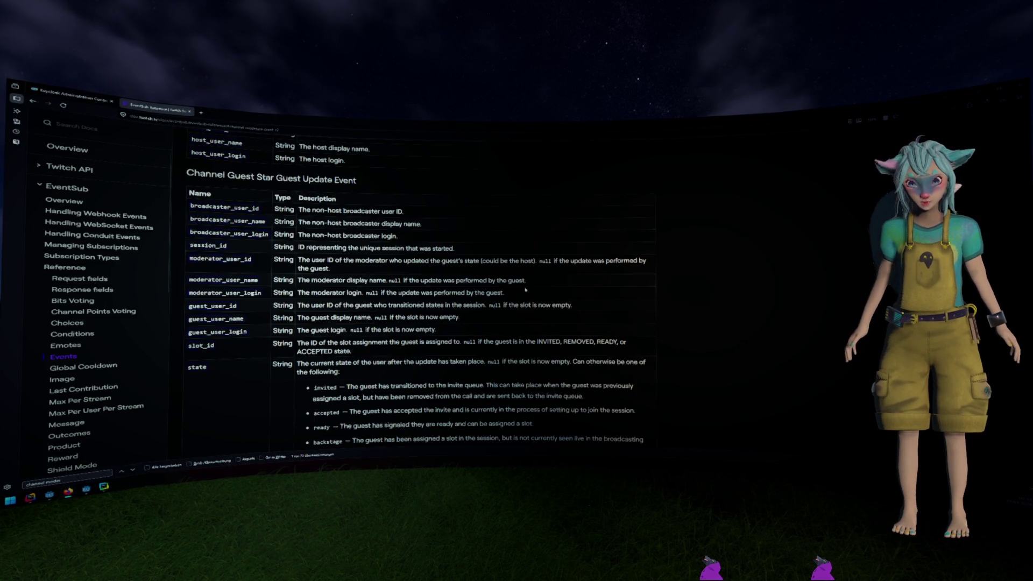
Scroll the zoomed-out EventSub reference to the Channel Moderate Event V2 table, then zoom back in.
scroll(526, 294, "up", 15)
scroll(526, 298, "down", 10)
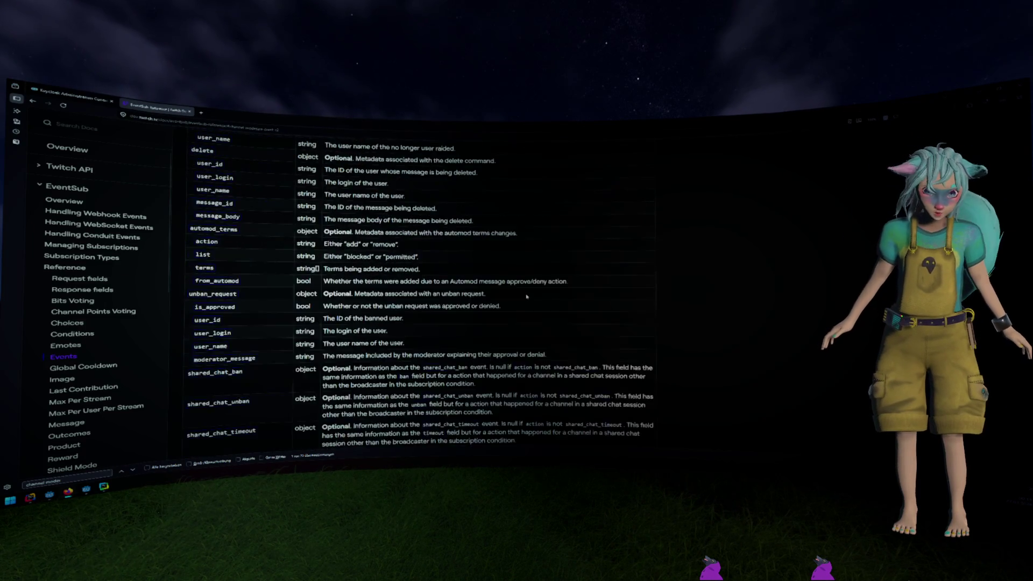
scroll(527, 297, "down", 15)
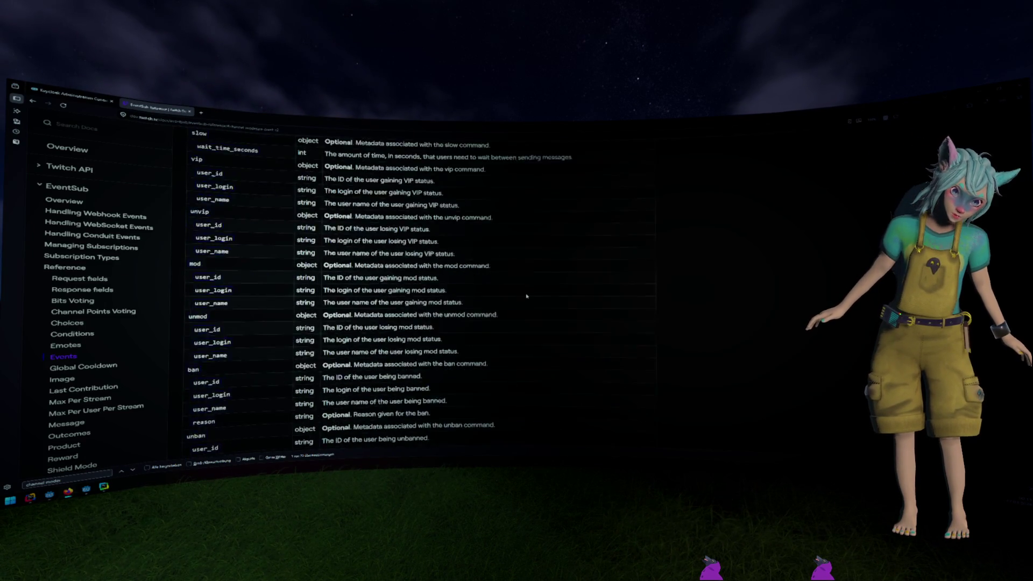
scroll(527, 290, "down", 15)
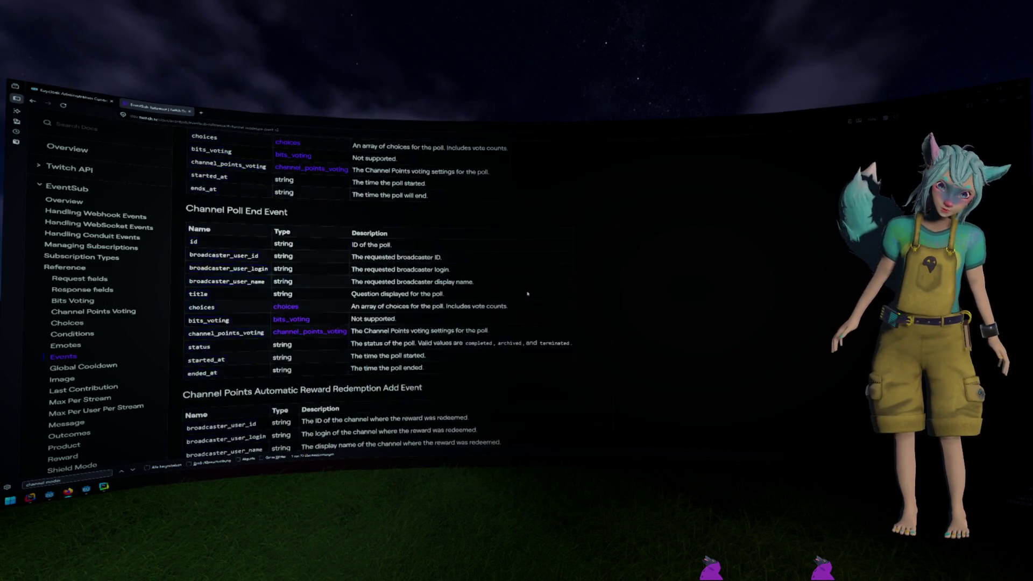
scroll(527, 295, "up", 10)
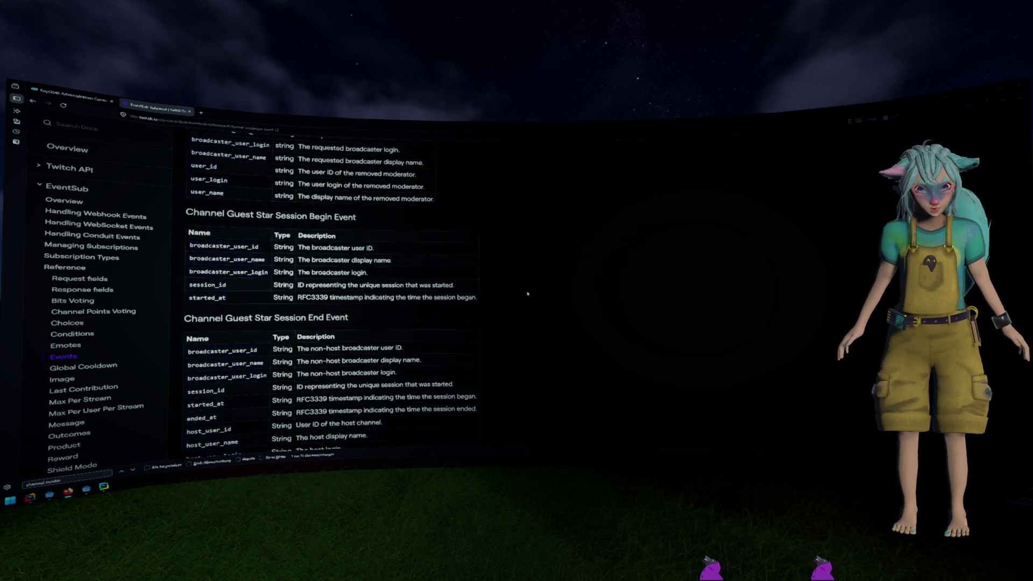
scroll(528, 294, "down", 10)
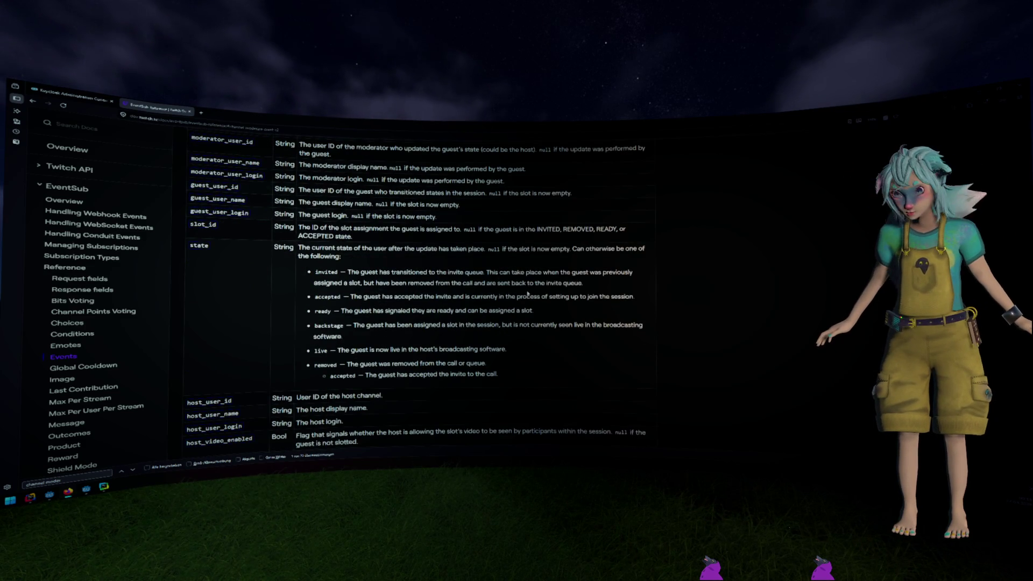
scroll(527, 294, "up", 10)
key("ctrl+plus")
key("ctrl+plus")
key("ctrl+plus")
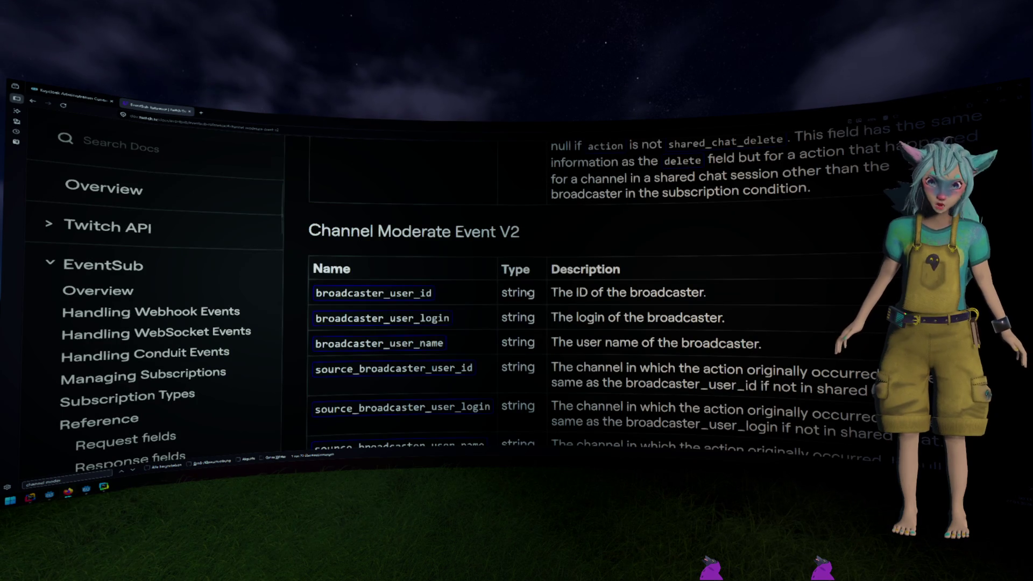
Highlight the Channel Moderate Event V2 heading and scan its field table.
left_click_drag(525, 232, 310, 232)
scroll(323, 237, "down", 3)
scroll(411, 264, "down", 4)
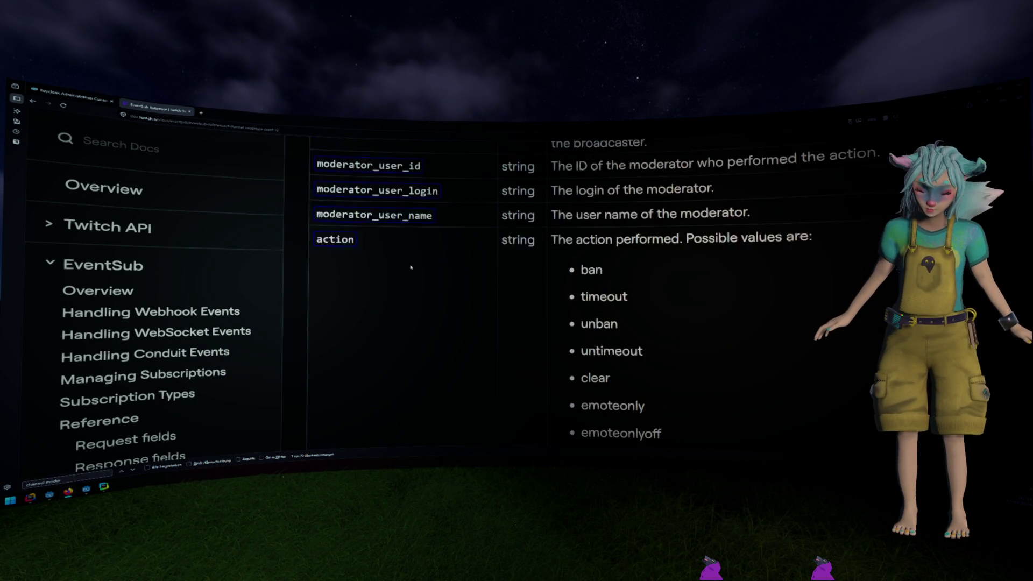
scroll(412, 264, "up", 8)
scroll(412, 264, "down", 1)
scroll(411, 264, "down", 1)
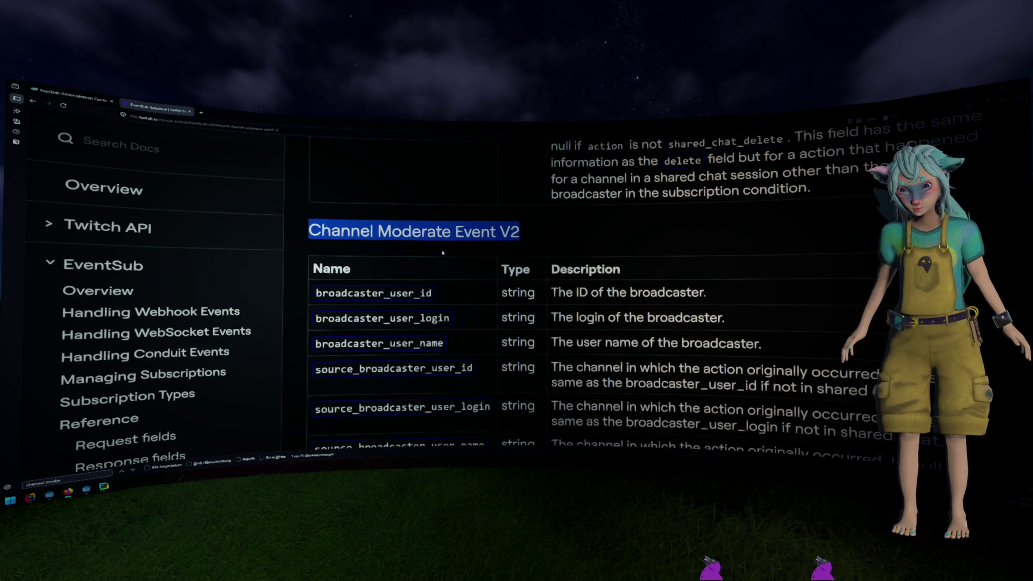
left_click(409, 246)
Read through the event's action values, then return to the Godot editor.
scroll(574, 325, "down", 15)
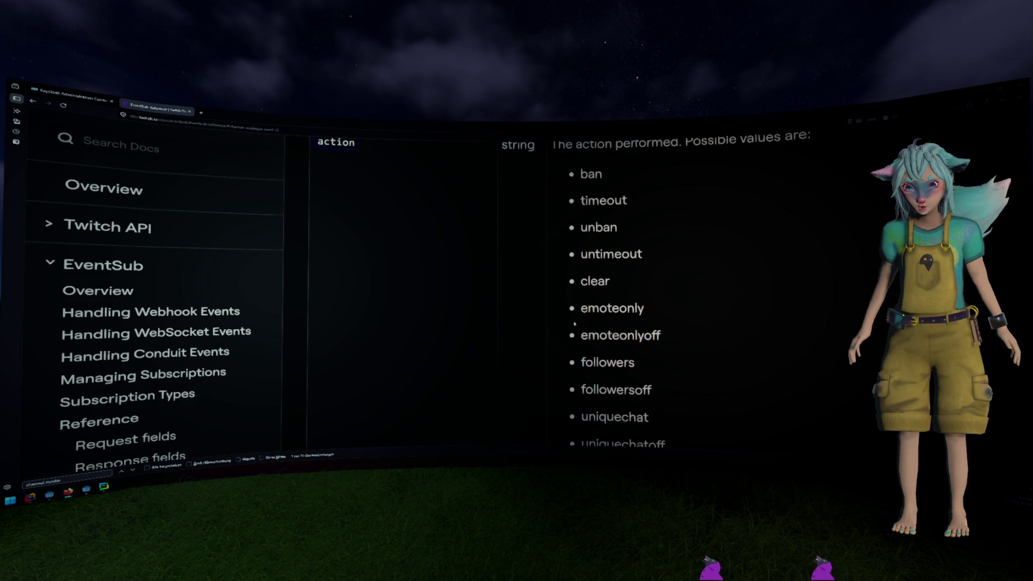
scroll(573, 325, "down", 5)
scroll(574, 325, "up", 5)
scroll(573, 325, "down", 10)
scroll(572, 316, "down", 3)
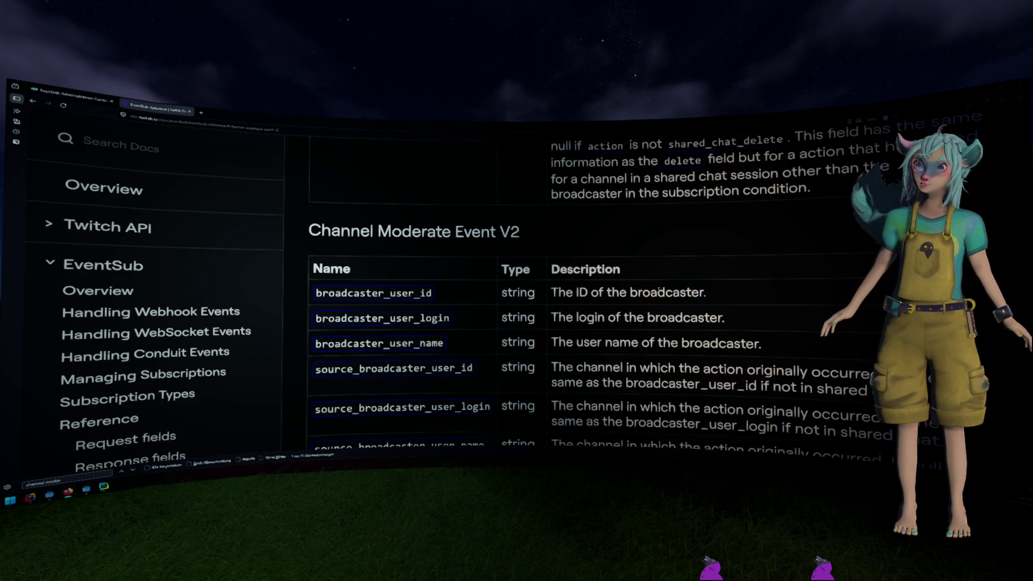
scroll(671, 244, "down", 2)
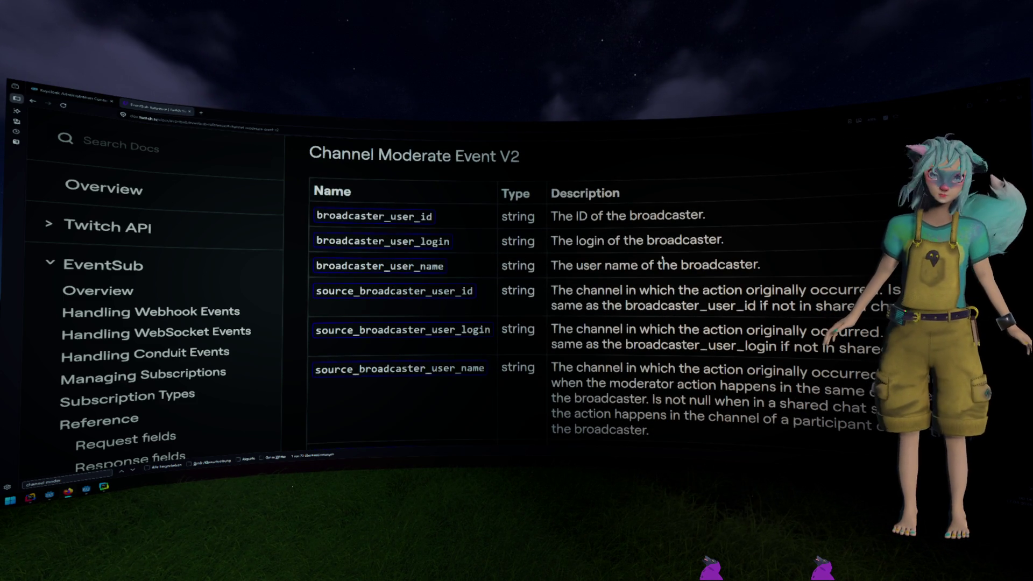
key("alt+Tab")
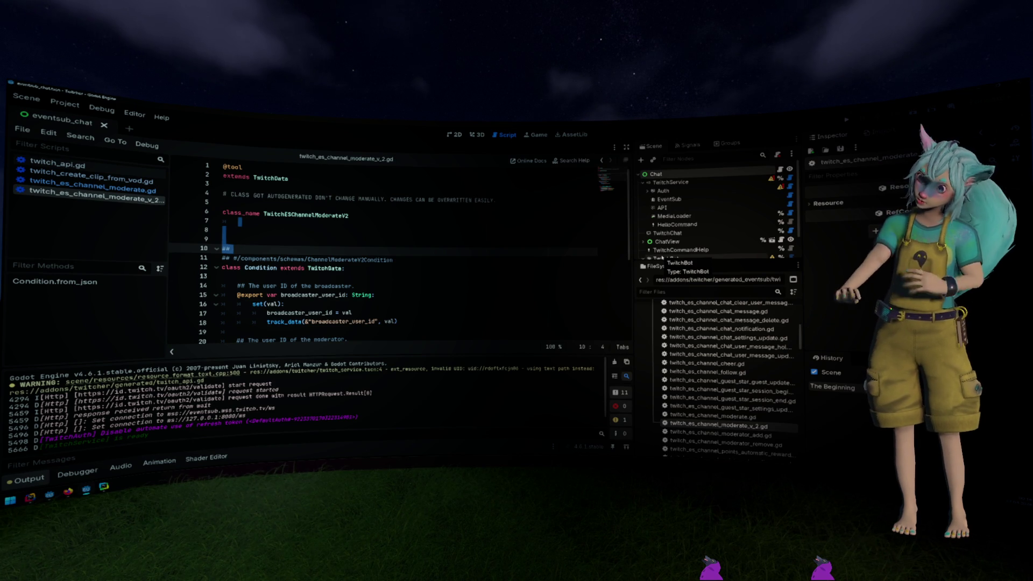
Clear the selection in twitch_es_channel_moderate_v_2.gd, move the caret to line 8, and return to PyCharm.
left_click_drag(805, 241, 810, 229)
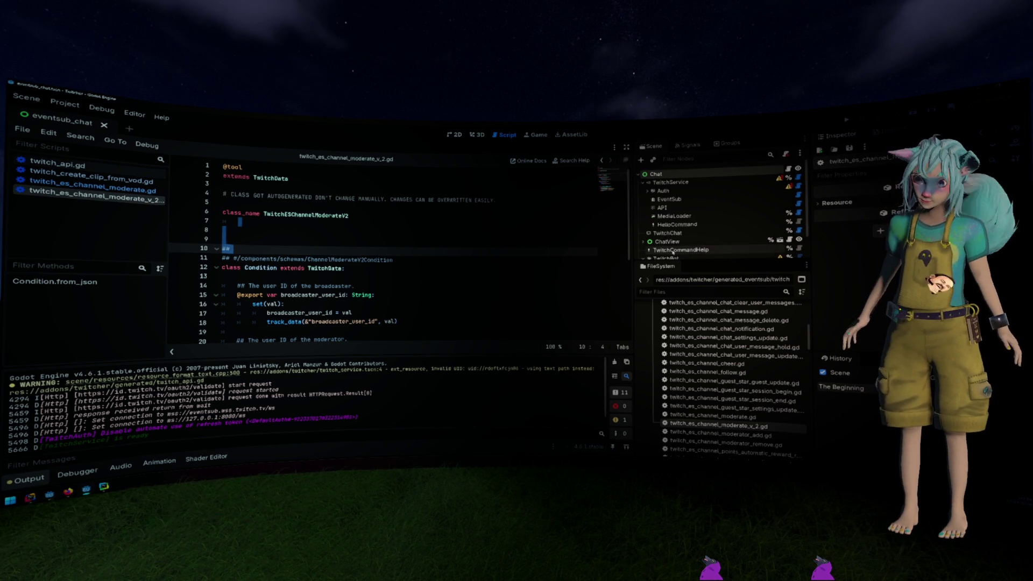
left_click(531, 242)
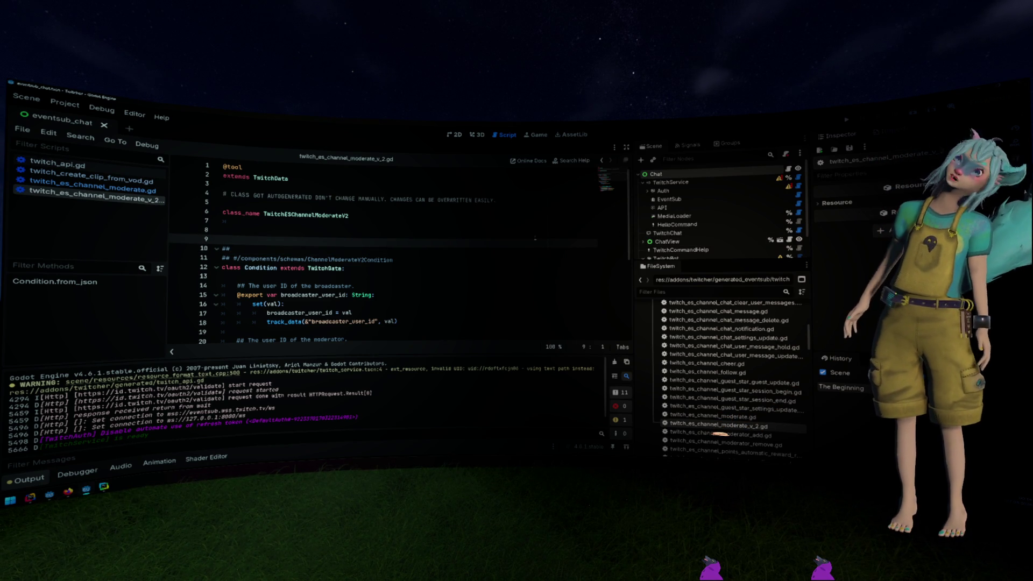
key("Up")
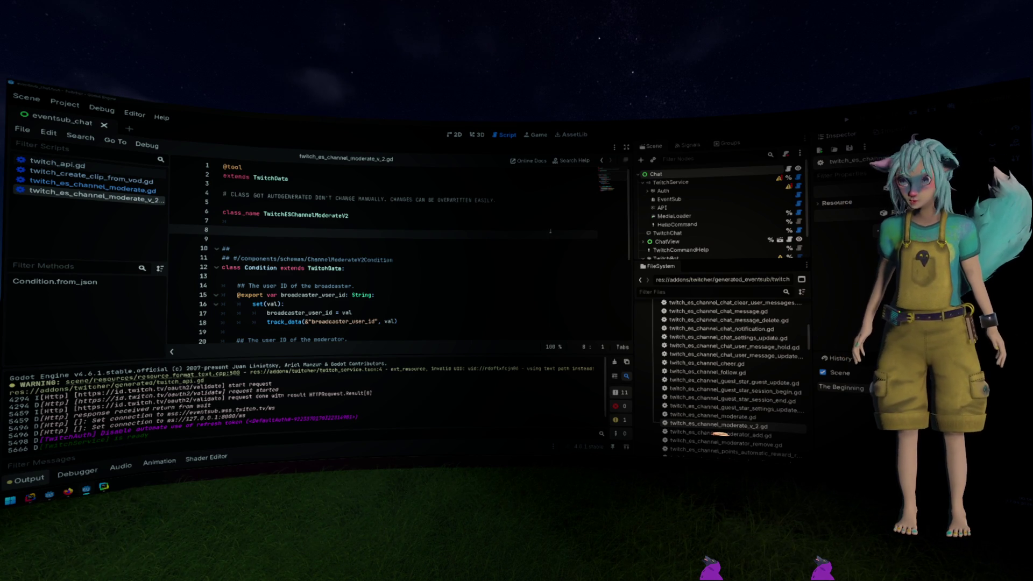
key("alt+Tab")
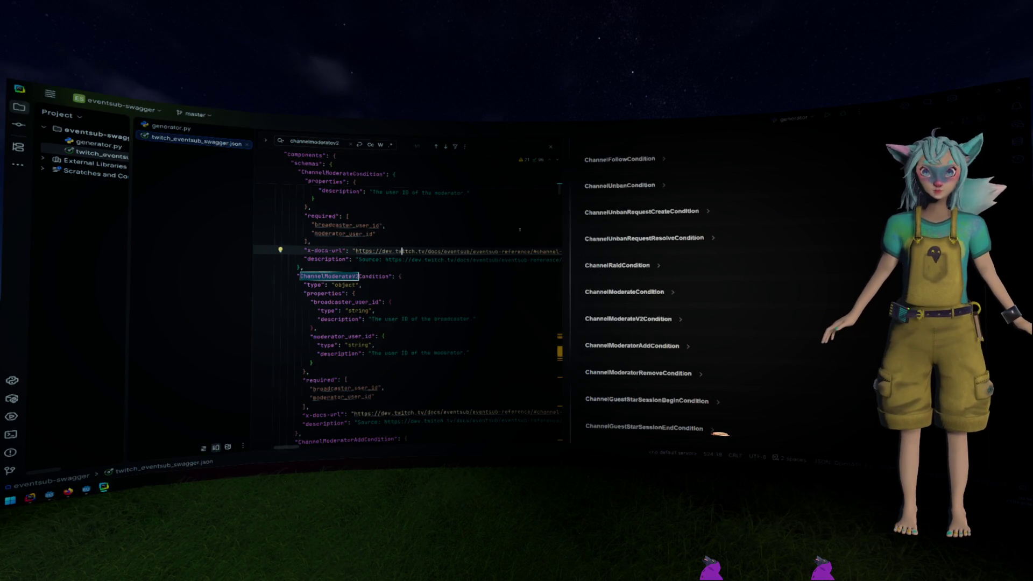
Review generator.py and run it, producing twitch_eventsub_swagger.json with 106 schemas.
left_click(184, 132)
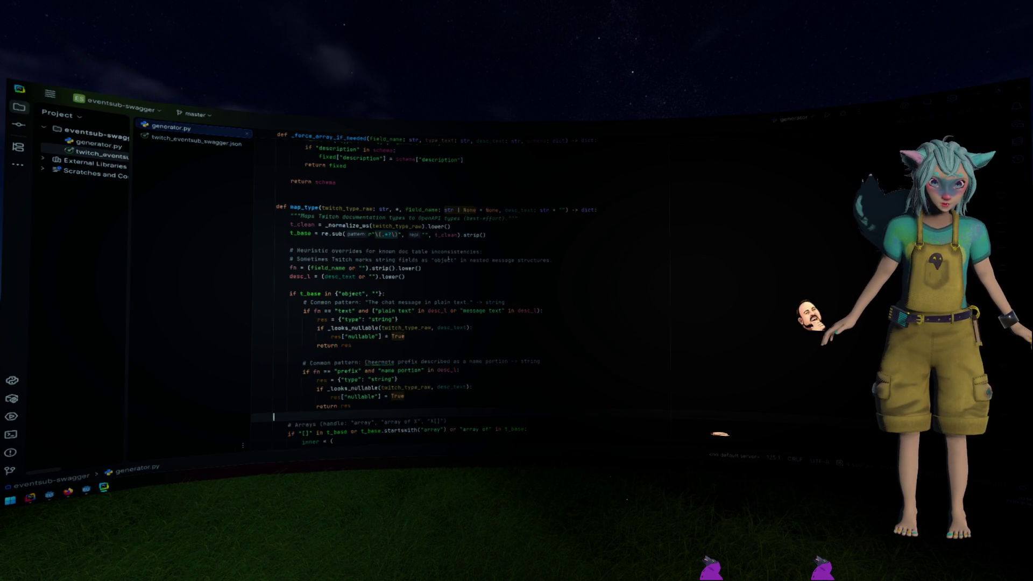
scroll(377, 285, "down", 15)
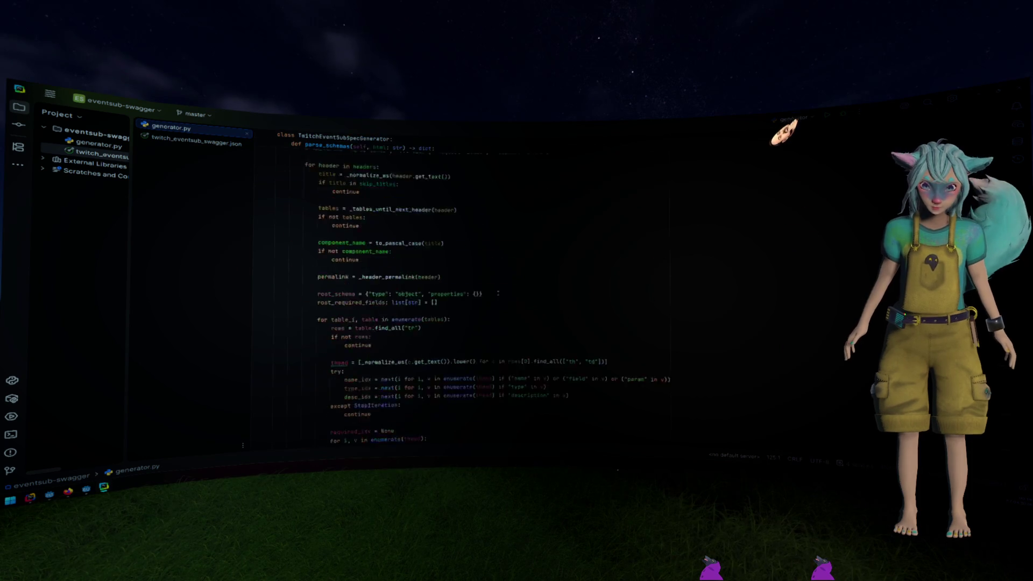
scroll(508, 288, "up", 15)
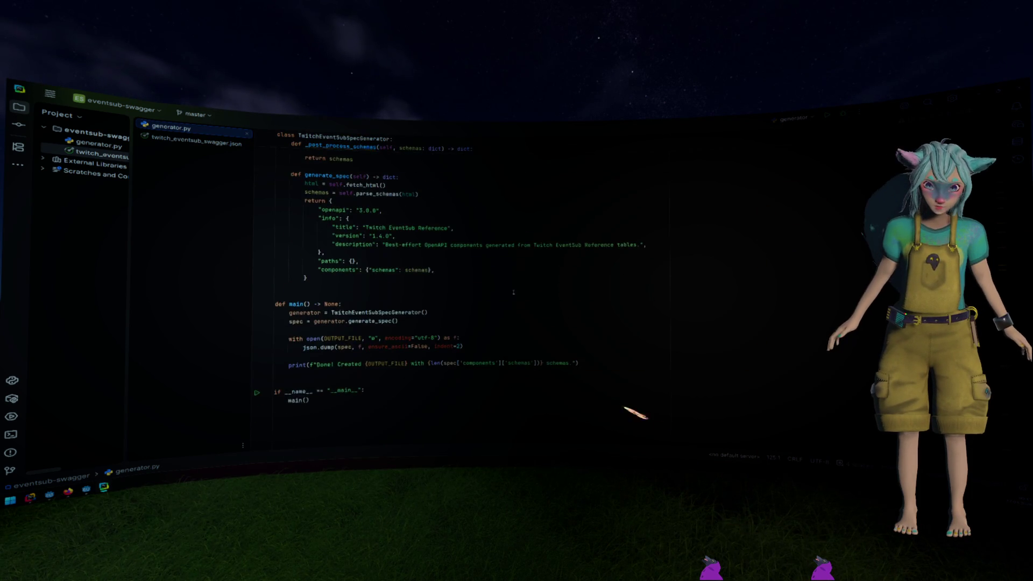
scroll(512, 290, "up", 10)
scroll(513, 291, "down", 15)
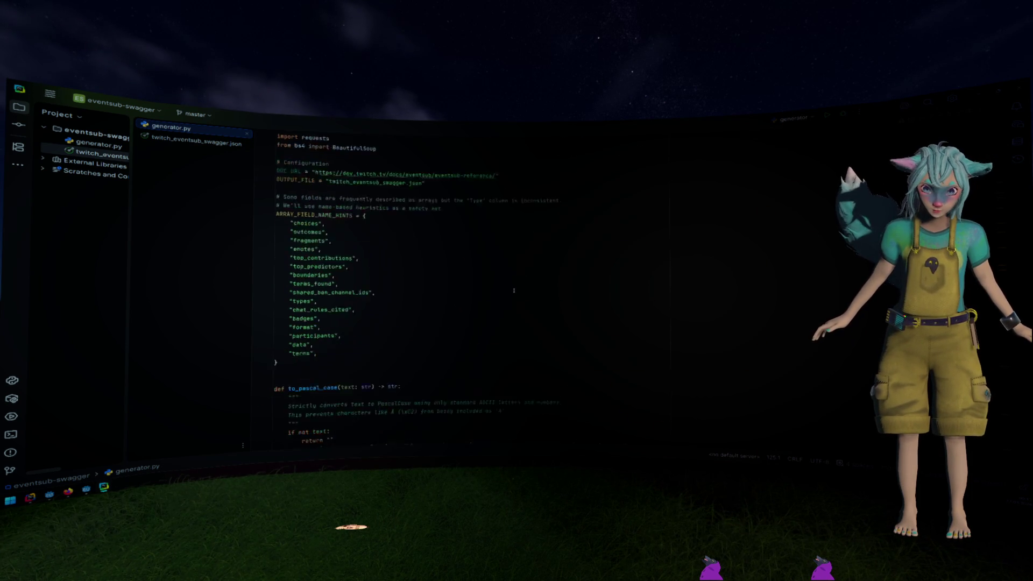
scroll(514, 291, "down", 15)
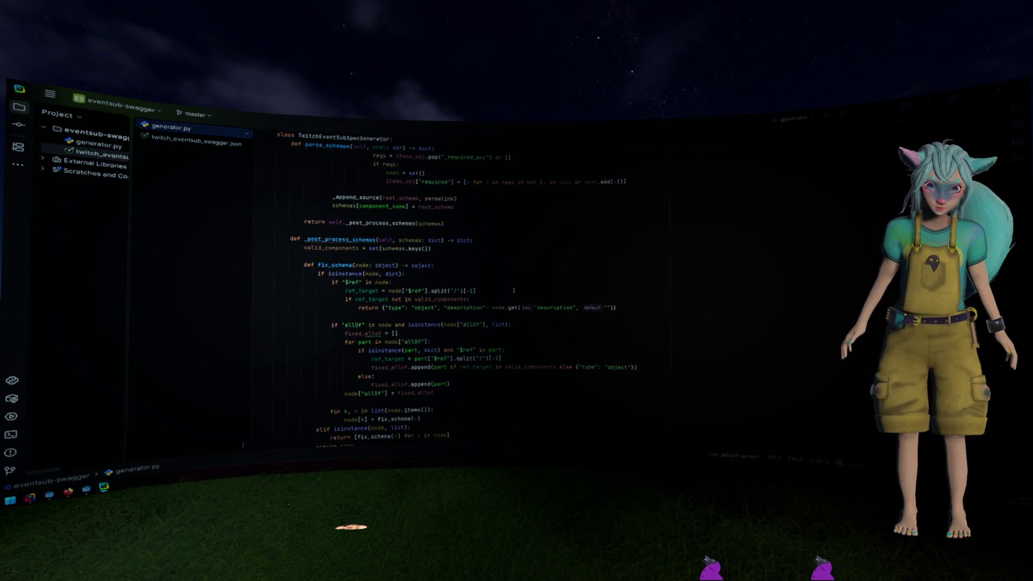
scroll(514, 291, "up", 10)
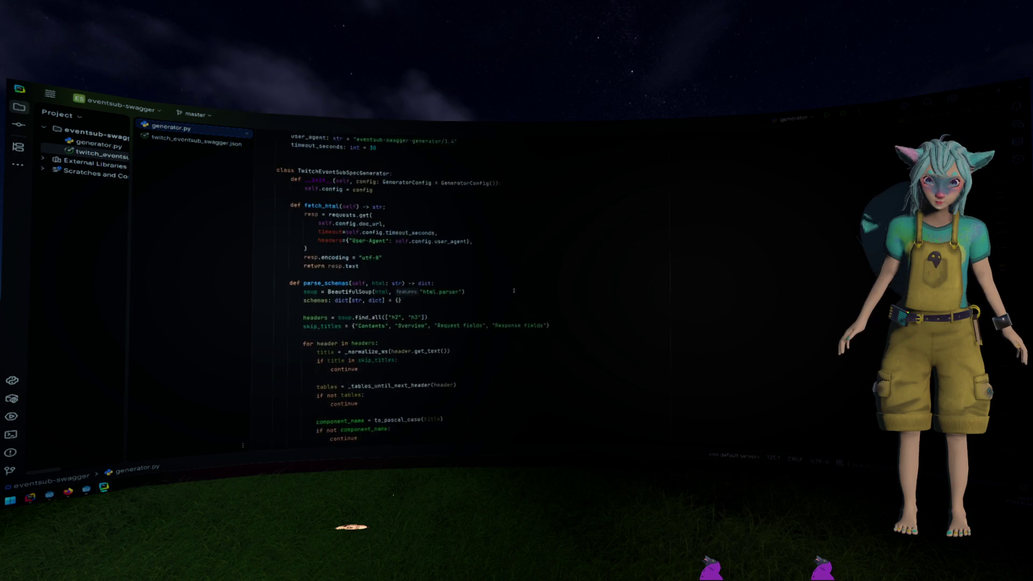
scroll(514, 291, "up", 7)
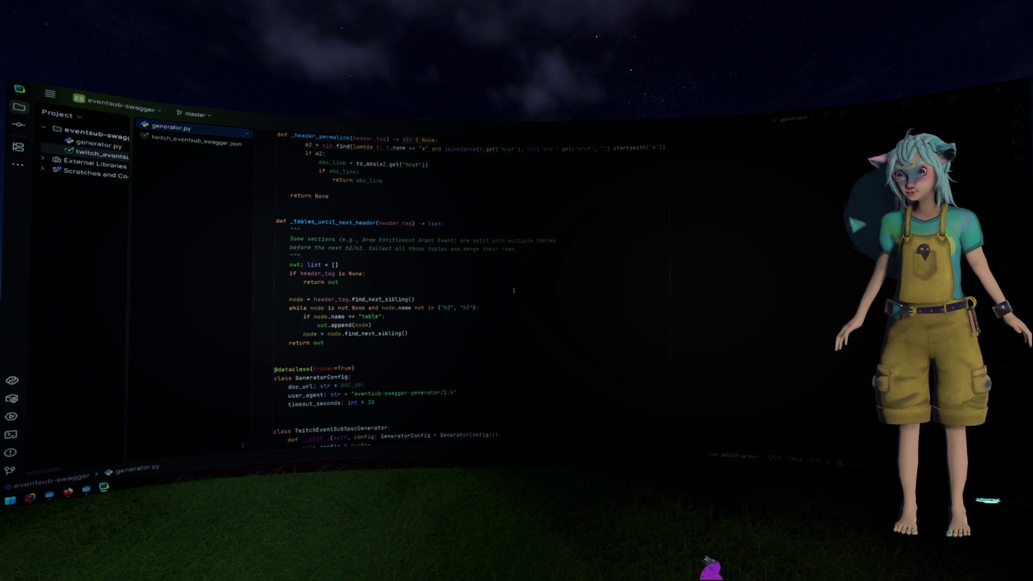
scroll(514, 291, "up", 9)
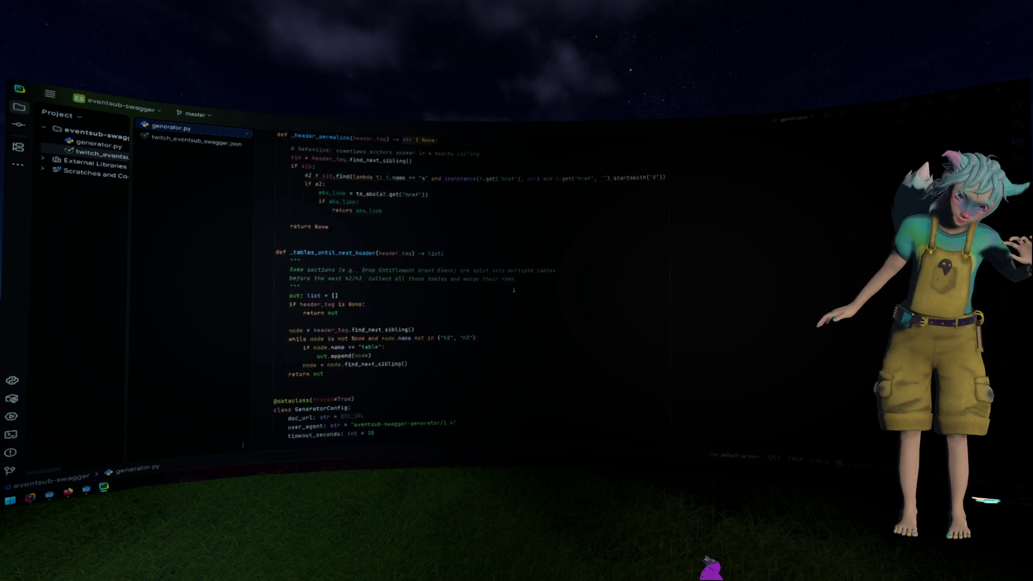
scroll(514, 291, "up", 6)
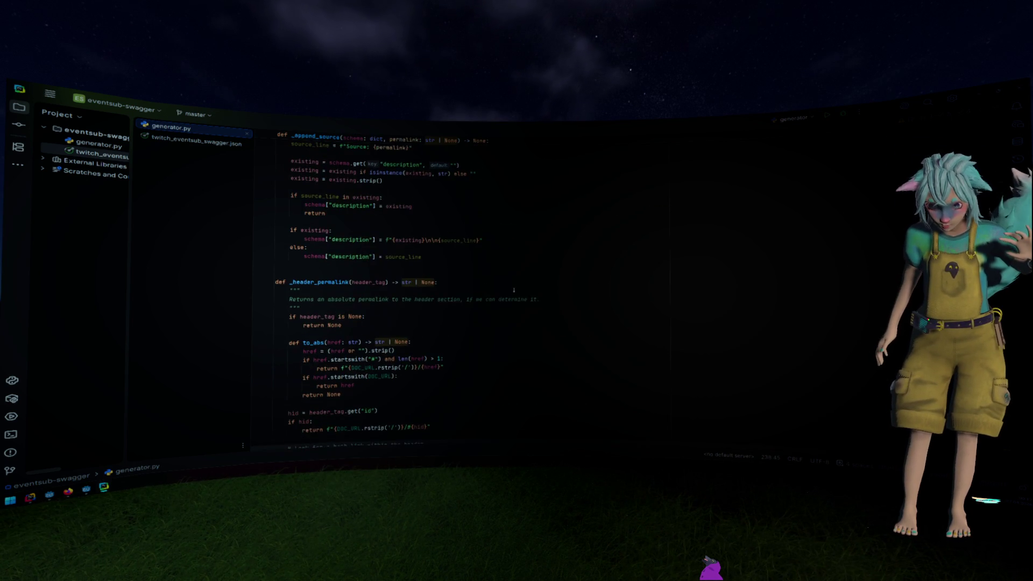
scroll(514, 291, "up", 1)
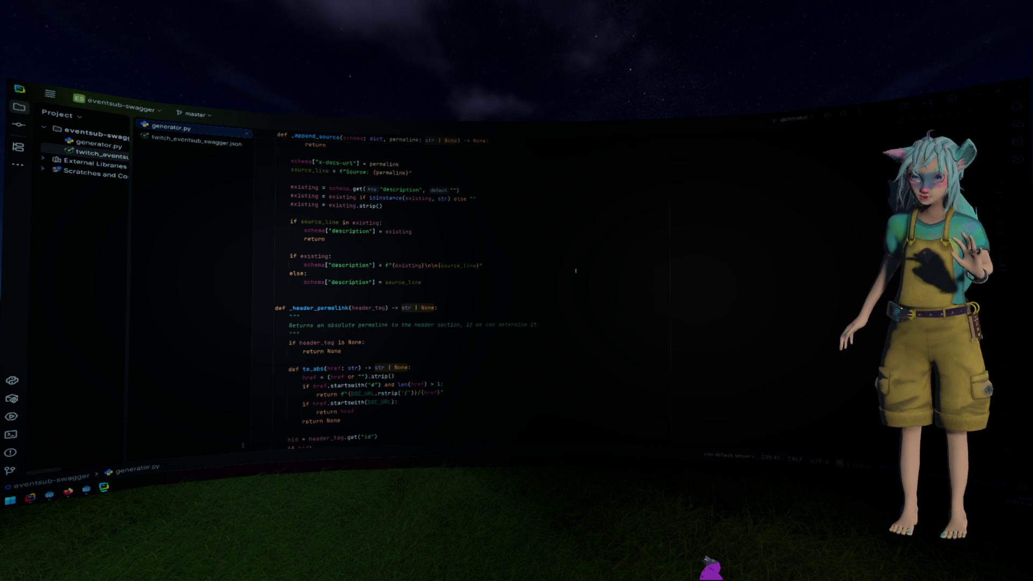
left_click(827, 116)
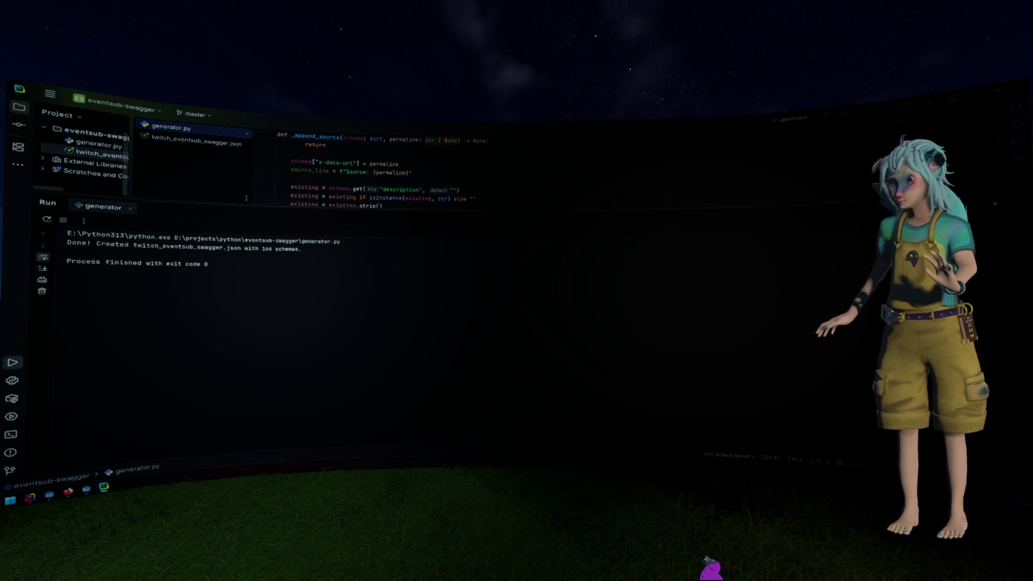
Search the regenerated twitch_eventsub_swagger.json for ChannelModerateV2, landing on the ChannelModerateV2Condition schema.
key("shift+Escape")
key("ctrl+Tab")
key("ctrl+f")
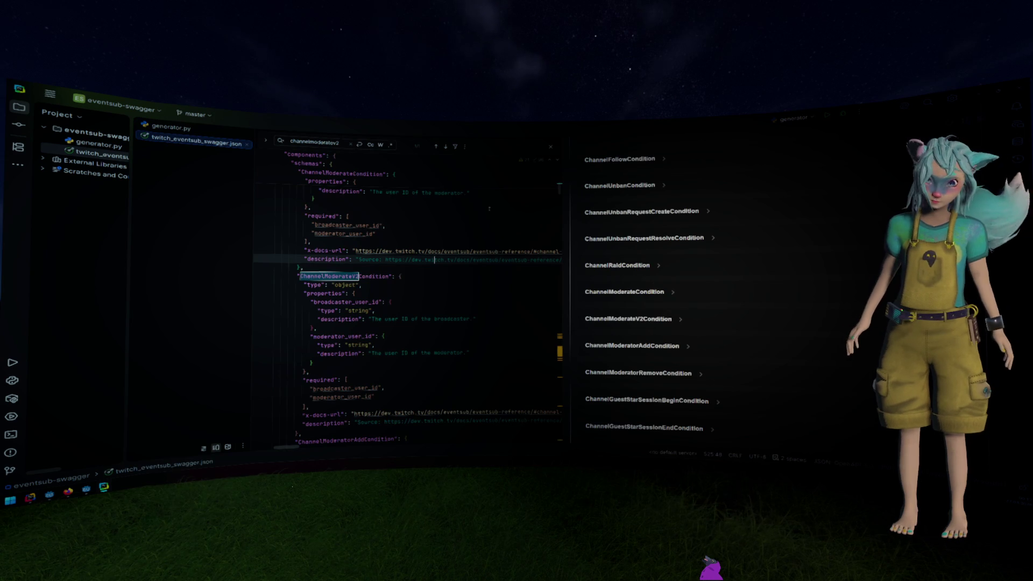
scroll(409, 302, "up", 6)
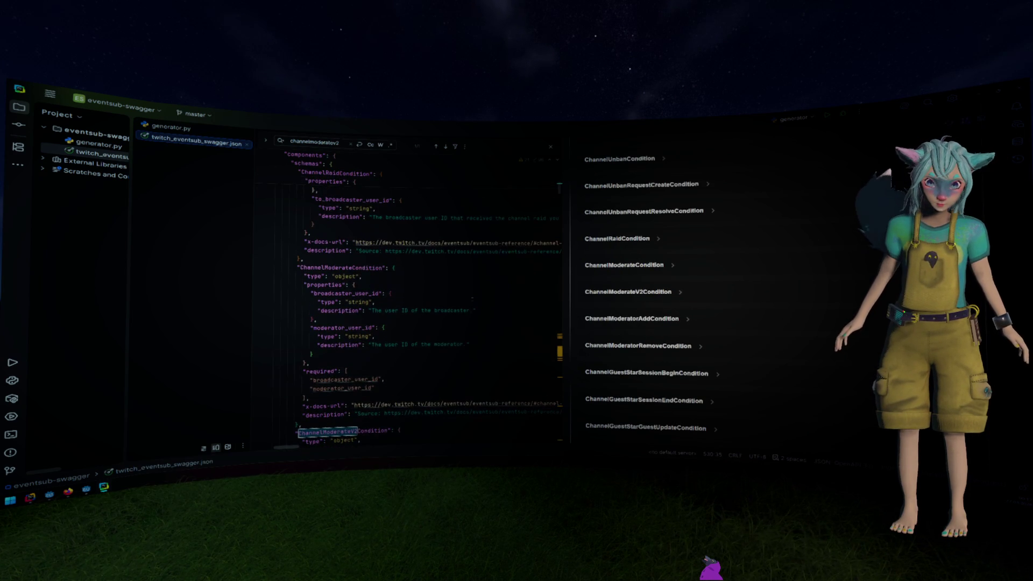
scroll(472, 297, "down", 8)
left_click(400, 303)
scroll(401, 303, "down", 3)
scroll(380, 286, "up", 5)
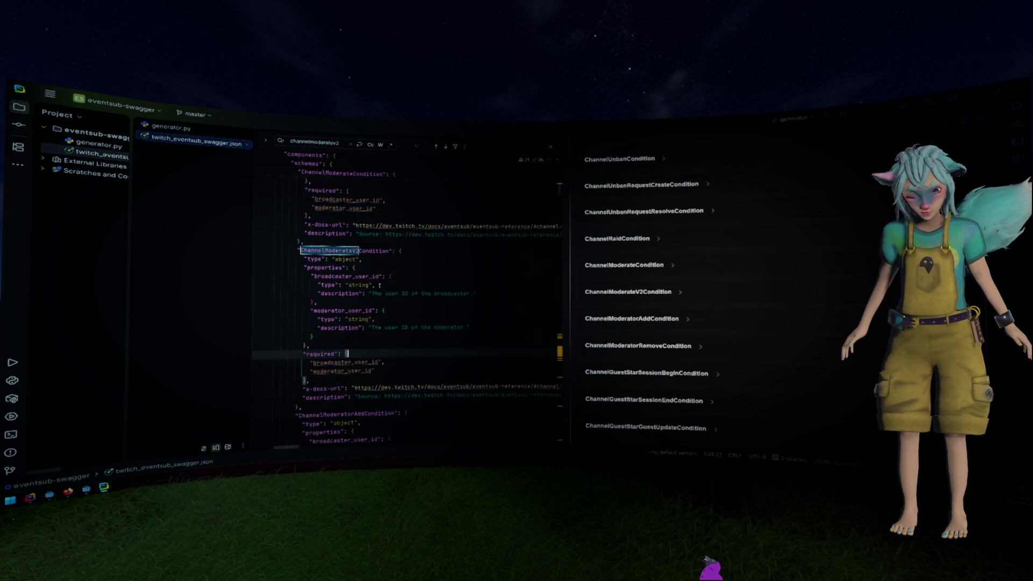
left_click(360, 251)
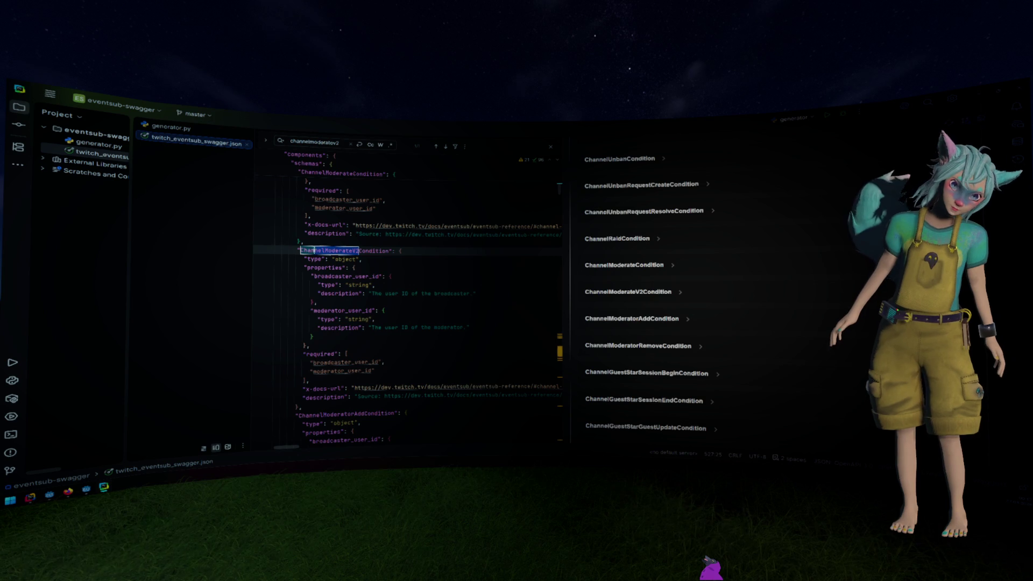
key("ctrl+f")
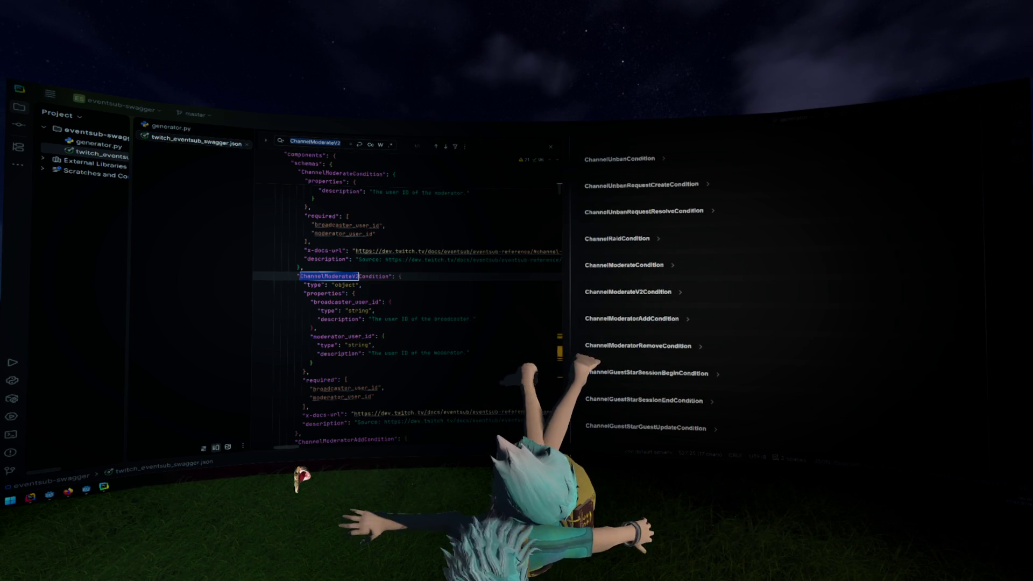
key("Up")
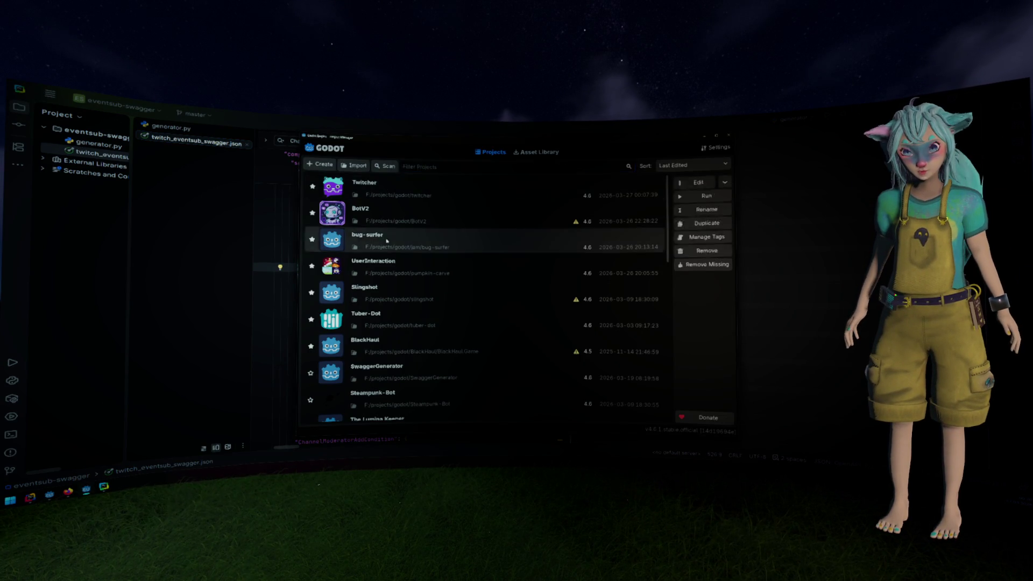
Open the bug-surfer project from the Godot Project Manager.
double_click(386, 240)
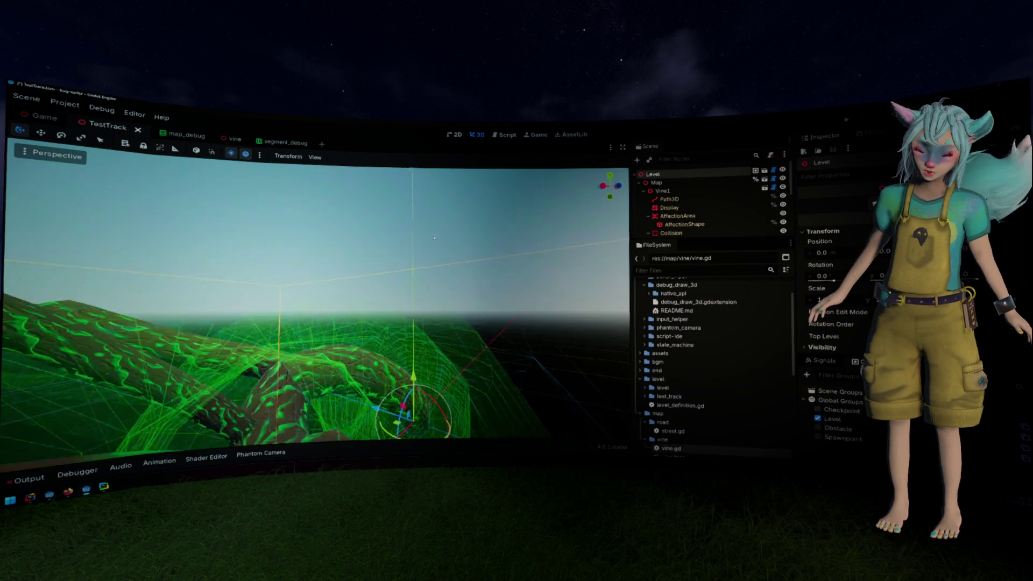
Fly the freelook camera through the TestTrack vine meshes, then select Vine1 in the Scene dock.
scroll(317, 301, "up", 3)
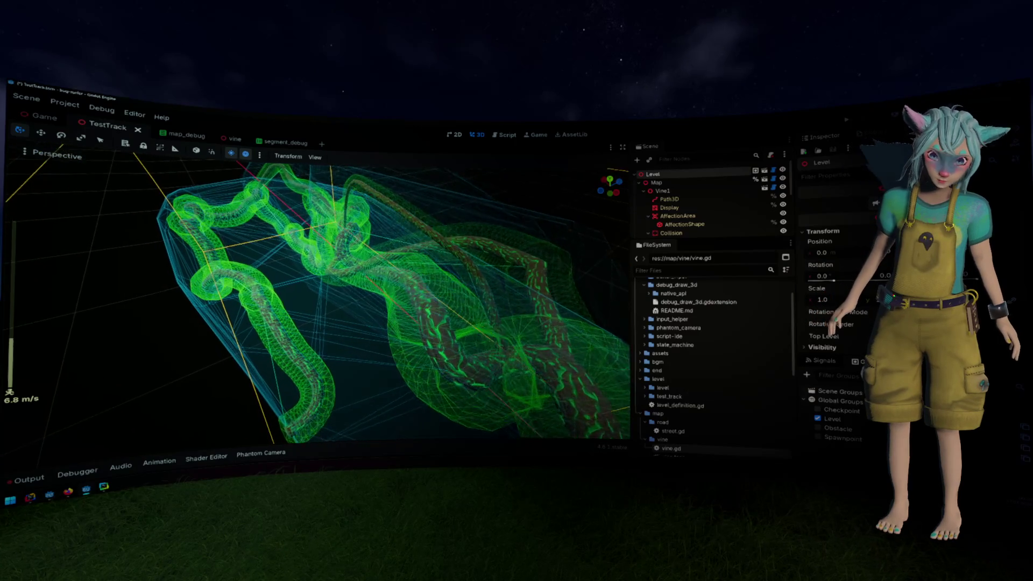
key("w")
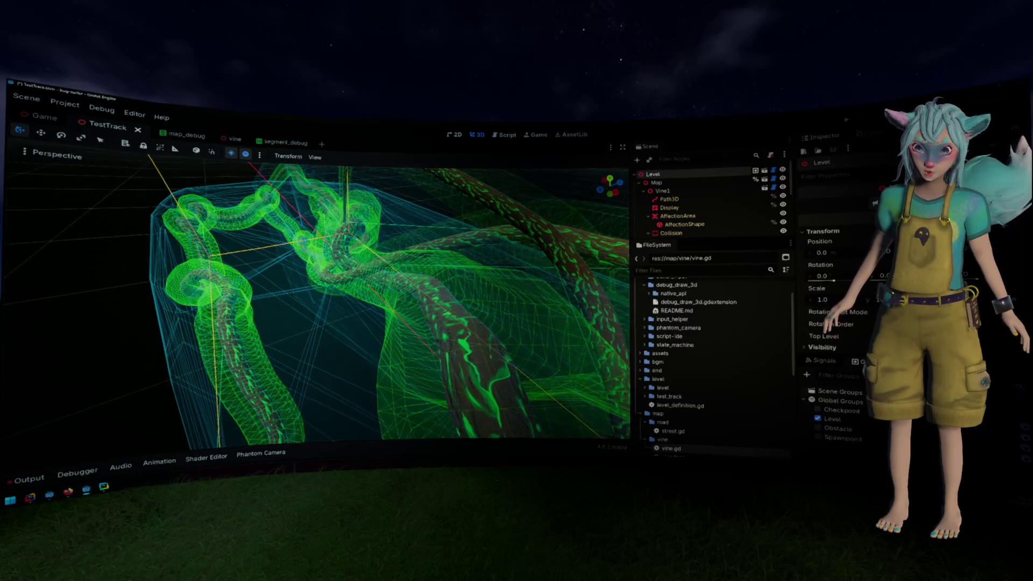
scroll(317, 302, "up", 4)
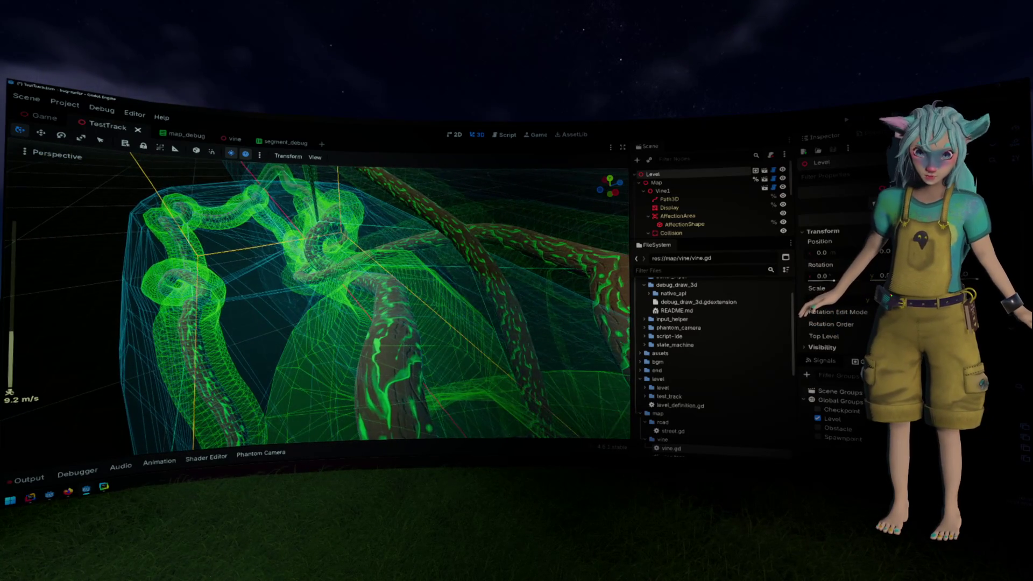
key("s")
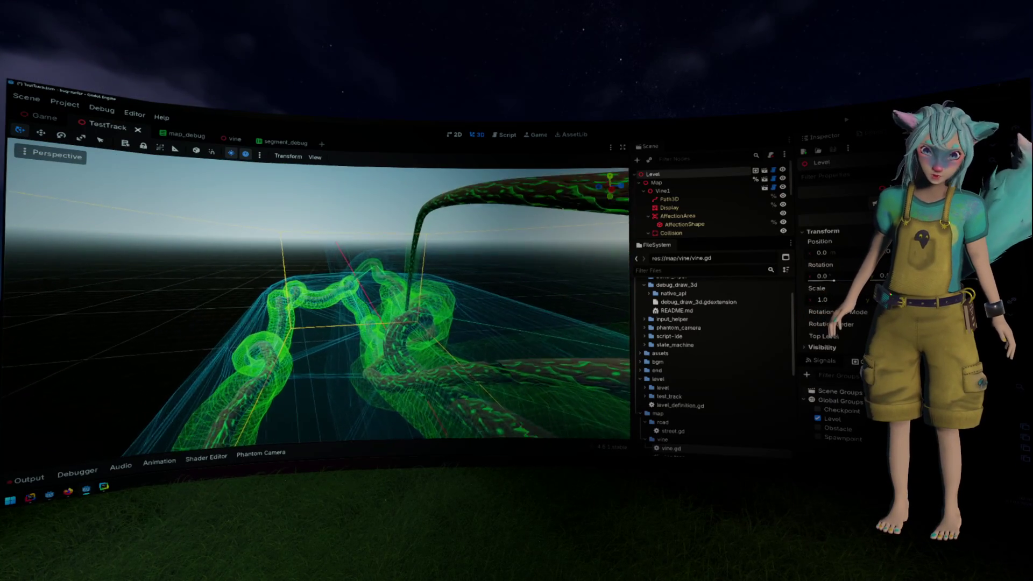
key("w")
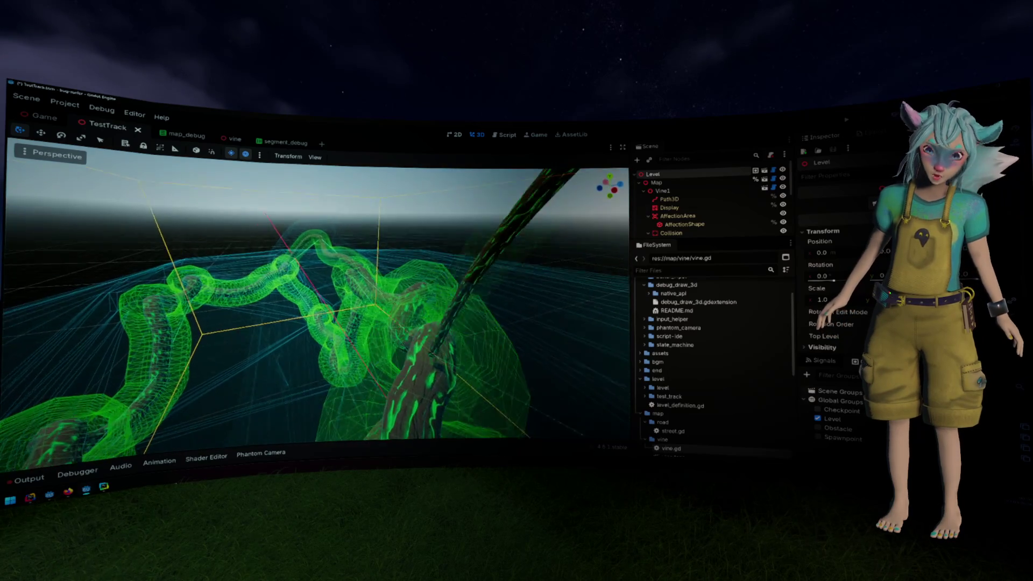
key("d")
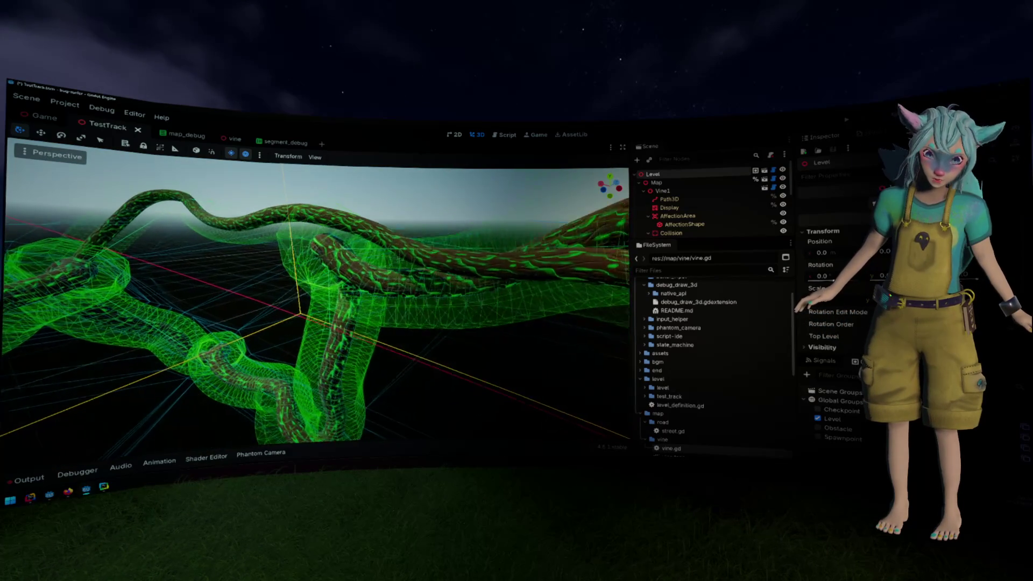
key("s")
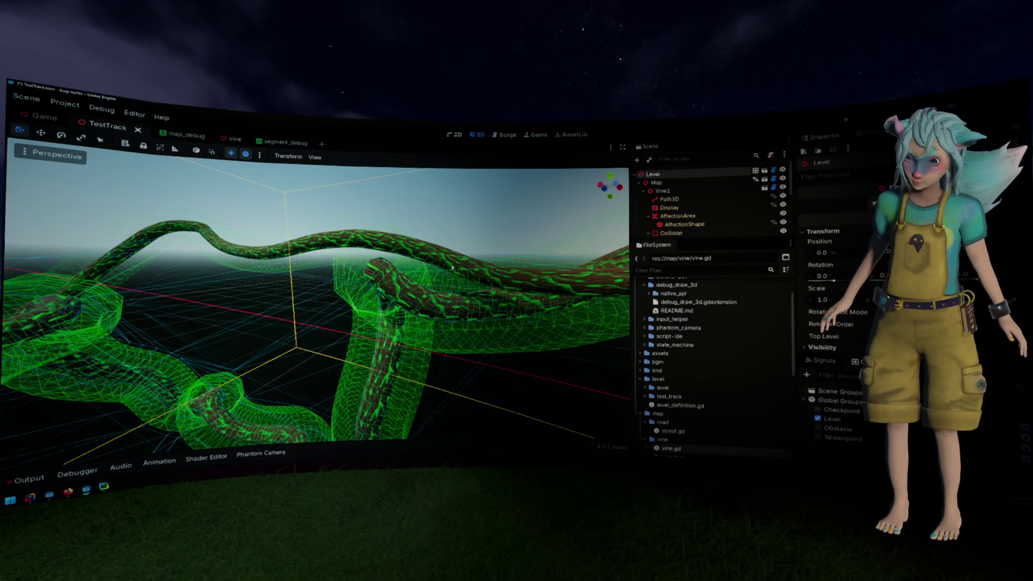
left_click(663, 191)
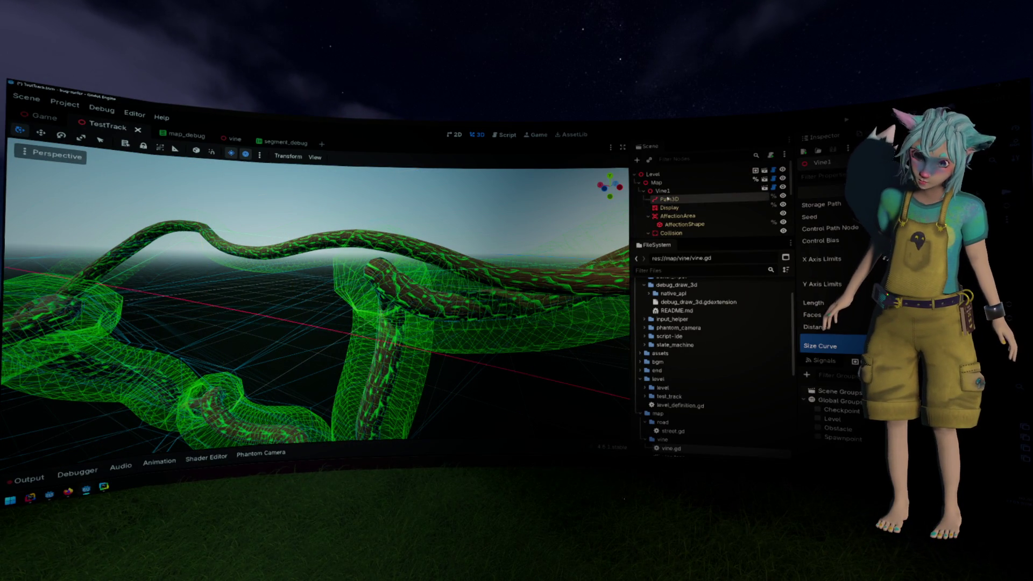
Select Vine1's Path3D, then Path3D2, to show the vine curve points.
left_click(668, 199)
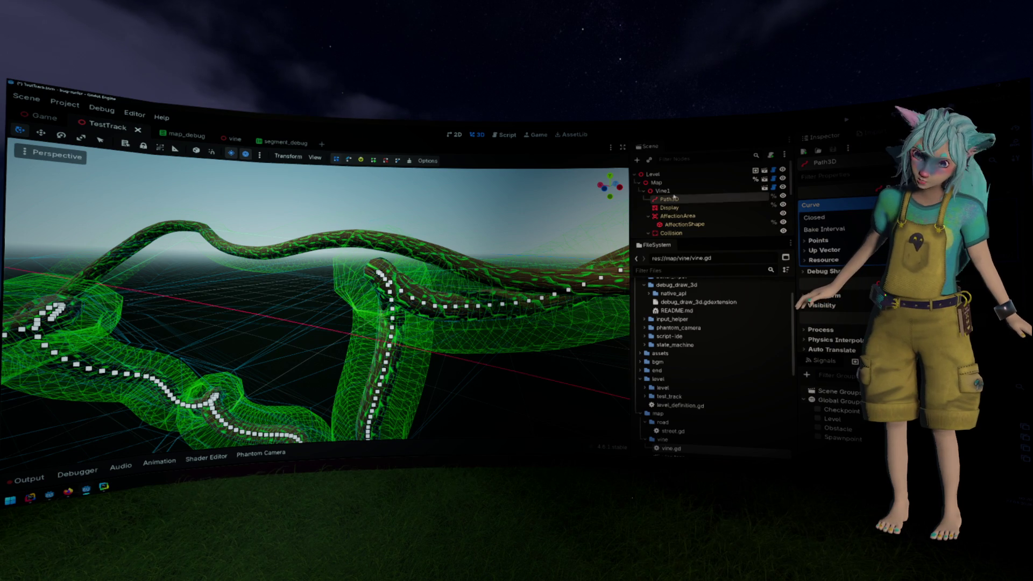
scroll(668, 194, "down", 3)
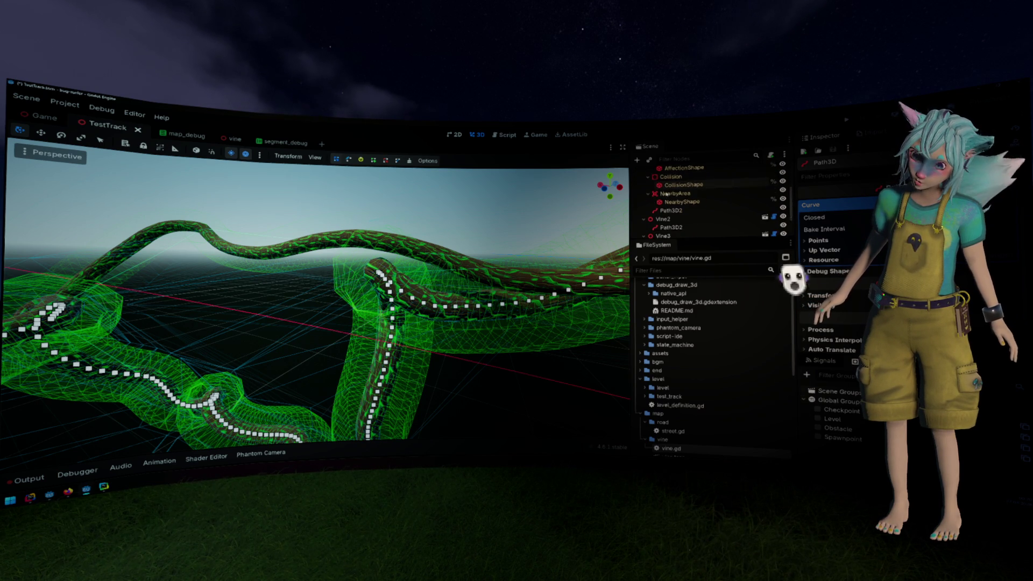
scroll(668, 199, "down", 1)
left_click(670, 211)
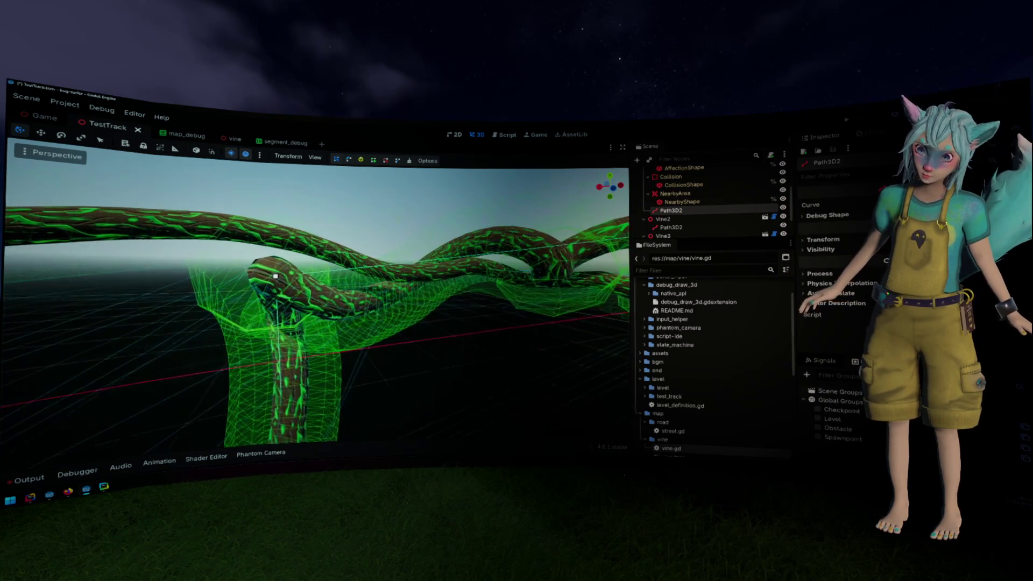
Move a Path3D2 curve point about 0.31 along Z, then close the unresponsive editor.
left_click(311, 288)
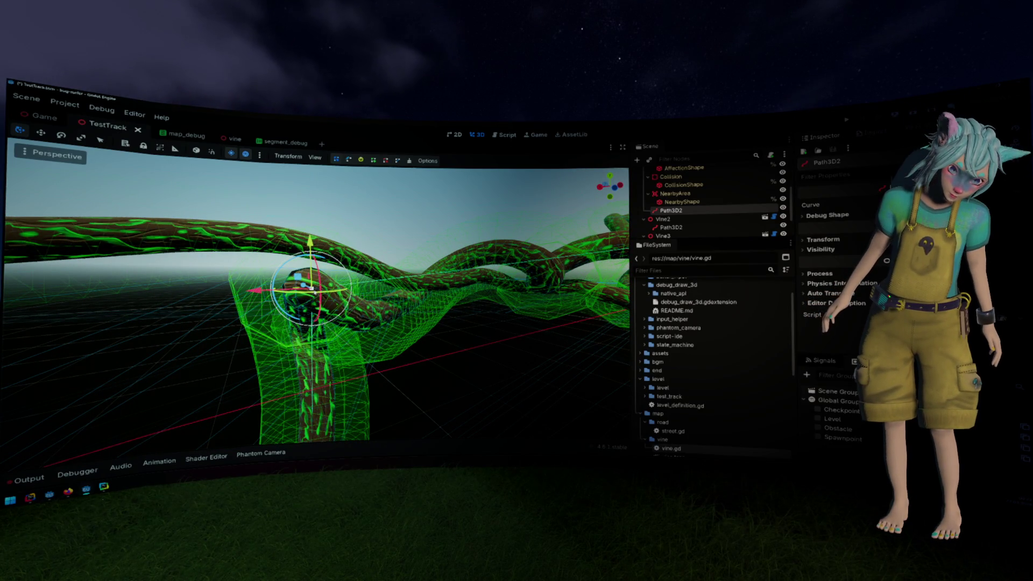
key("g")
key("z")
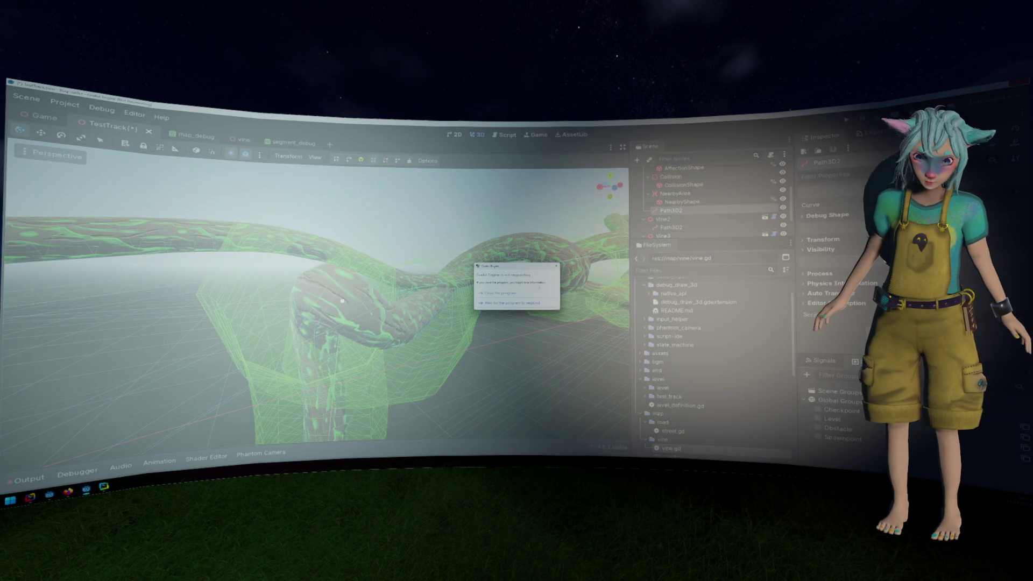
left_click(500, 292)
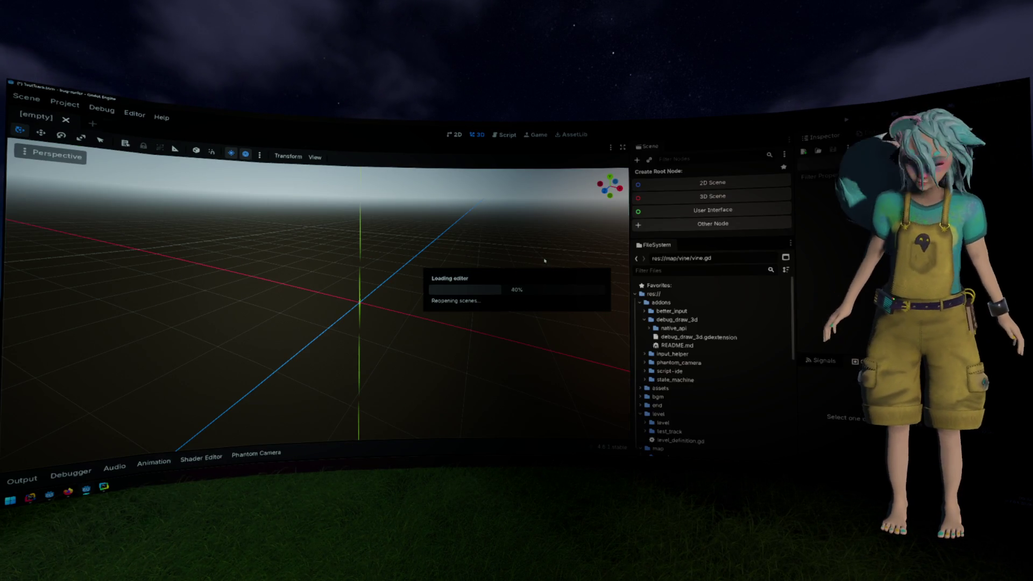
Launch the bug-surfer game in a debug run with F5.
key("F5")
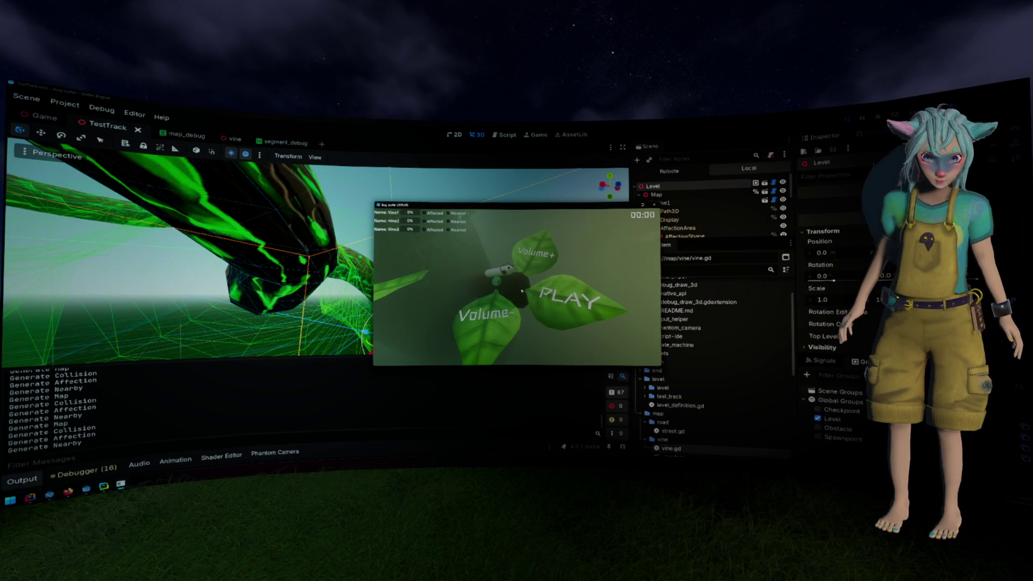
Start playing from the game's main menu, stop the run, then relaunch it.
left_click(563, 308)
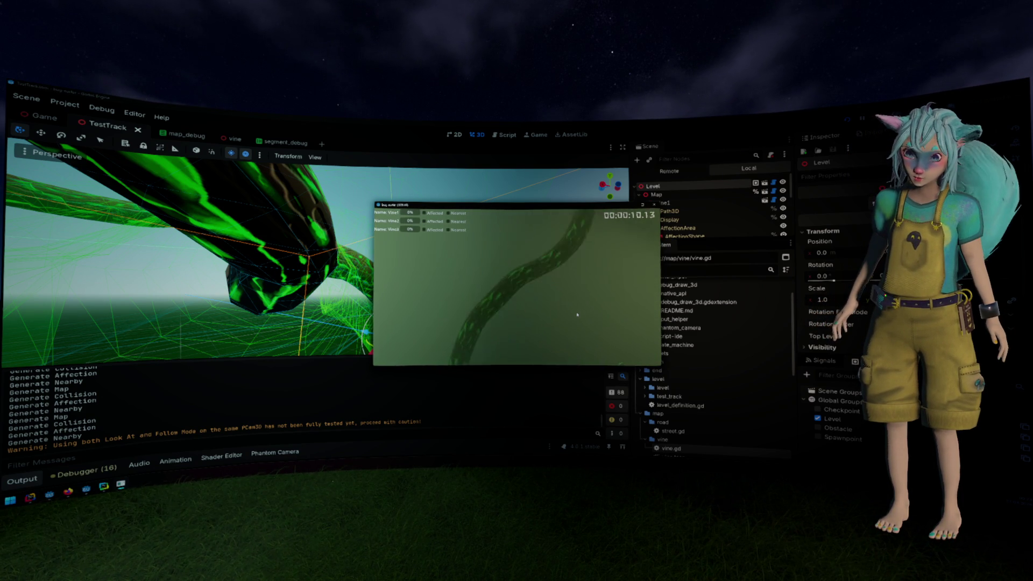
key("F8")
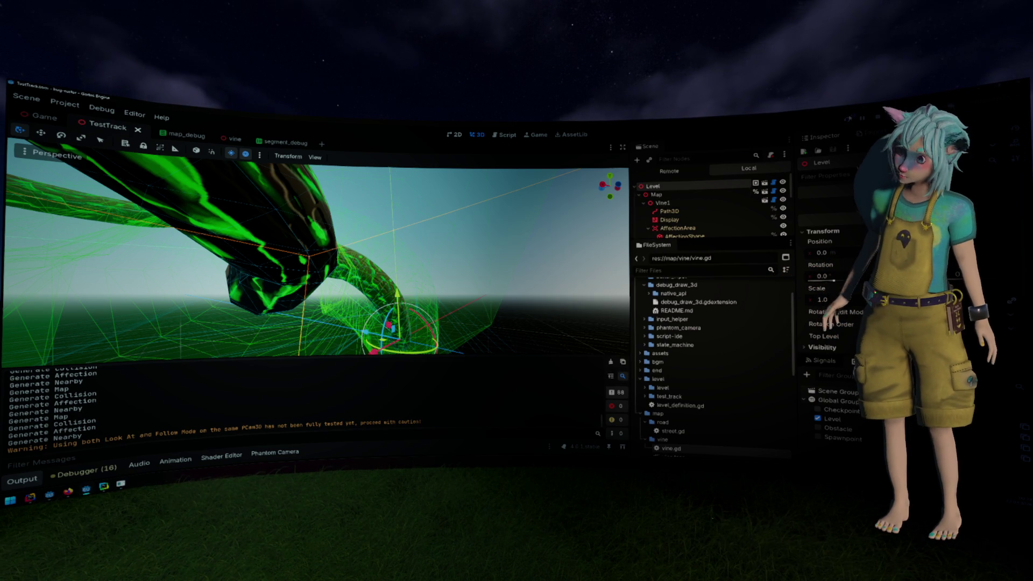
key("F5")
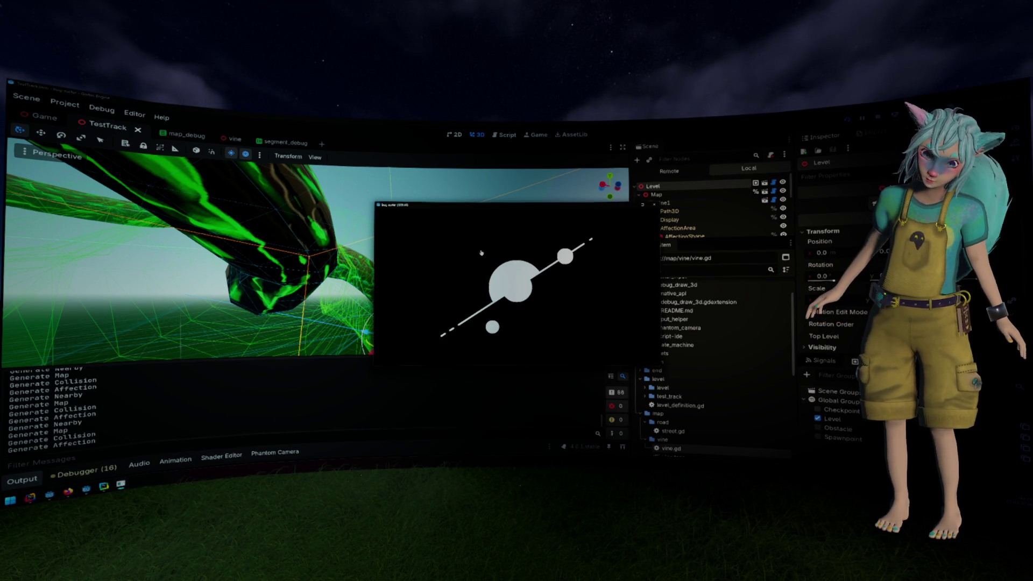
Play the level from the menu, restart the debug run, and stop it again.
left_click(580, 304)
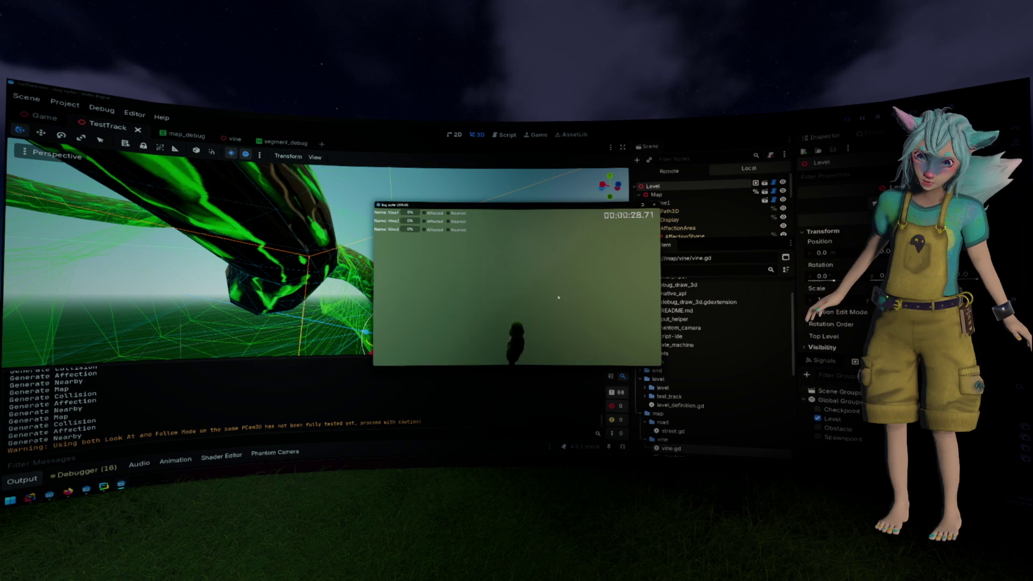
left_click(655, 205)
key("F5")
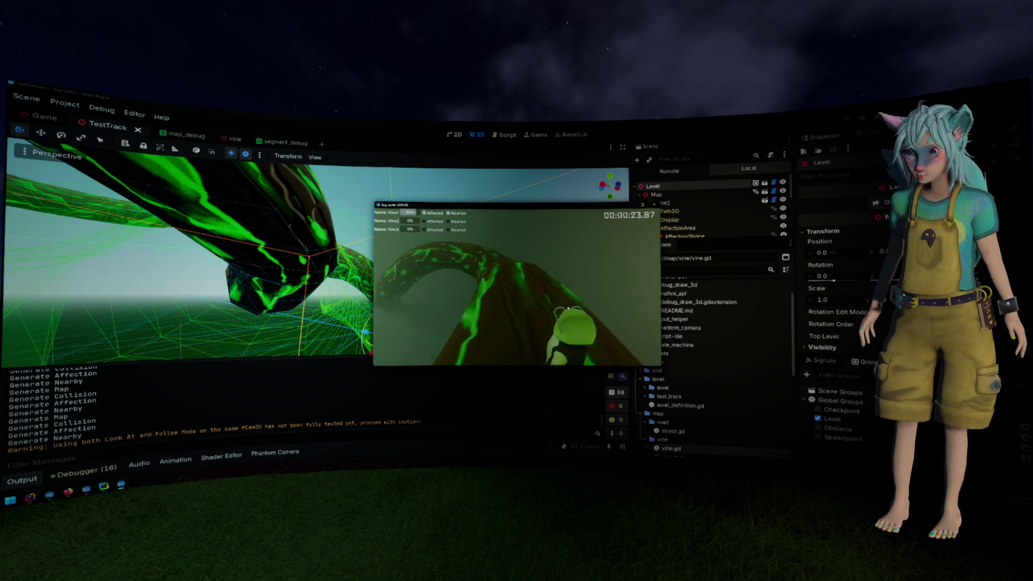
left_click(656, 205)
Orbit the 3D viewport around the TestTrack vine after stopping the game.
left_click_drag(560, 253, 532, 251)
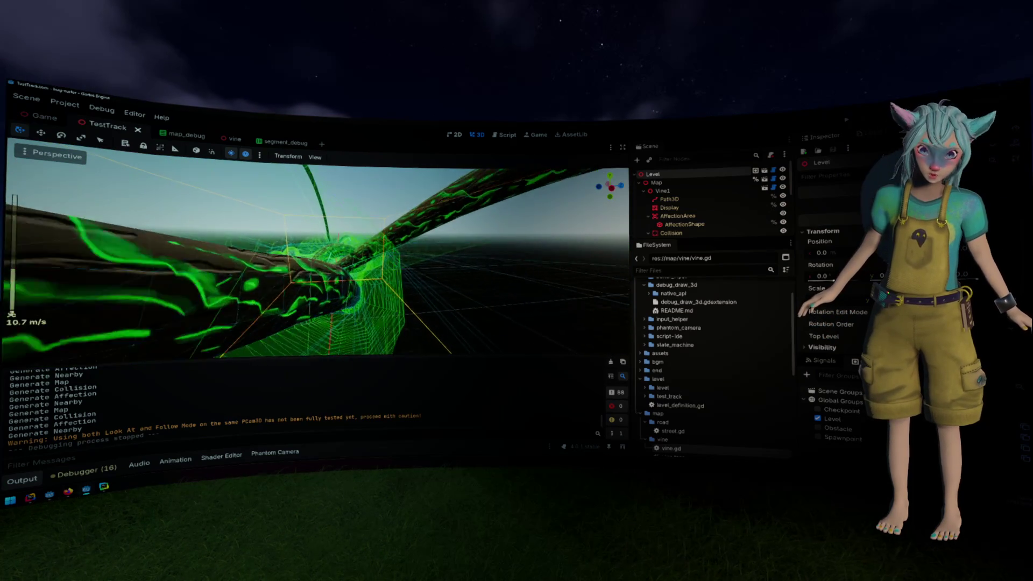
scroll(317, 258, "up", 2)
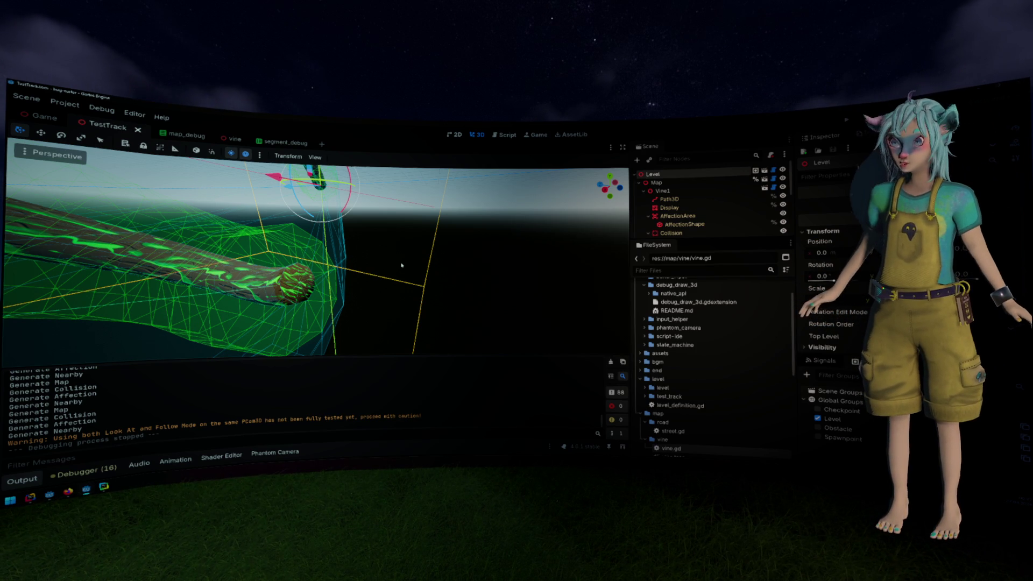
key("f")
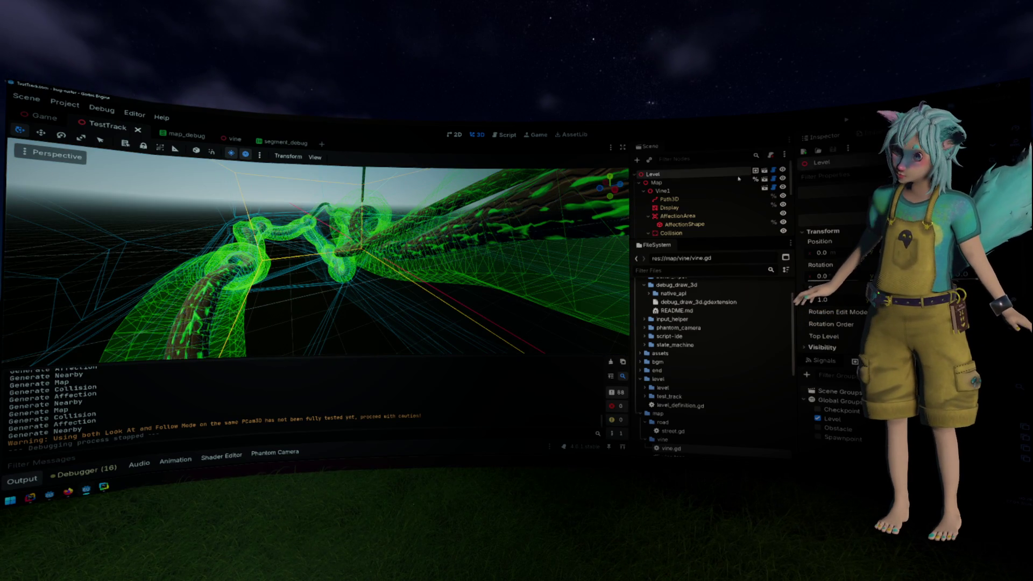
scroll(729, 199, "down", 2)
scroll(729, 199, "up", 2)
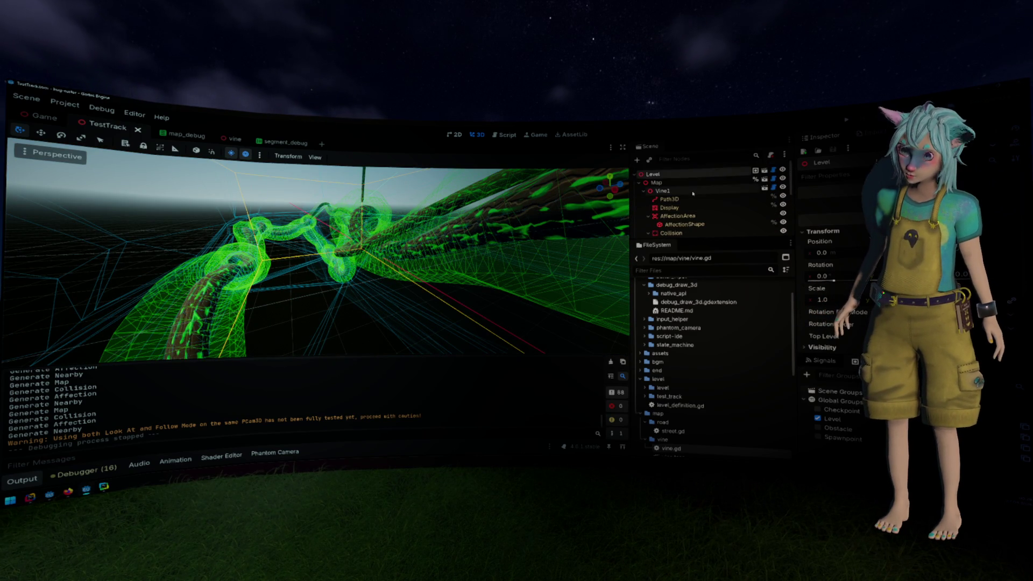
Turn off Editable Children on Vine1, confirm, and show Vine1 in the Inspector.
right_click(694, 192)
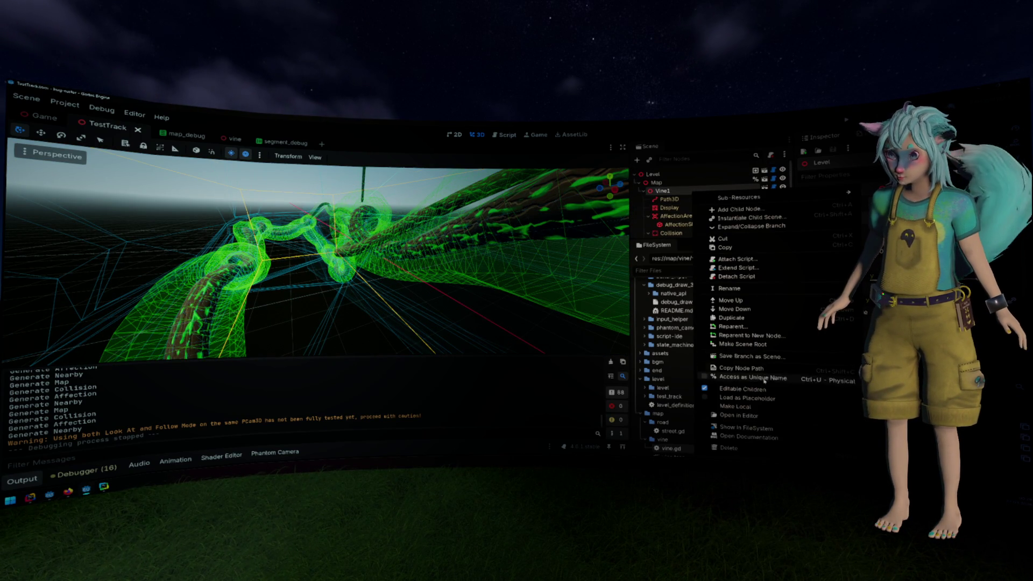
left_click(743, 389)
left_click(459, 296)
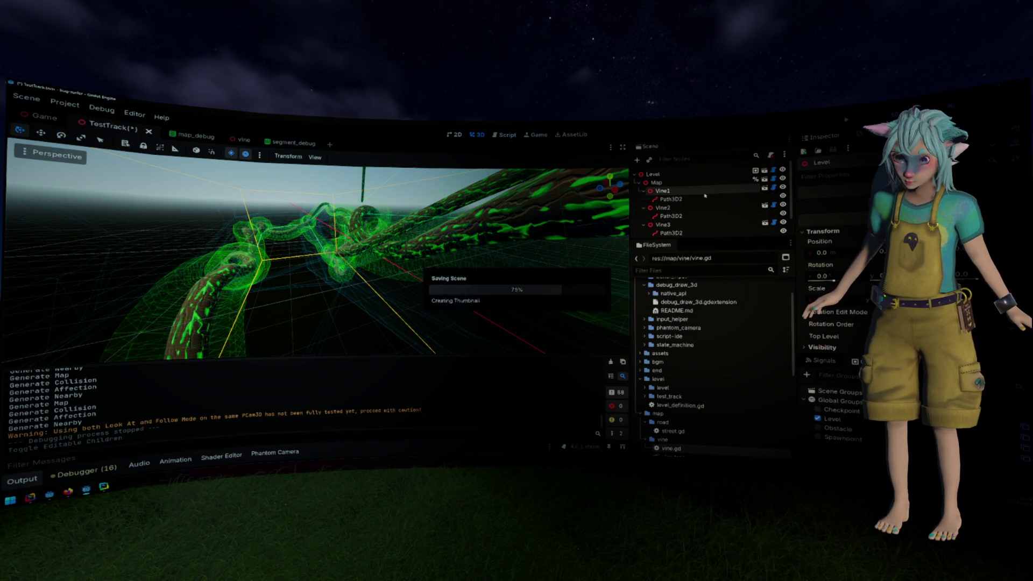
left_click(502, 248)
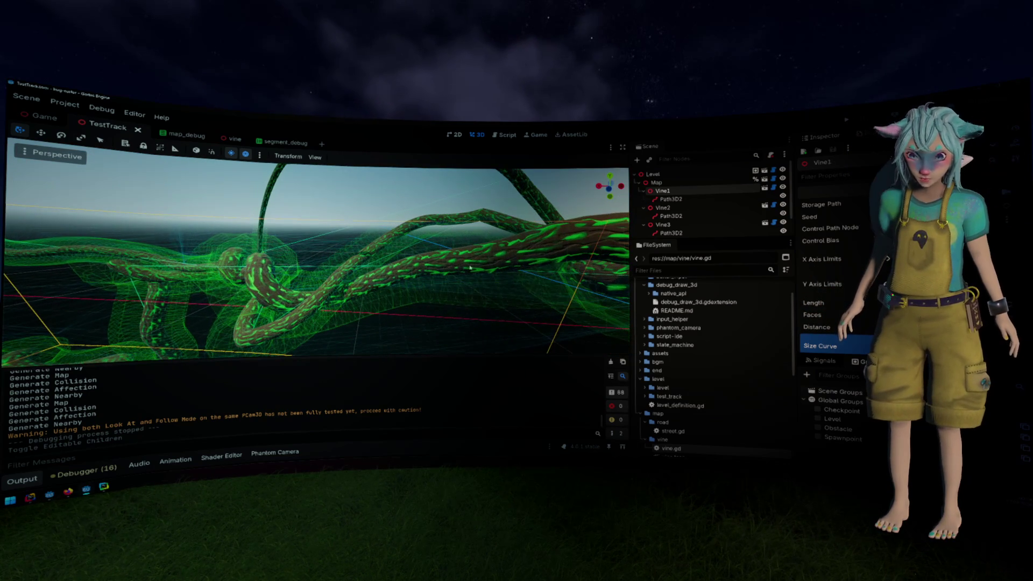
Adjust a point on Vine1's Size Curve, orbit down onto the vines, and select Path3D2.
scroll(834, 269, "down", 4)
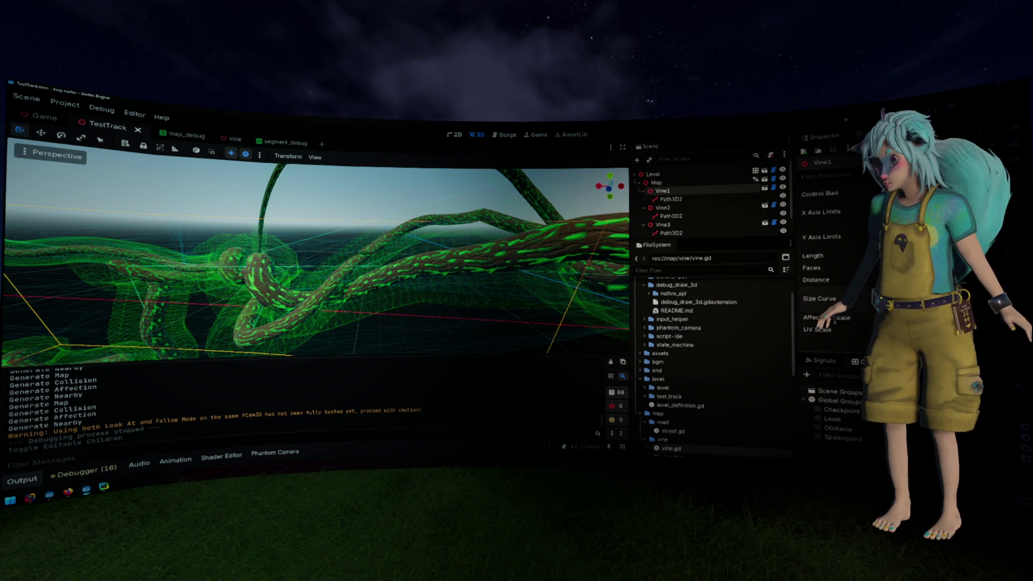
left_click(819, 257)
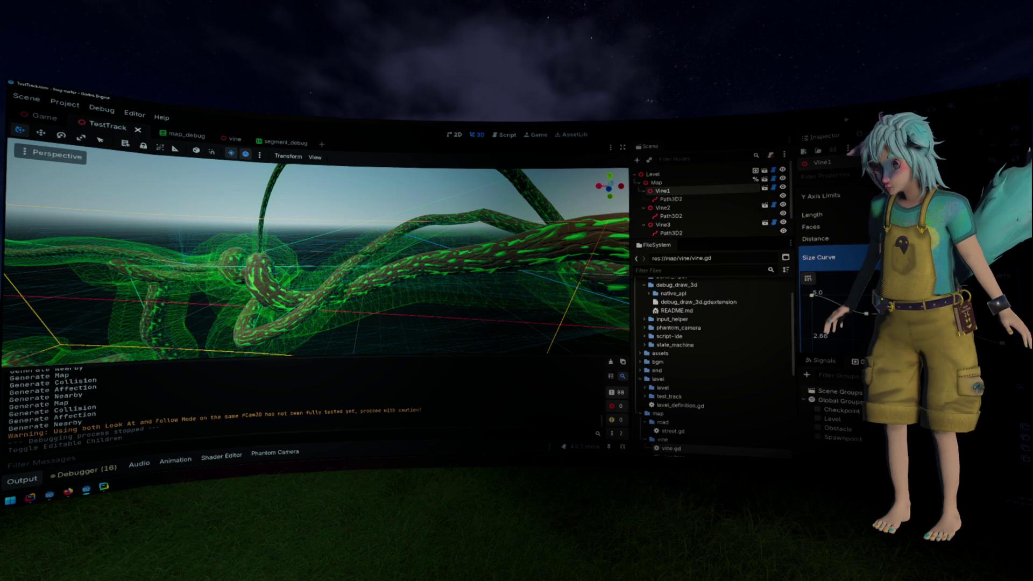
scroll(834, 269, "down", 2)
left_click_drag(839, 269, 866, 295)
scroll(834, 242, "down", 4)
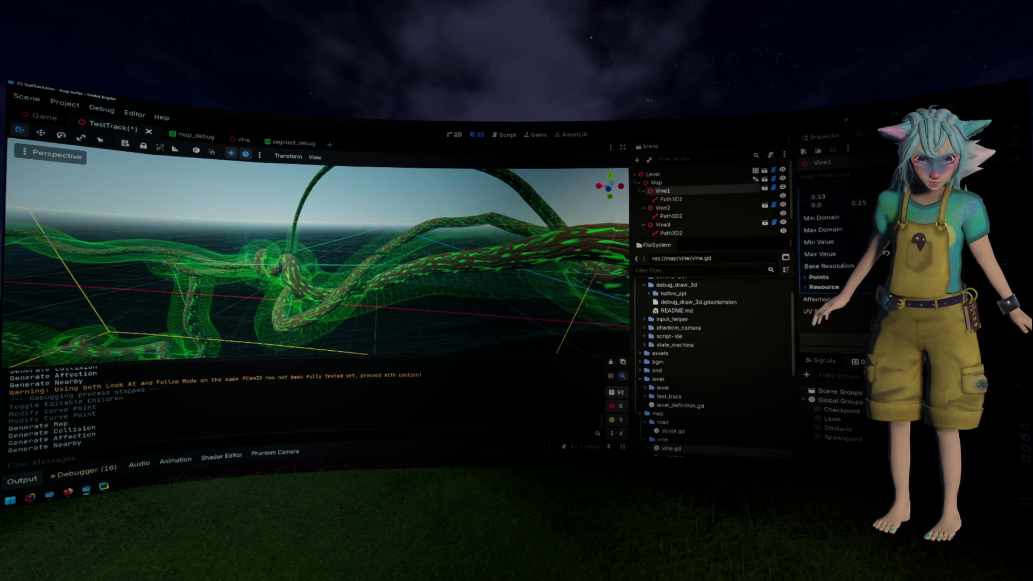
scroll(816, 272, "up", 4)
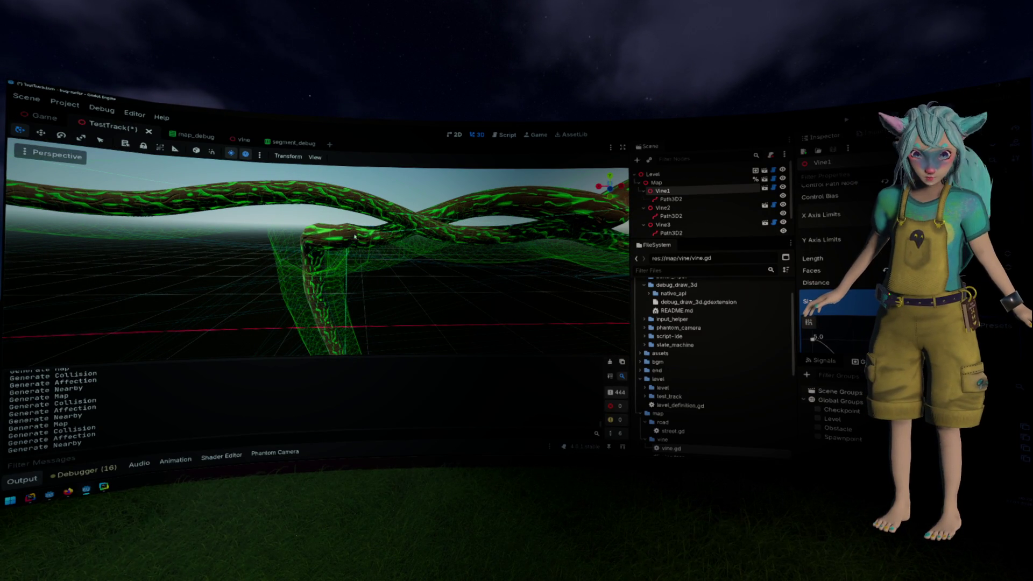
left_click_drag(353, 234, 392, 272)
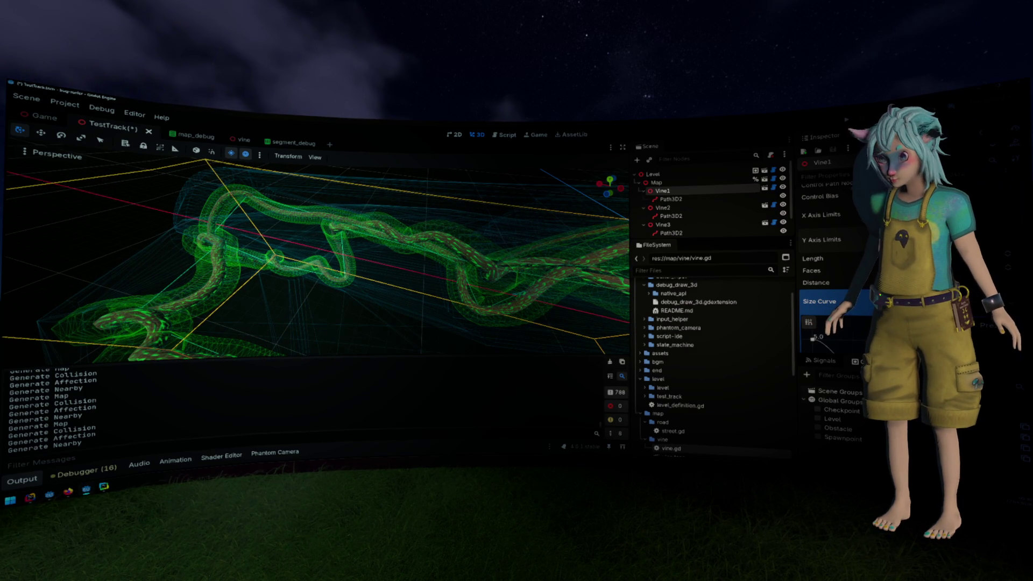
left_click(671, 200)
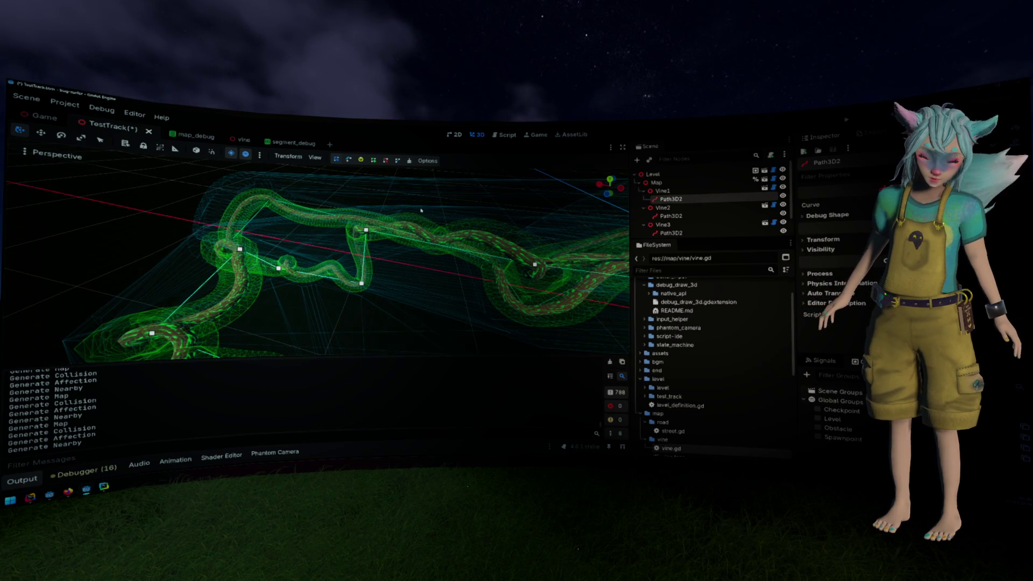
Drag a Vine1 path control point, select the node_3d.cpp error text, then switch to vine.gd.
left_click_drag(367, 232, 355, 251)
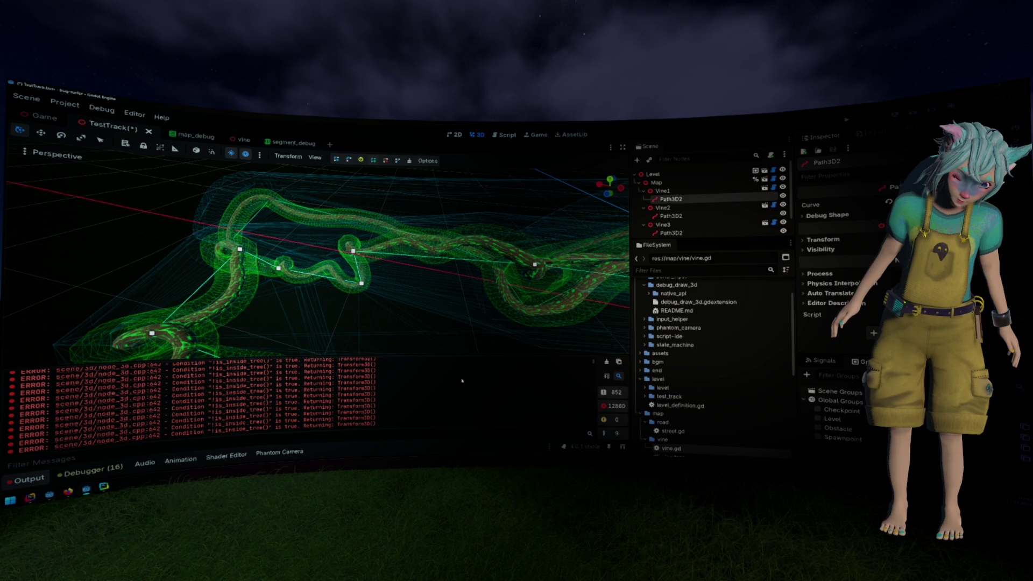
left_click_drag(227, 393, 266, 398)
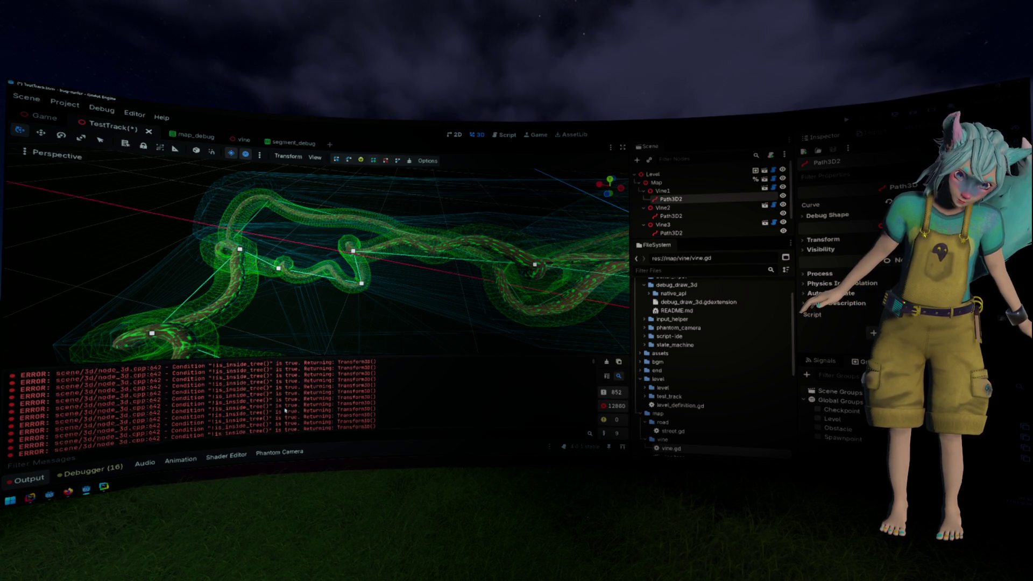
left_click_drag(312, 402, 378, 402)
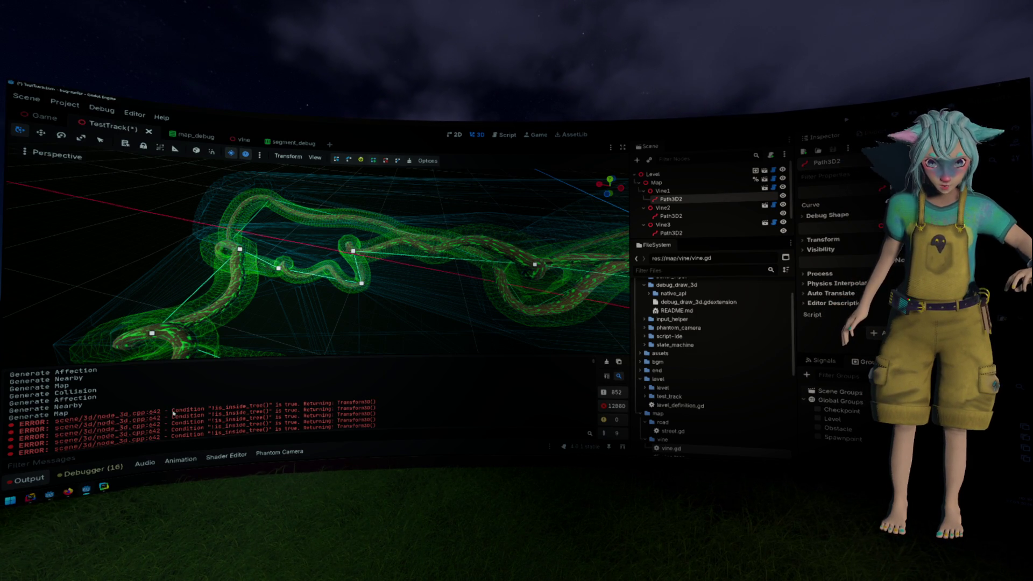
left_click_drag(211, 404, 379, 402)
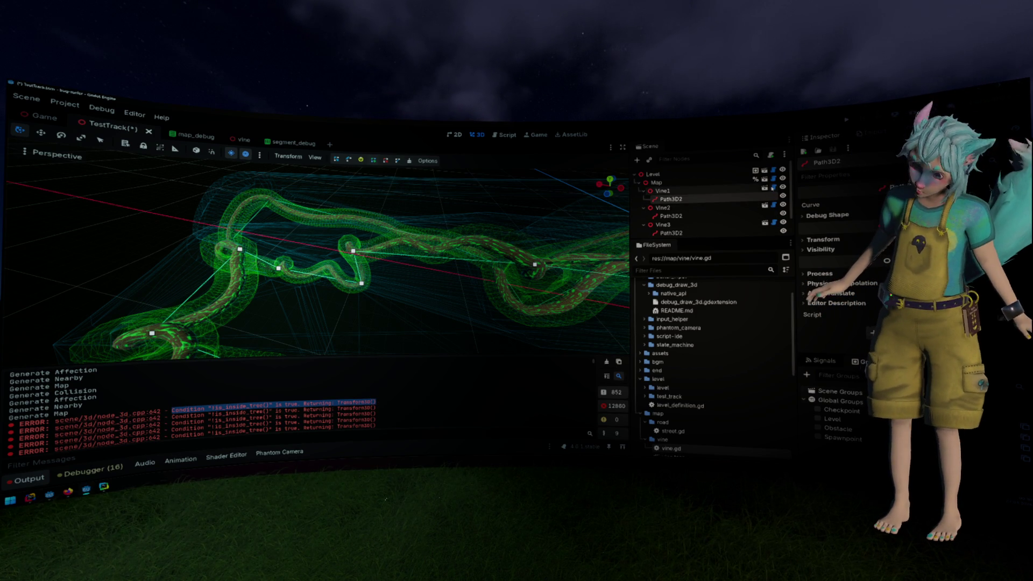
left_click(773, 187)
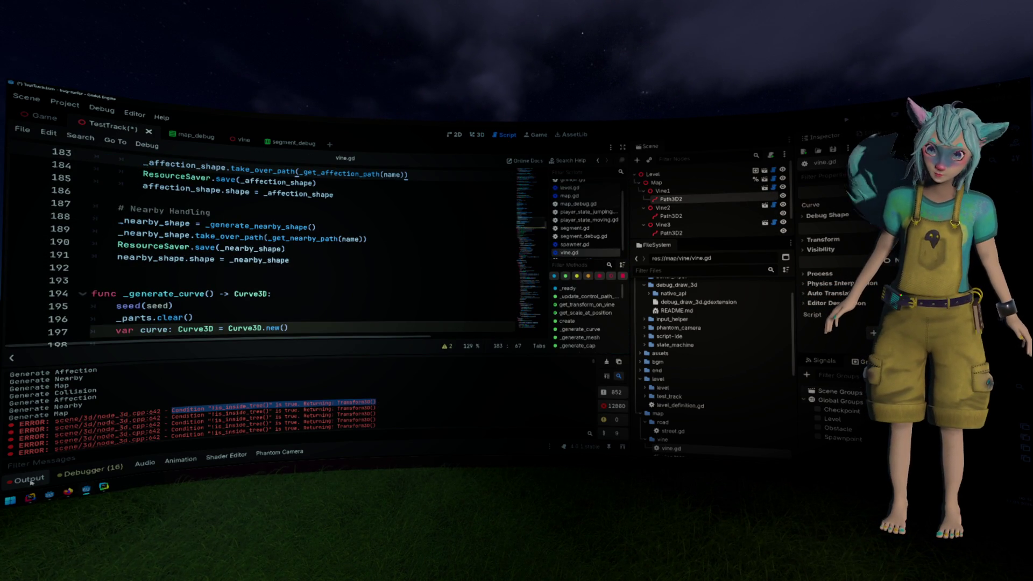
key("ctrl+j")
scroll(294, 347, "down", 1)
mouse_move(295, 347)
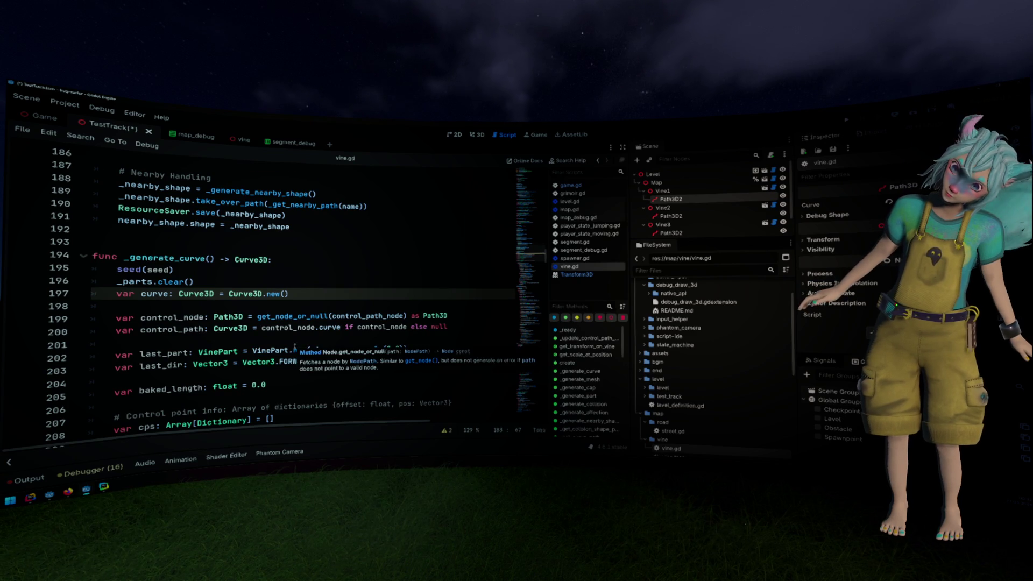
scroll(294, 347, "down", 1)
left_click(313, 345)
scroll(330, 348, "up", 2)
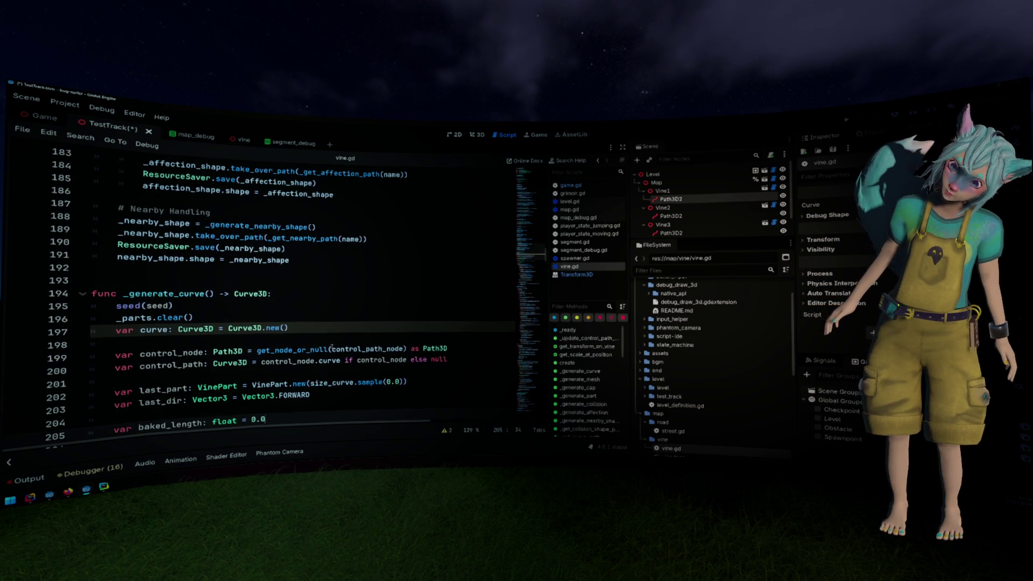
scroll(334, 345, "up", 6)
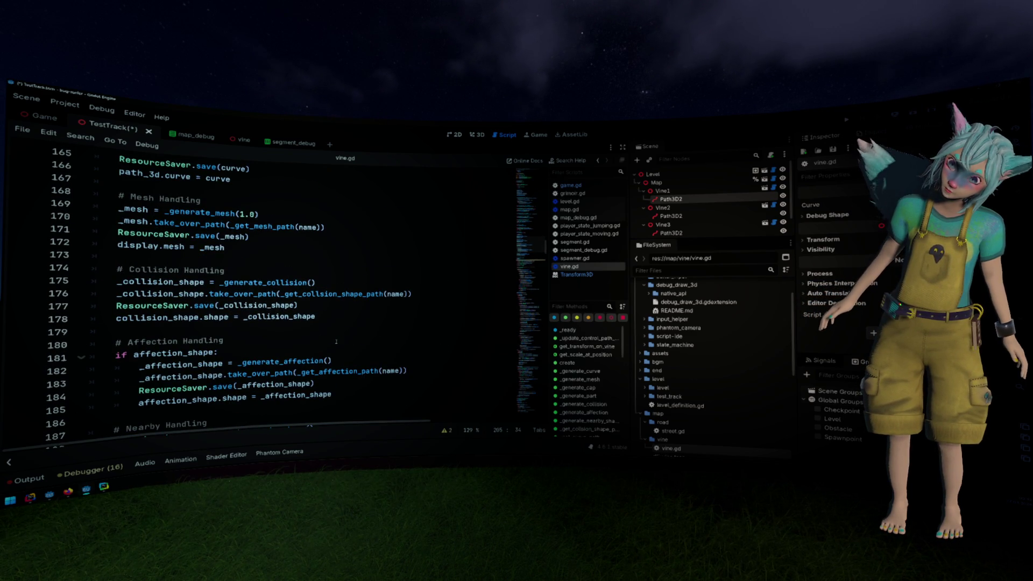
scroll(337, 341, "down", 1)
scroll(337, 341, "down", 3)
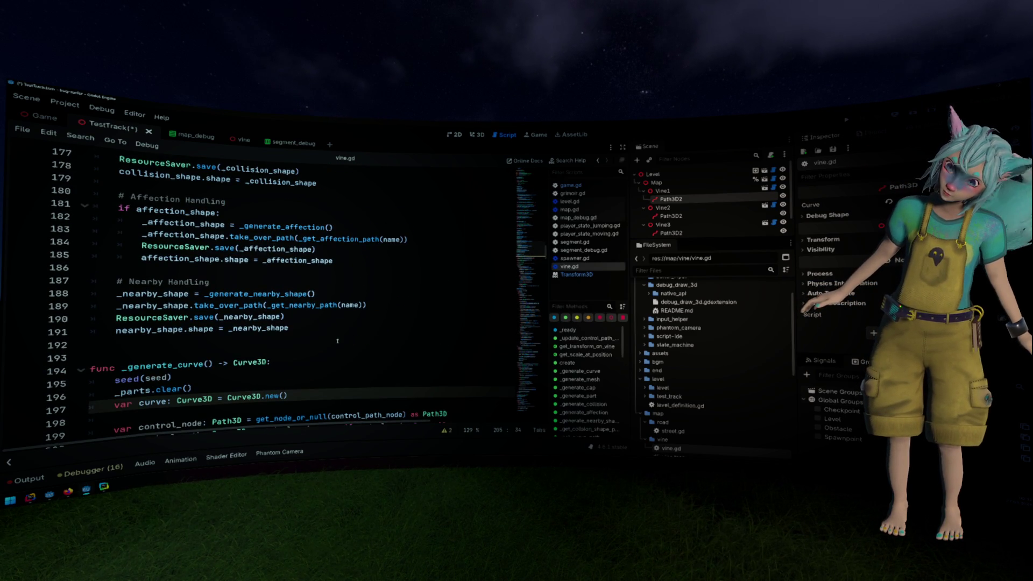
mouse_move(530, 253)
left_mouse_down()
mouse_move(531, 237)
mouse_move(530, 429)
mouse_move(536, 255)
left_mouse_up()
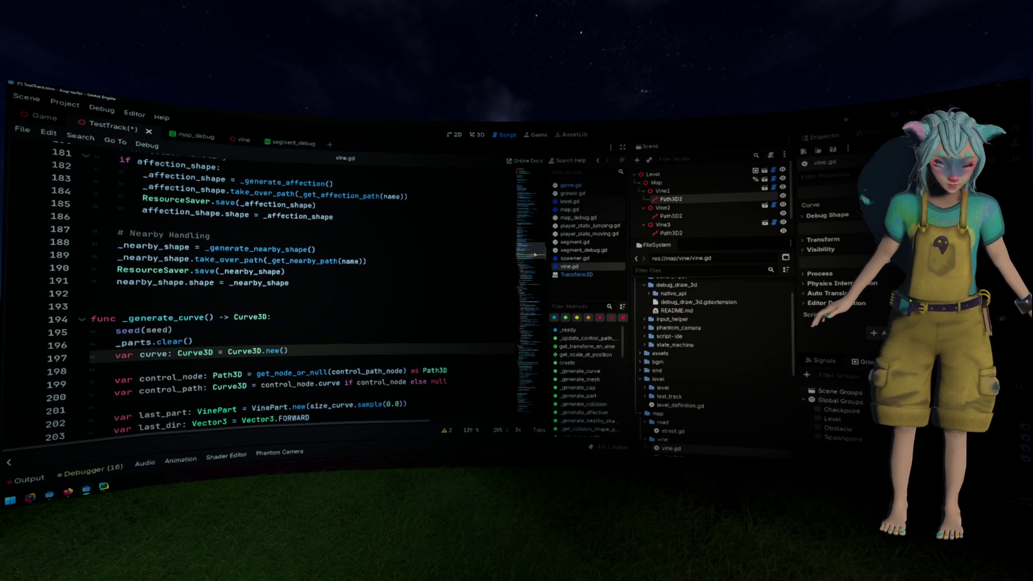
left_click(447, 257)
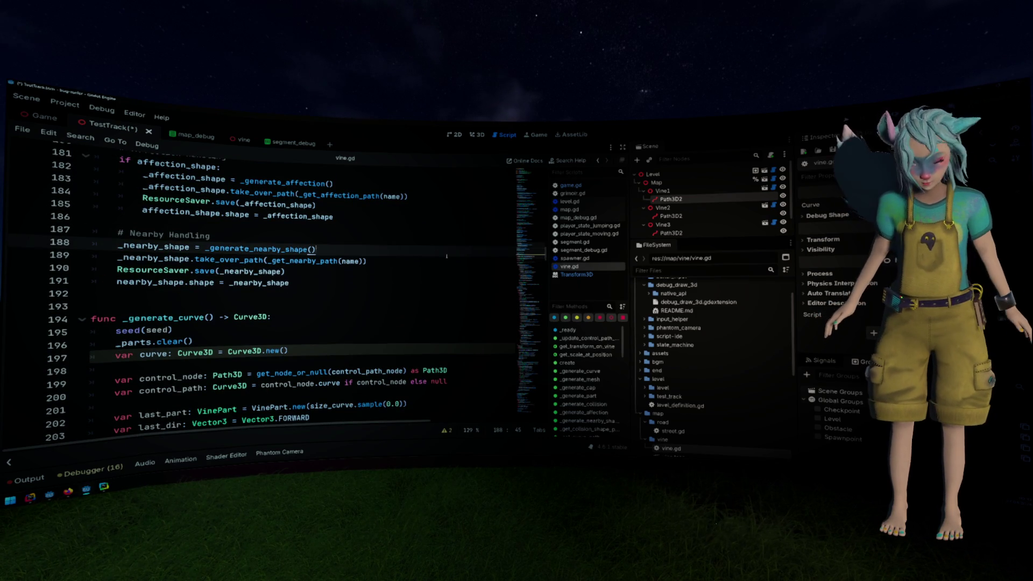
Search vine.gd for get_transform and step through the matches around lines 103-105.
key("ctrl+f")
type("get_transform")
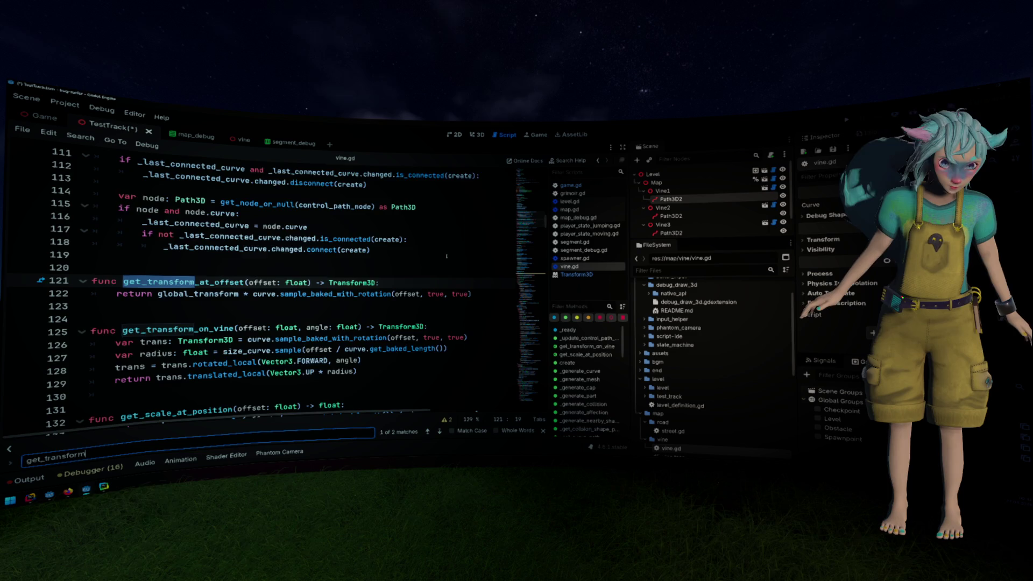
key("Return")
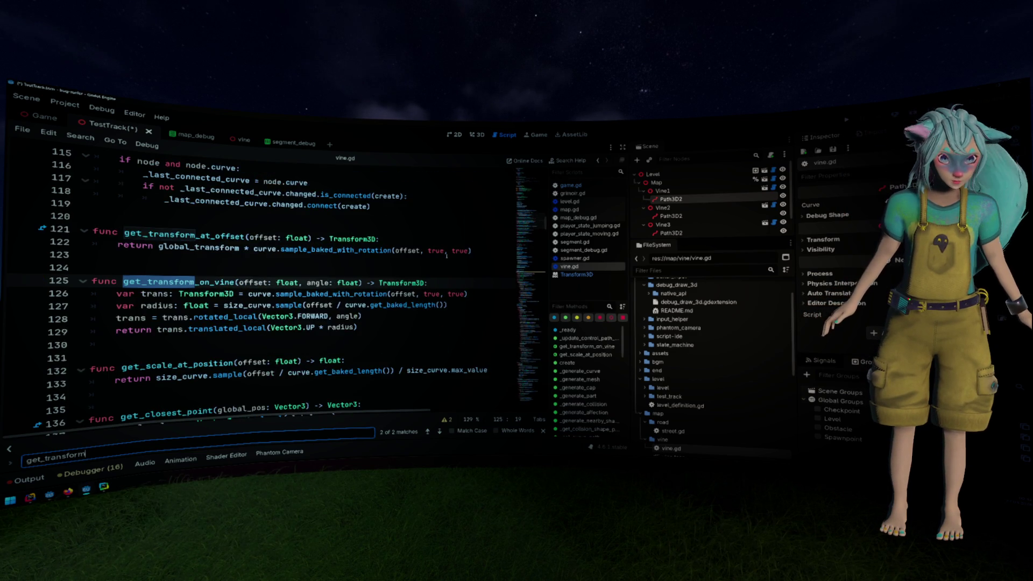
key("Return")
scroll(447, 256, "up", 6)
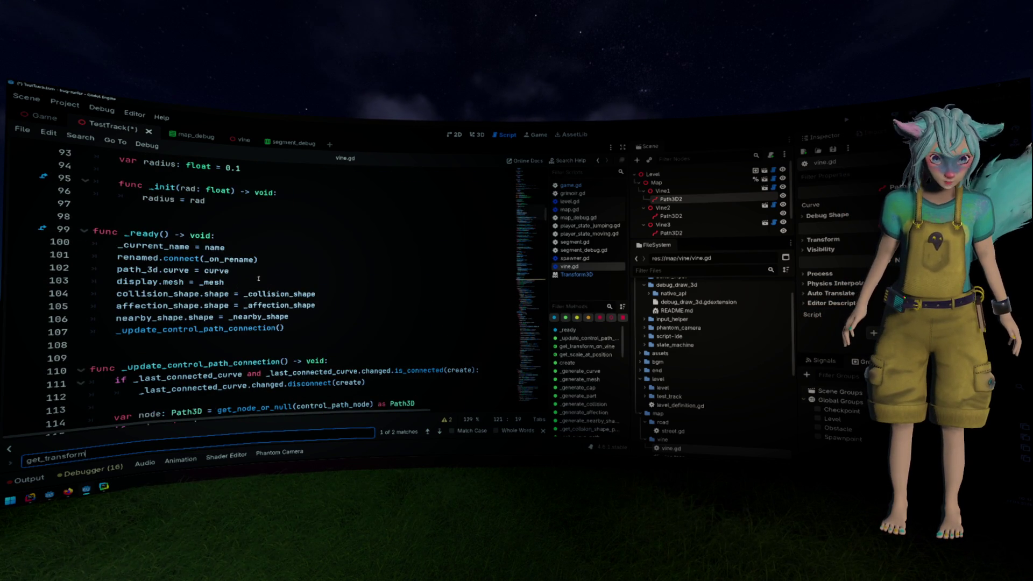
left_click(292, 279)
left_click(295, 305)
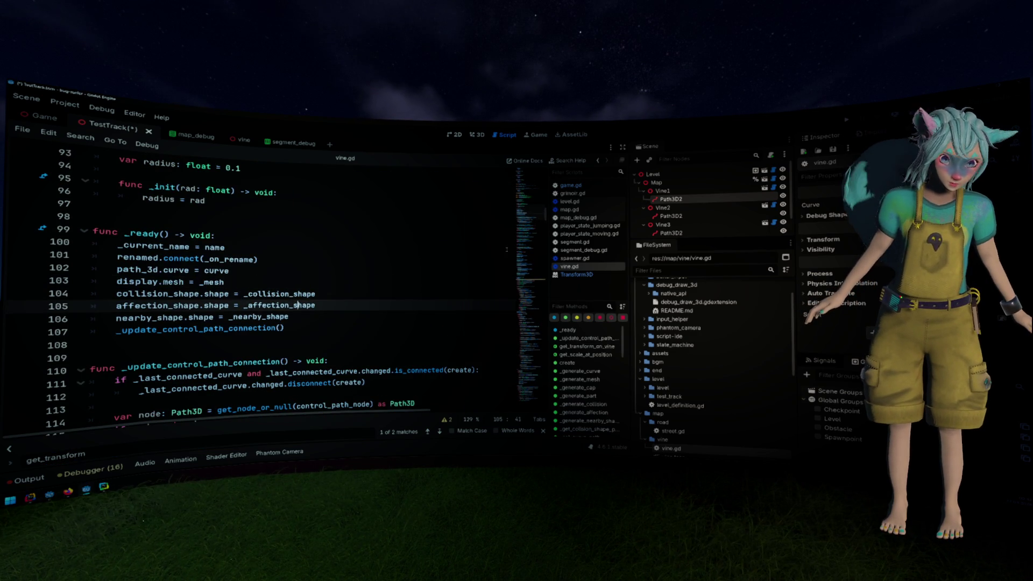
Show Vine1's properties and select the path_3d variable on line 79.
left_click(761, 190)
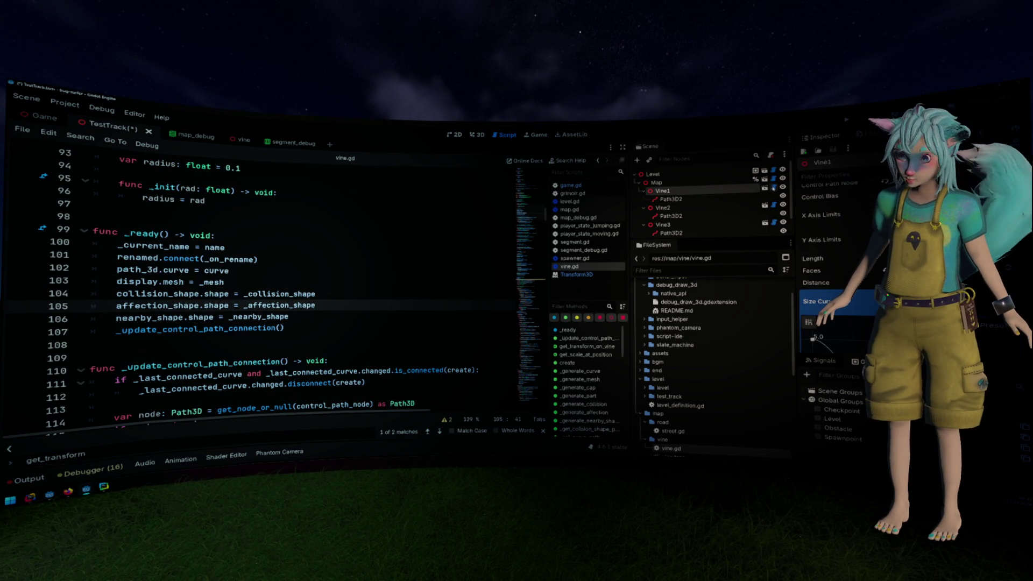
scroll(372, 245, "up", 6)
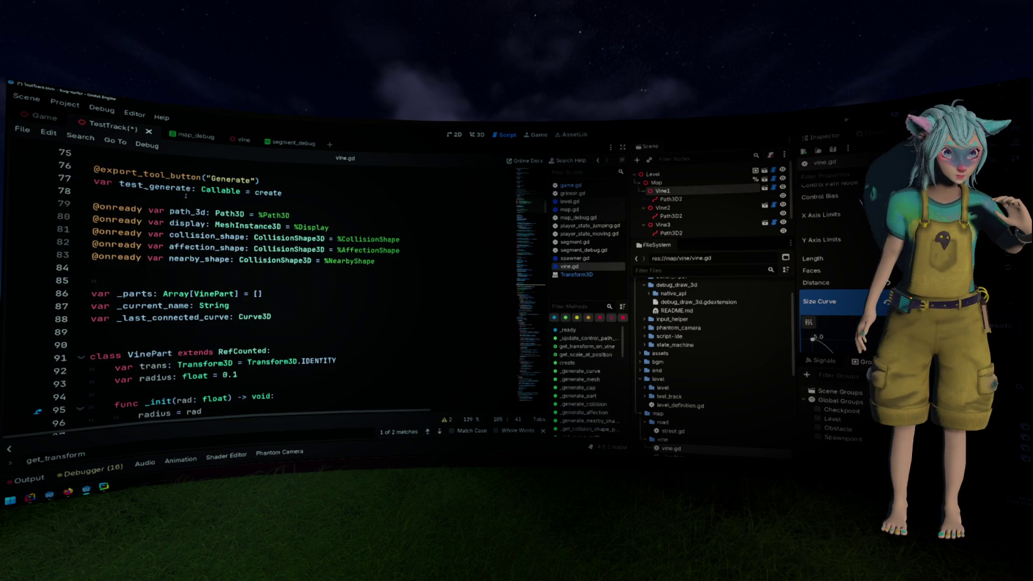
double_click(188, 212)
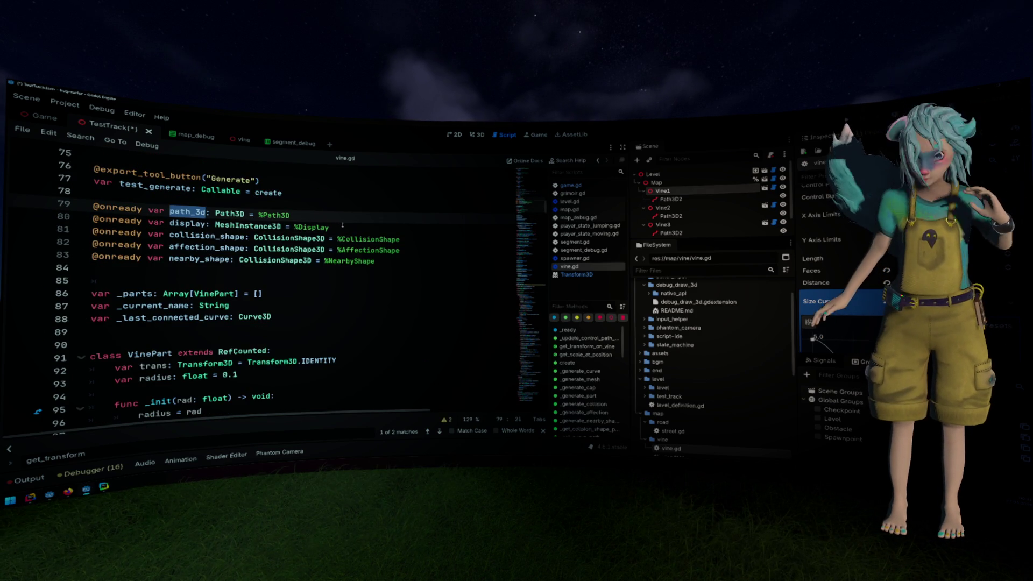
scroll(853, 241, "up", 2)
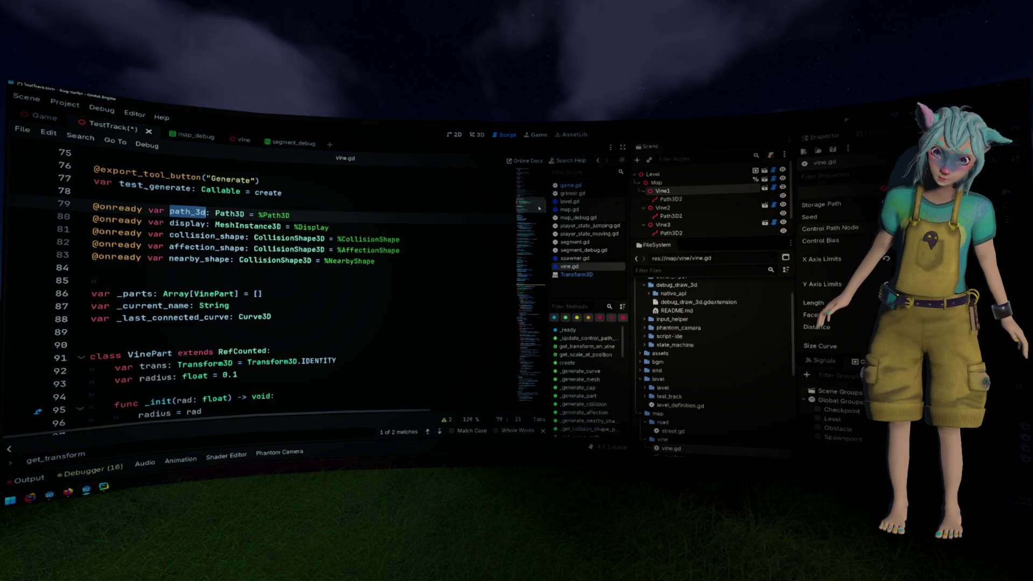
Fold the _generate_curve, _generate_mesh, _generate_cap and _generate_part functions in vine.gd.
scroll(539, 208, "down", 1)
scroll(539, 207, "down", 10)
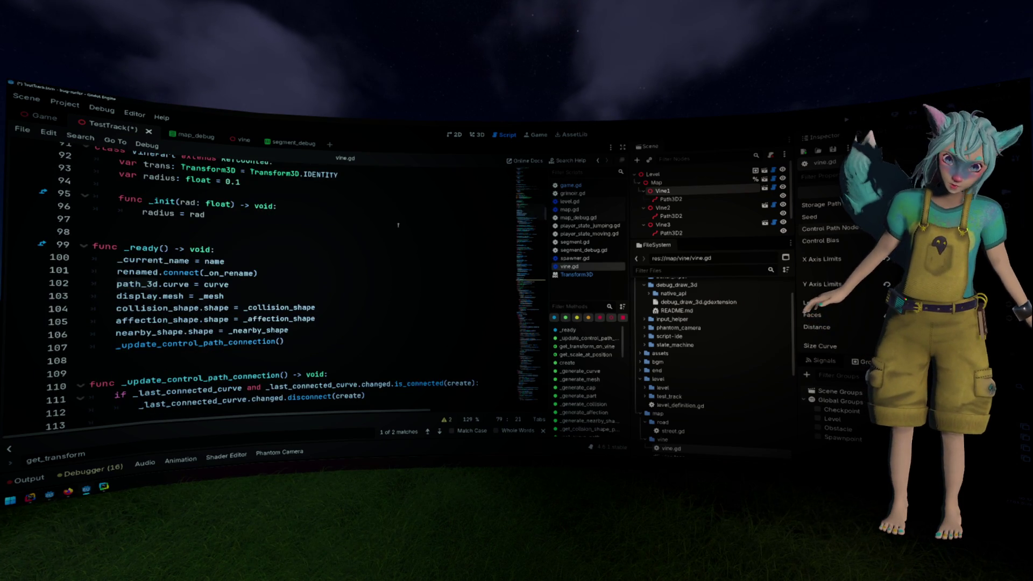
scroll(392, 280, "down", 15)
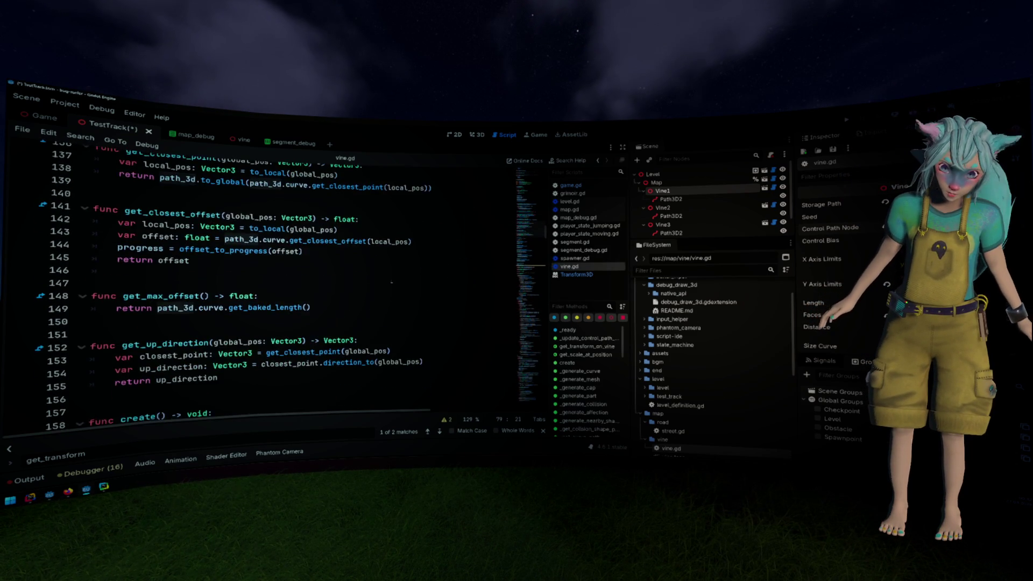
scroll(391, 280, "down", 3)
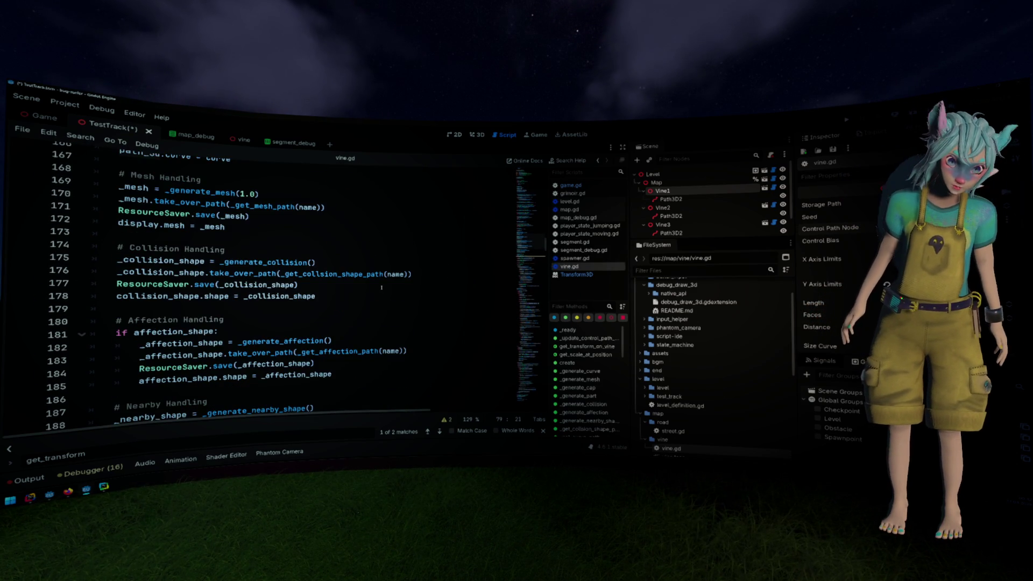
scroll(273, 247, "down", 5)
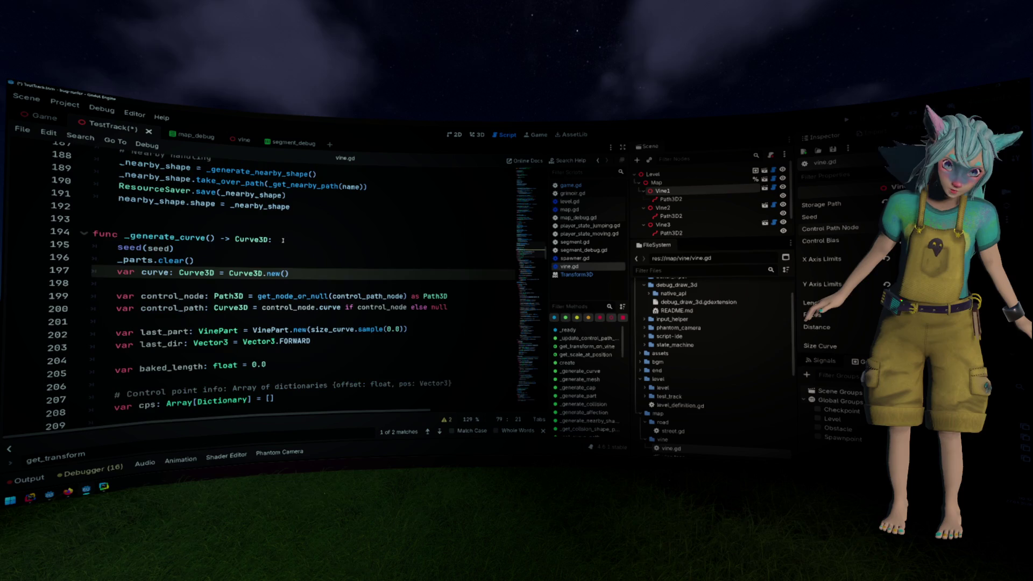
scroll(357, 245, "down", 2)
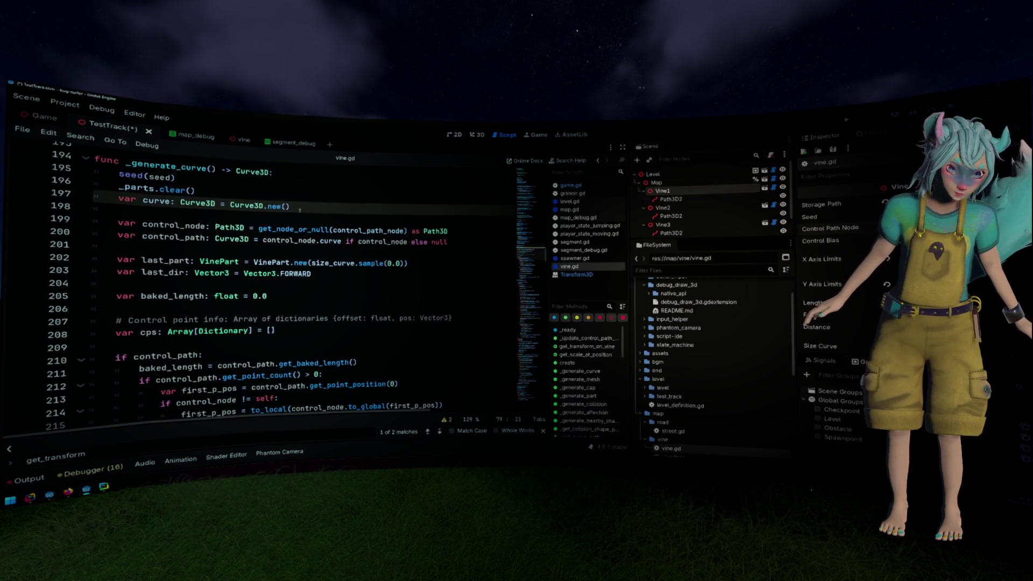
scroll(300, 210, "down", 1)
scroll(86, 197, "up", 3)
left_click(85, 196)
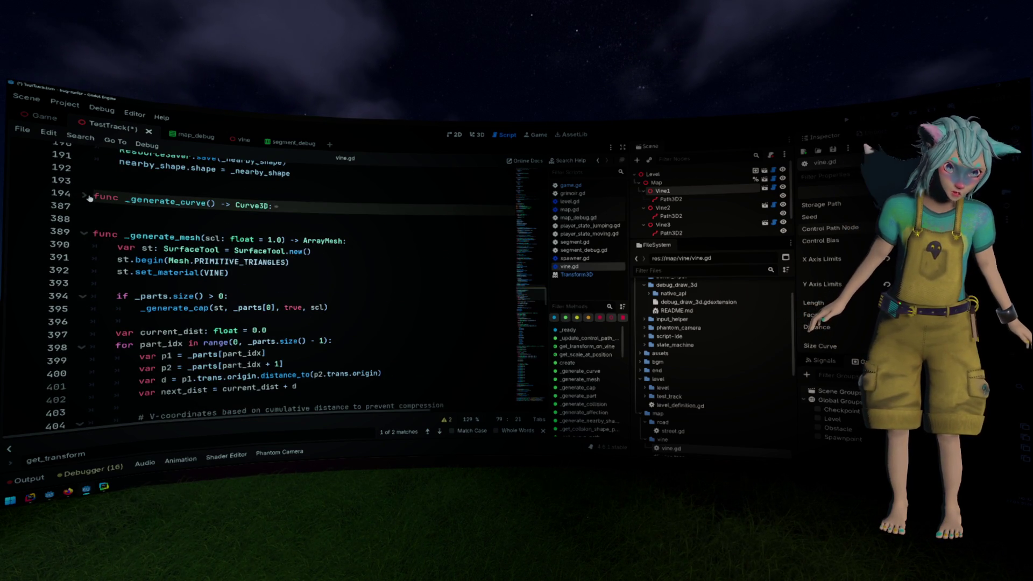
left_click(83, 233)
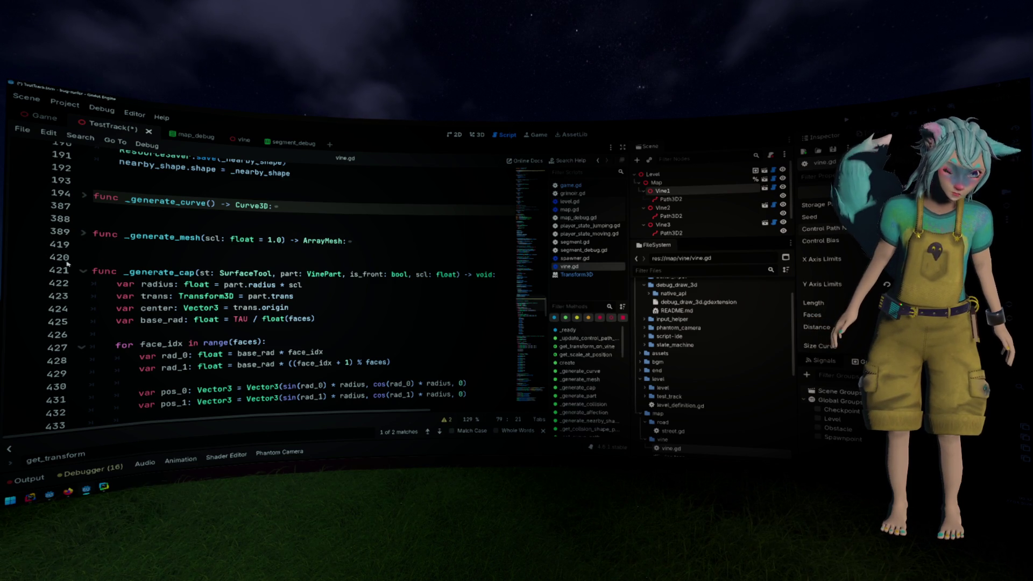
left_click(82, 272)
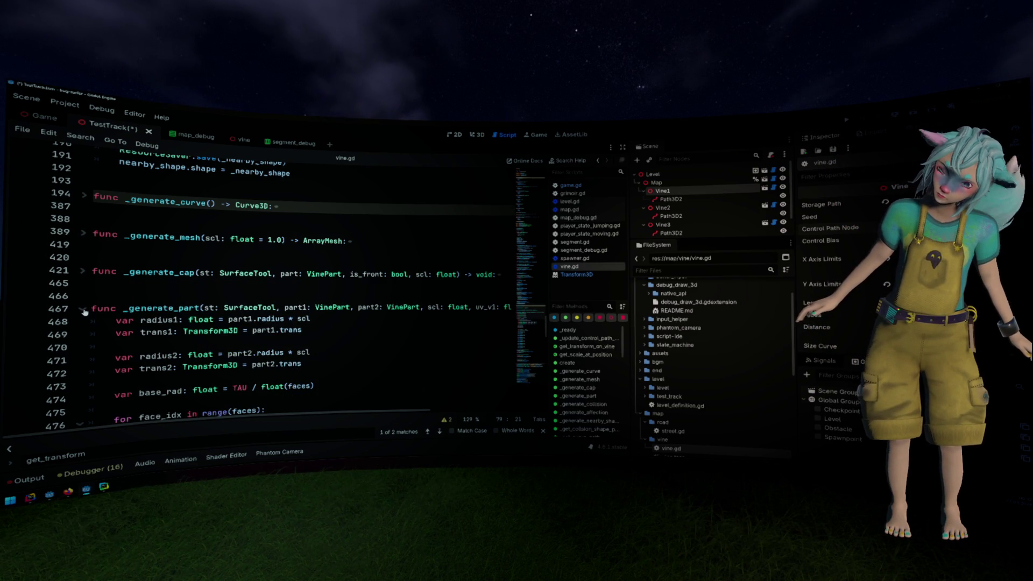
left_click(83, 310)
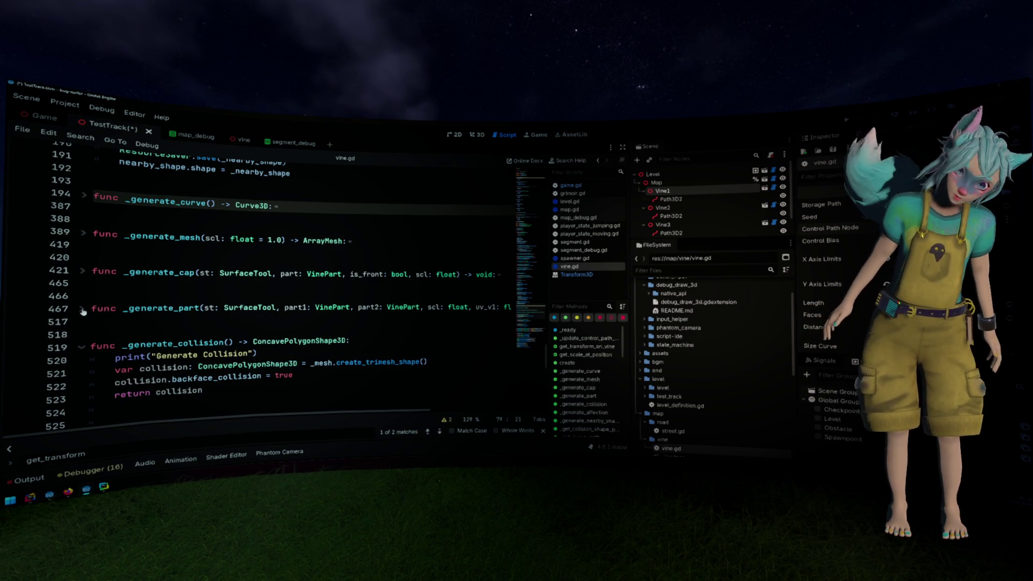
Fold _generate_collision, _generate_affection, _generate_nearby_shape and _on_rename, then click empty line 543.
scroll(82, 313, "down", 1)
scroll(82, 313, "down", 2)
left_click(82, 309)
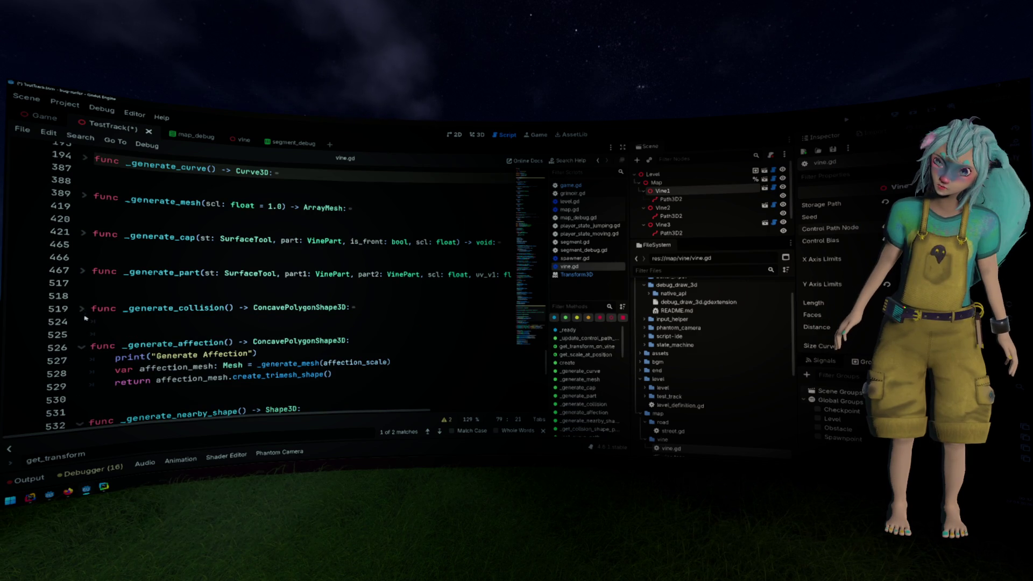
left_click(82, 343)
scroll(101, 342, "down", 3)
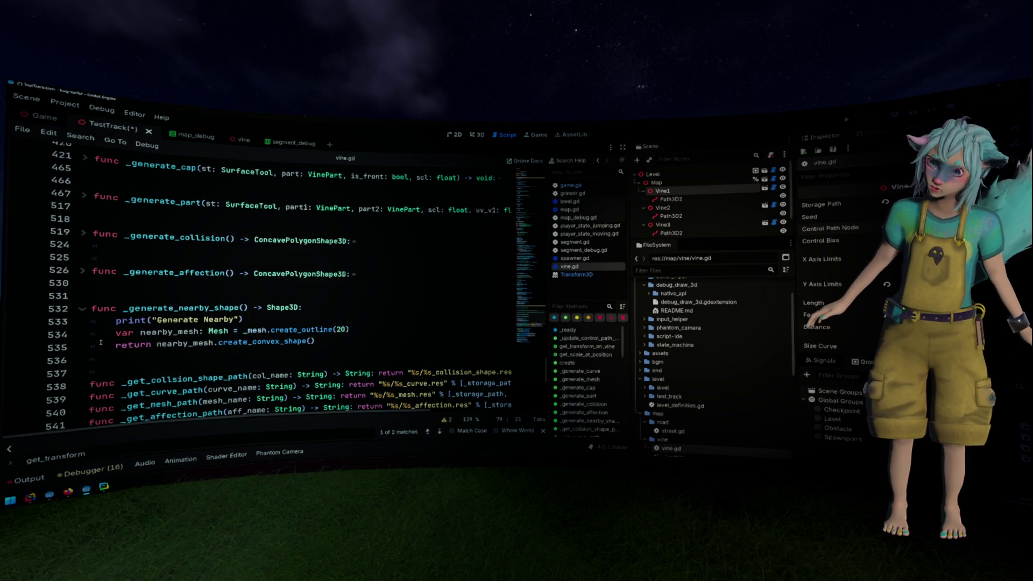
left_click(83, 309)
scroll(168, 304, "down", 5)
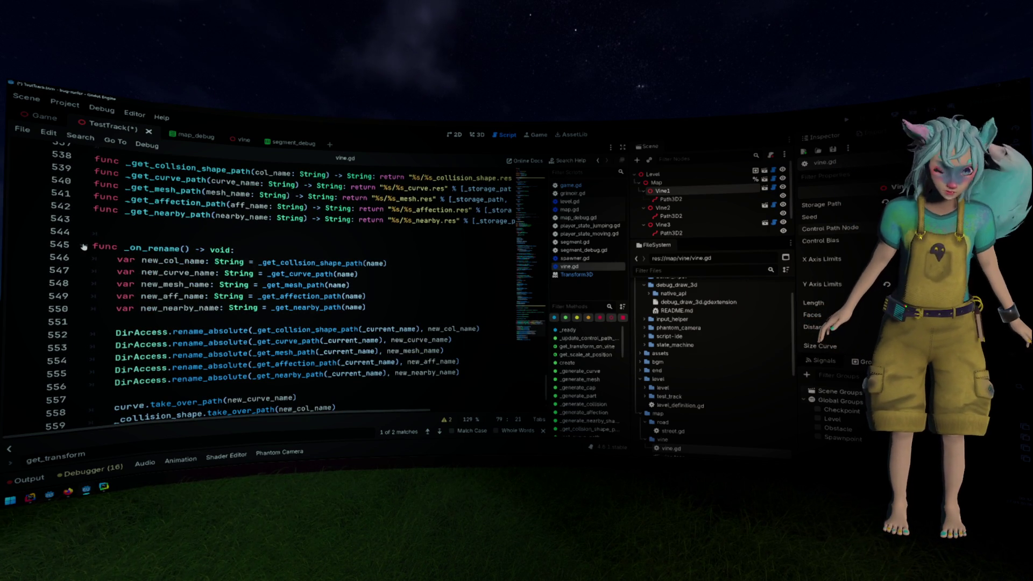
left_click(84, 246)
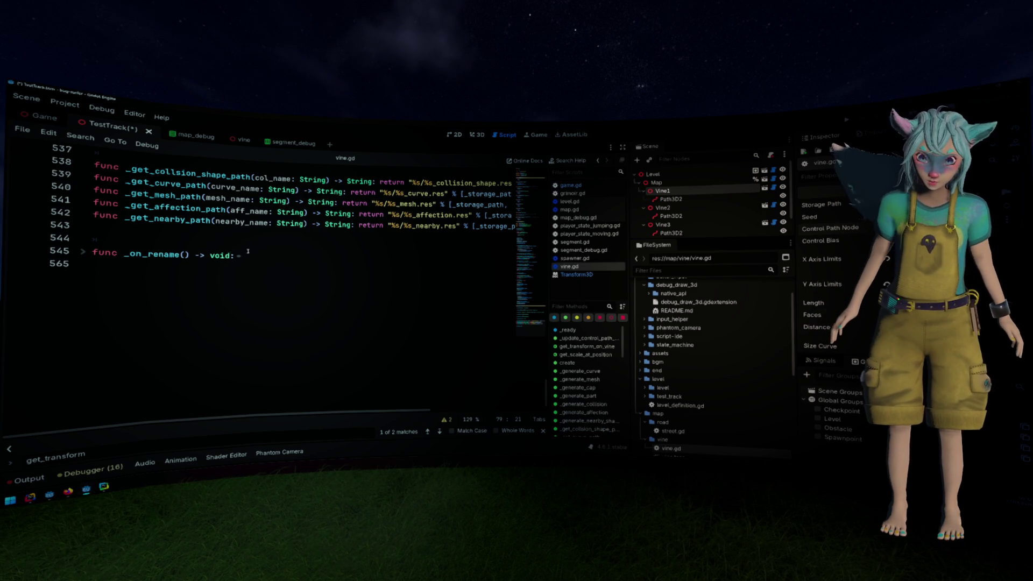
scroll(321, 243, "up", 5)
scroll(381, 293, "down", 1)
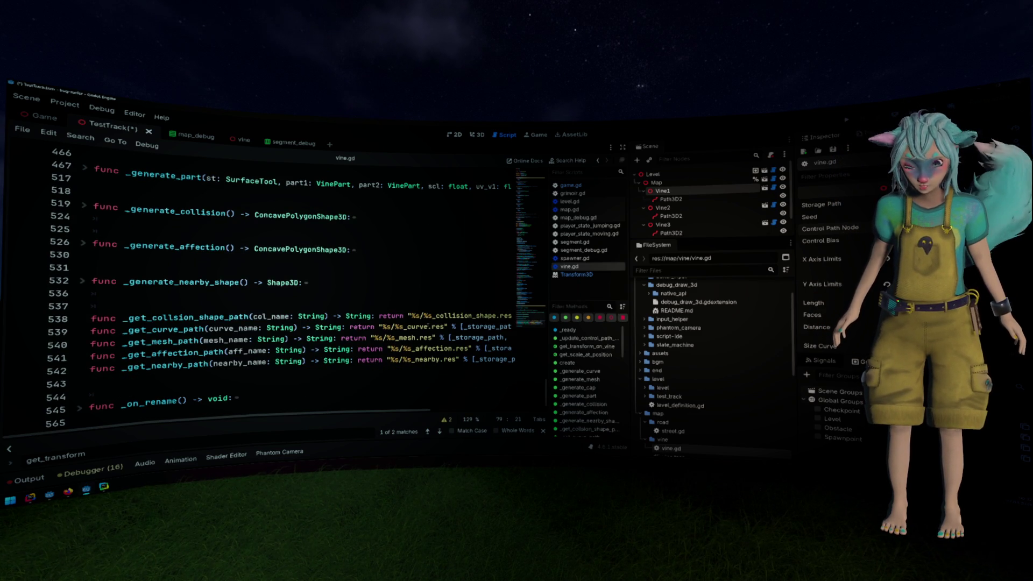
scroll(428, 322, "up", 10)
scroll(425, 327, "down", 10)
left_click(179, 378)
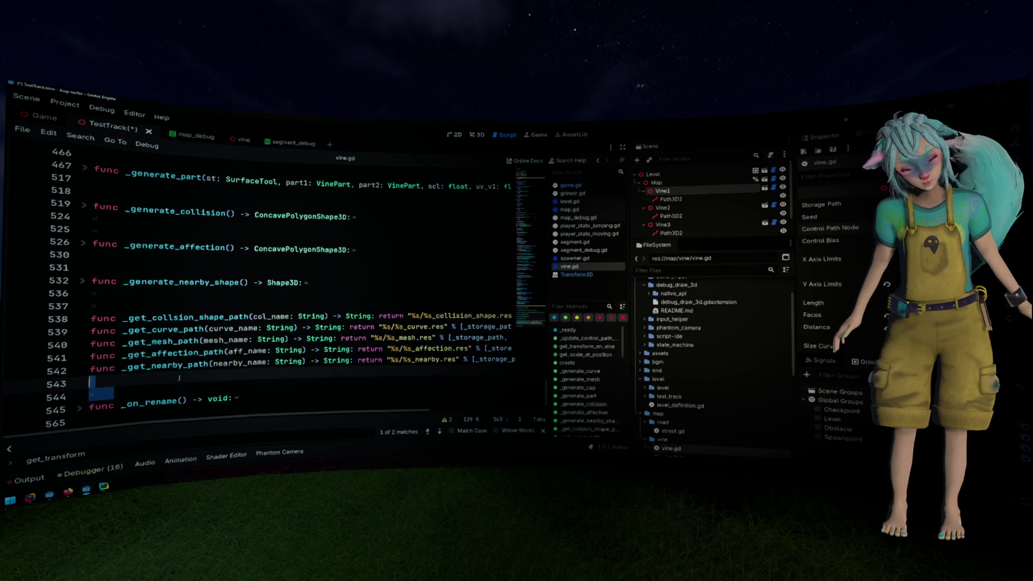
Scroll up to get_transform_at_offset, place the caret on line 122, and run the project.
scroll(351, 327, "up", 6)
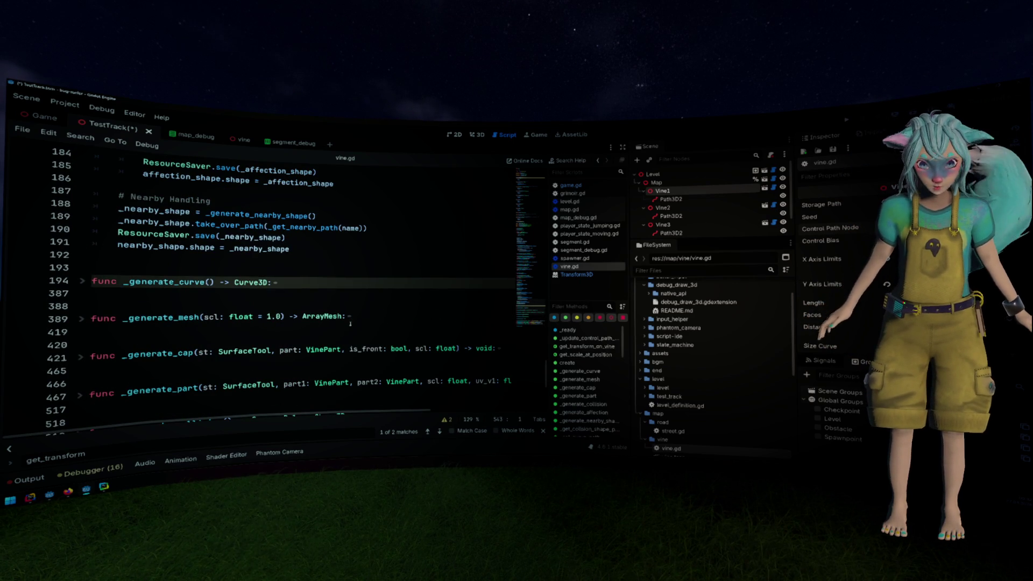
scroll(351, 324, "up", 10)
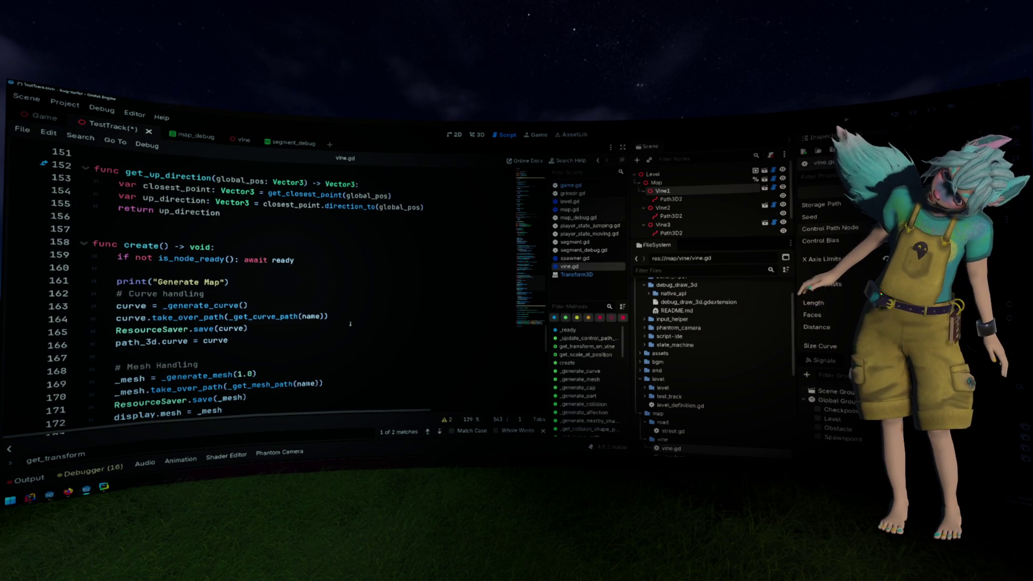
scroll(351, 324, "up", 3)
scroll(350, 323, "up", 3)
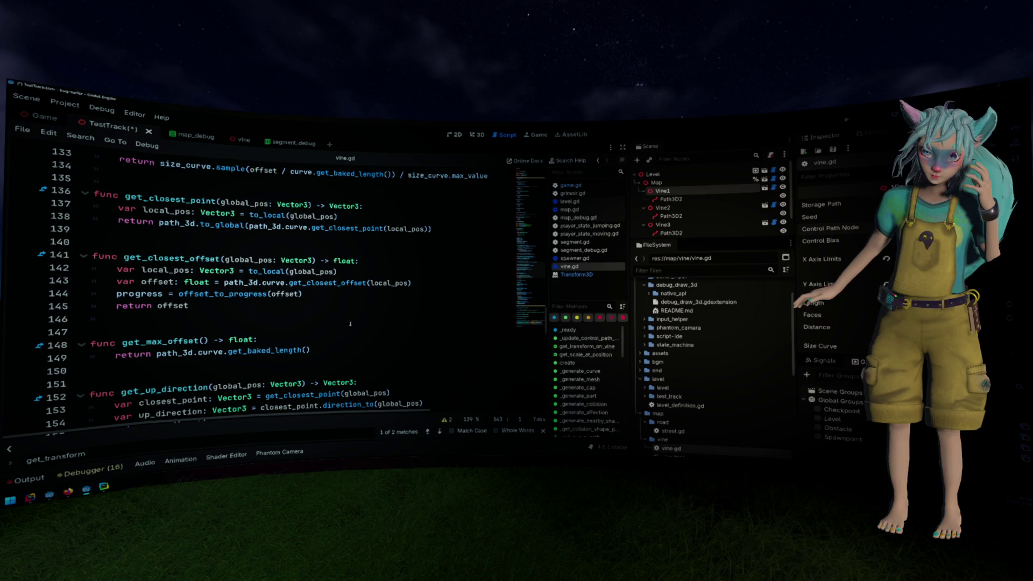
scroll(351, 324, "up", 2)
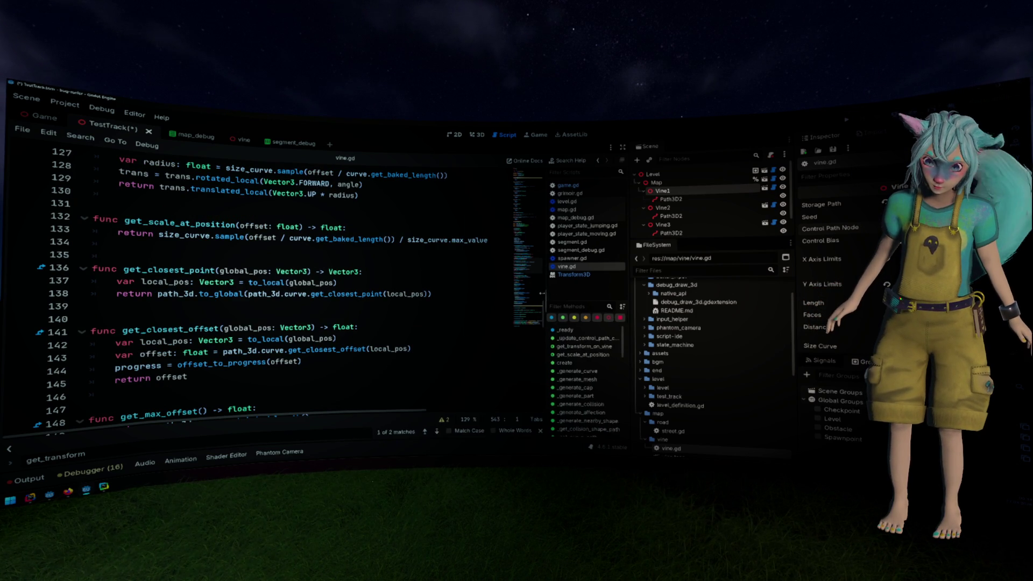
left_click_drag(549, 293, 518, 299)
scroll(381, 315, "up", 2)
scroll(380, 315, "up", 4)
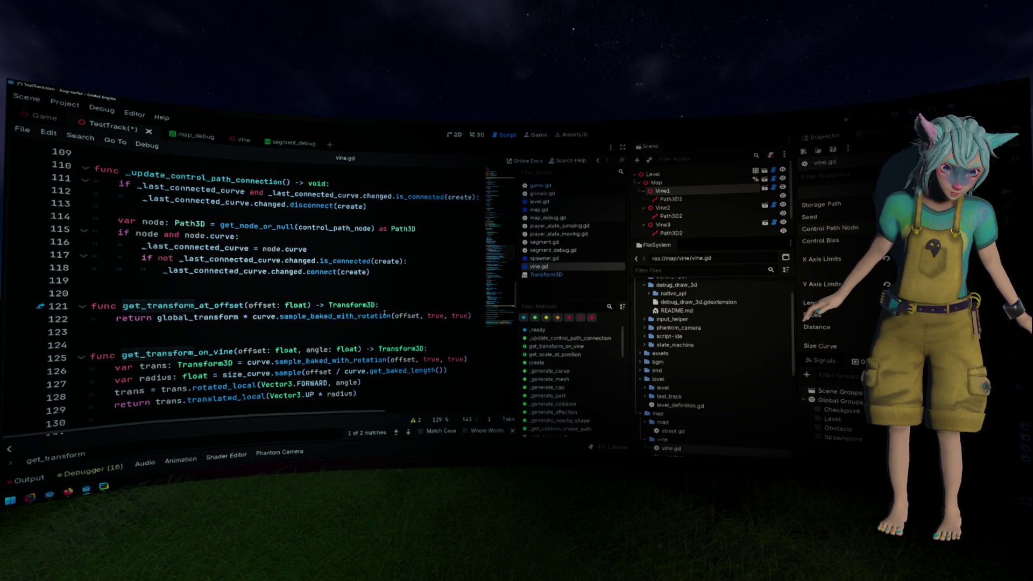
left_click(384, 315)
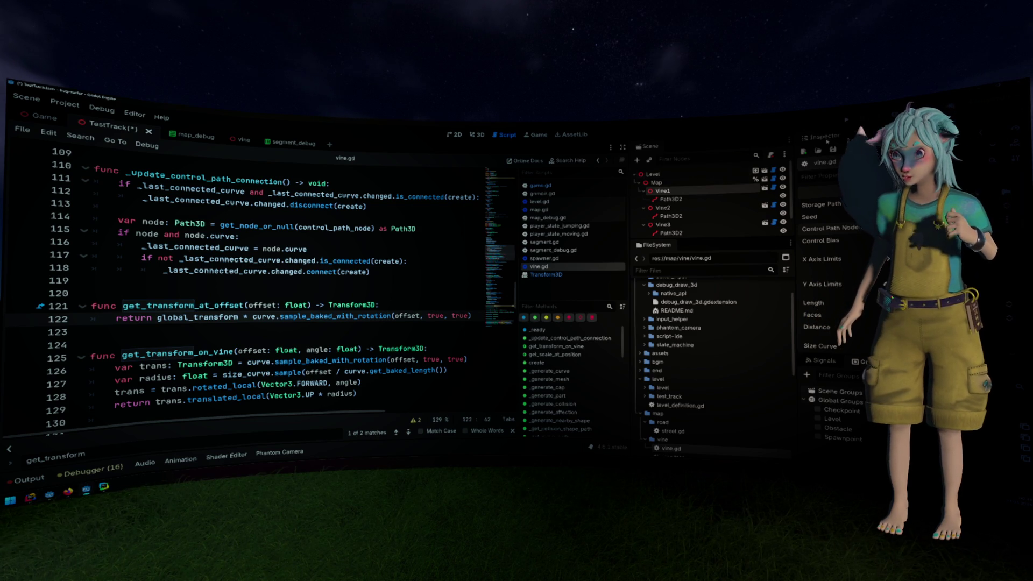
key("F5")
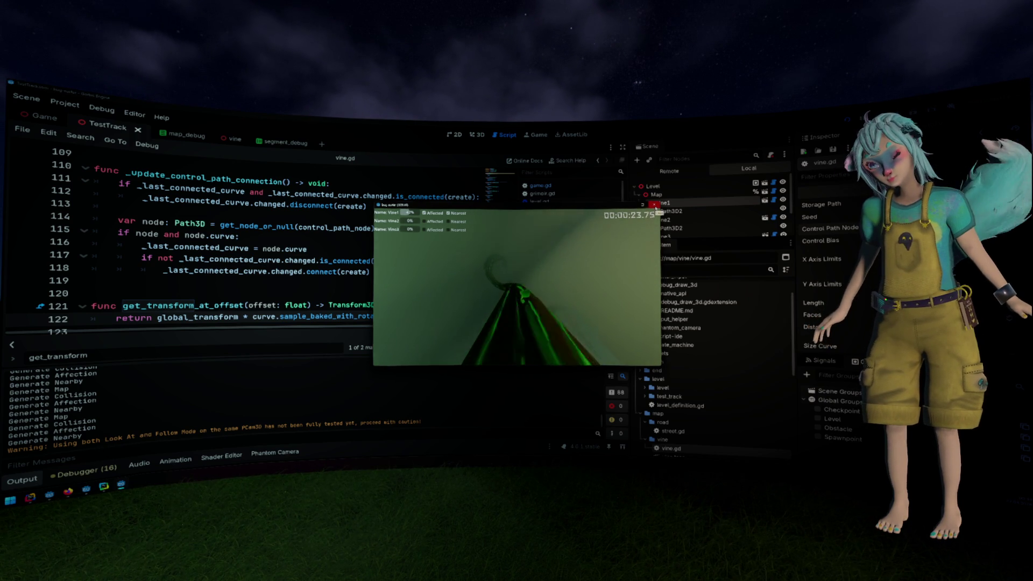
Stop the running TestTrack game so the debugging session ends.
left_click(655, 205)
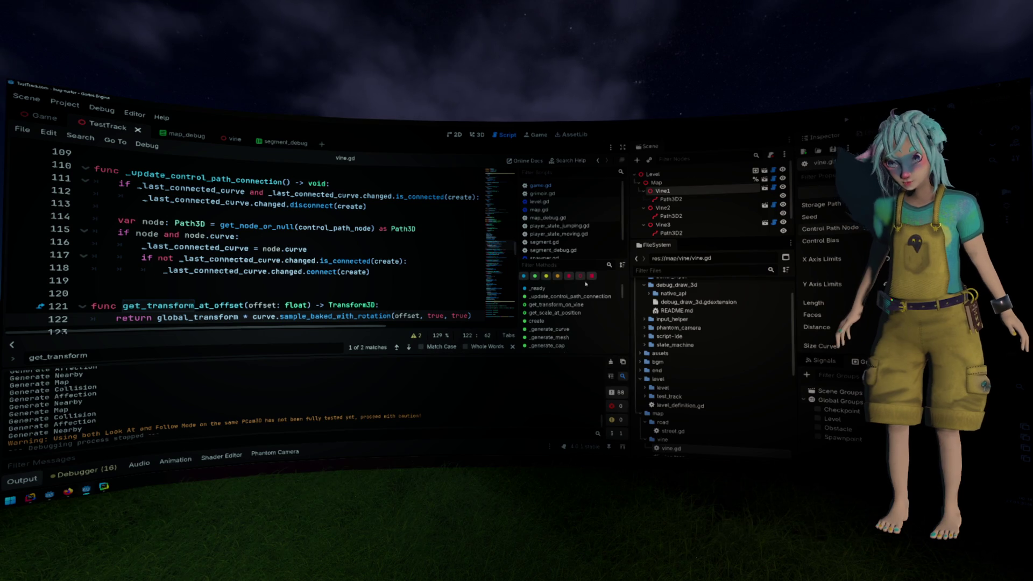
Hide the Output panel, scroll vine.gd up to its setup code near line 100, and relaunch.
key("ctrl+j")
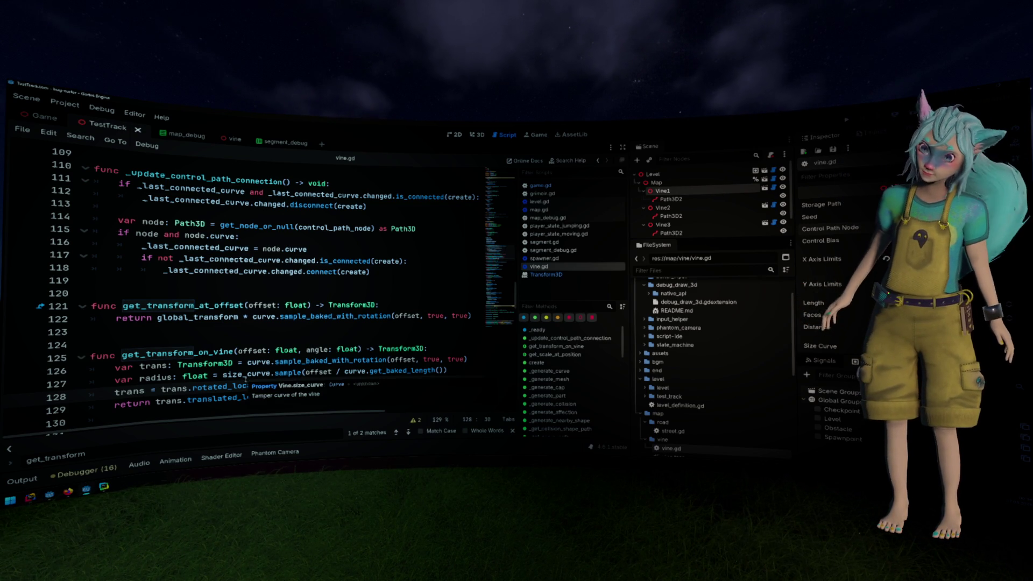
scroll(246, 380, "up", 2)
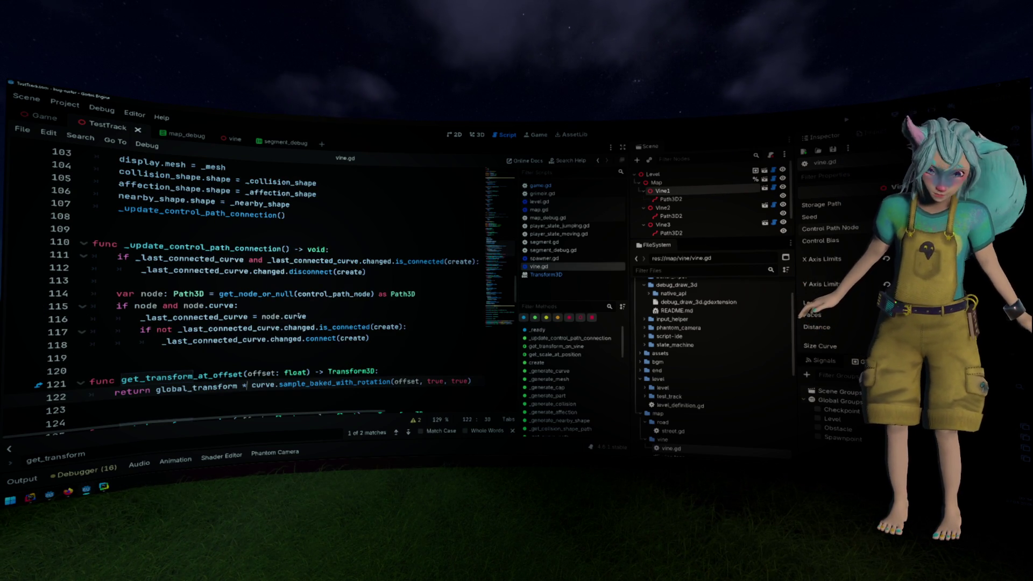
scroll(297, 312, "up", 1)
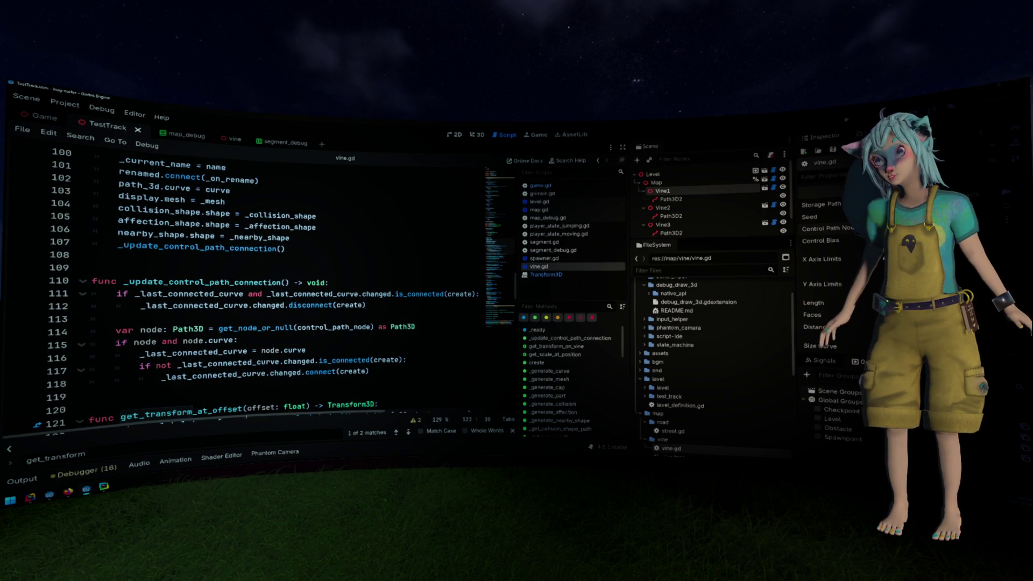
key("F5")
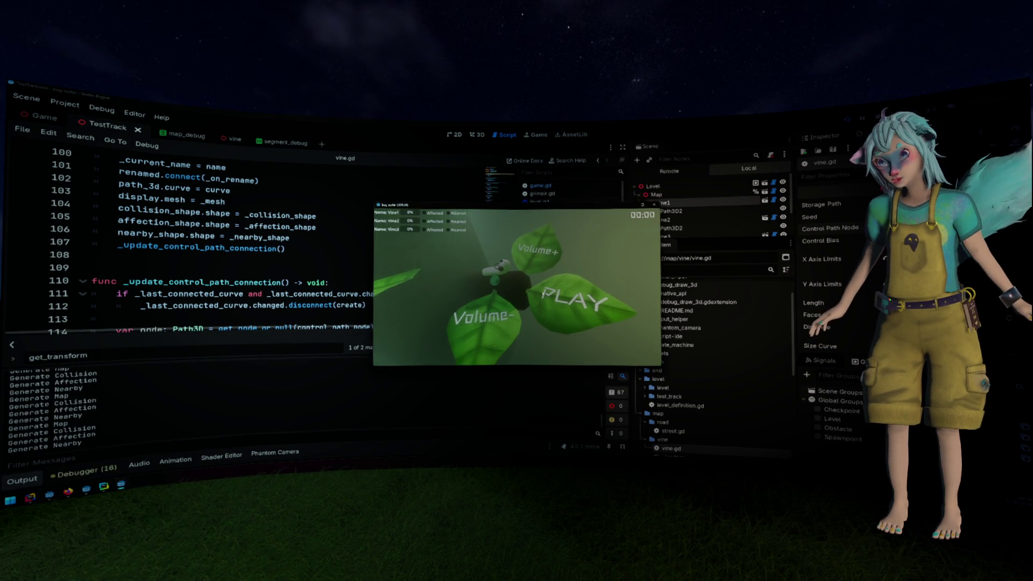
Start playing from the game's leaf PLAY menu.
left_click(489, 276)
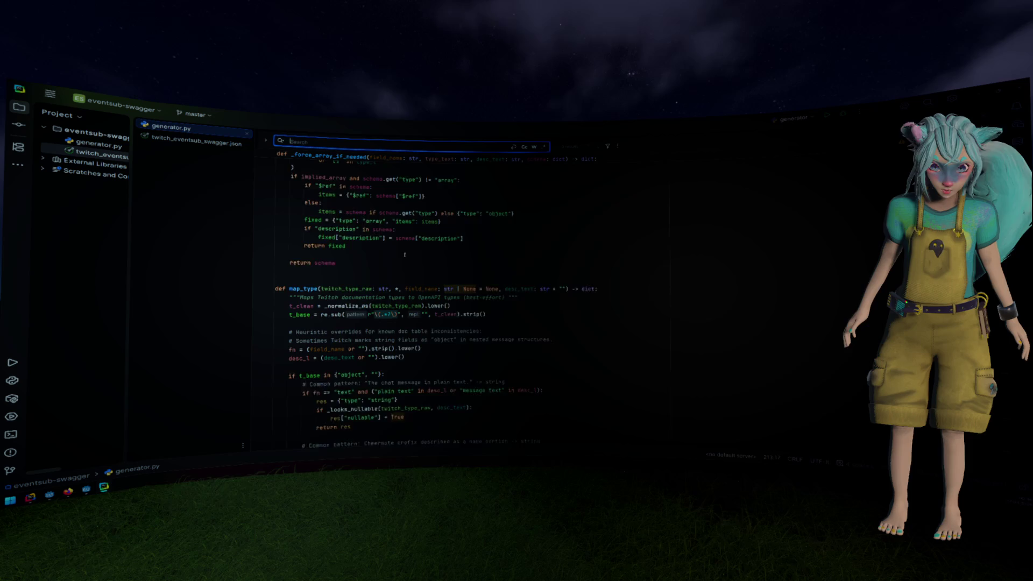
scroll(405, 255, "up", 8)
scroll(405, 255, "up", 10)
scroll(404, 255, "up", 8)
scroll(404, 255, "down", 3)
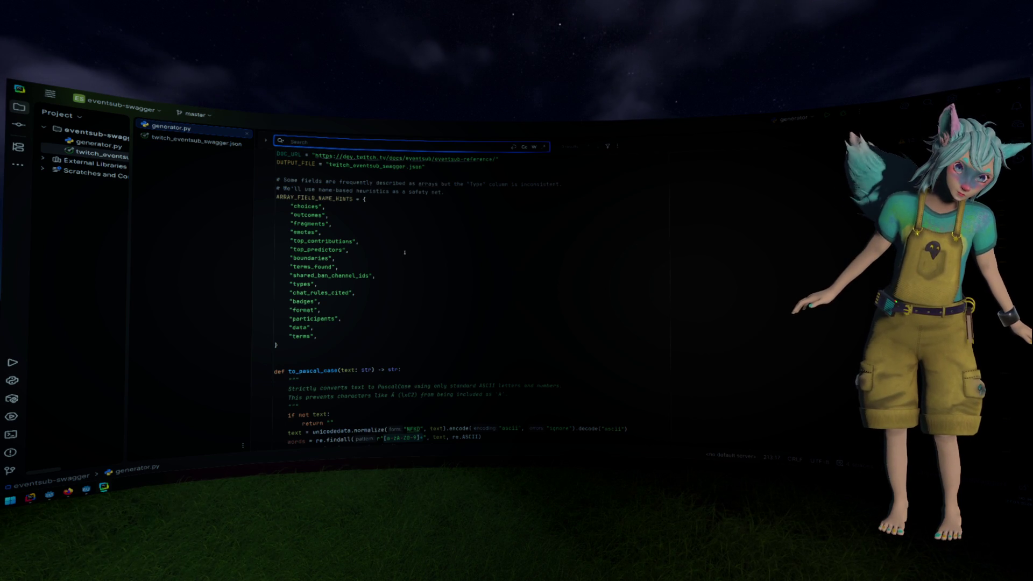
scroll(404, 252, "down", 7)
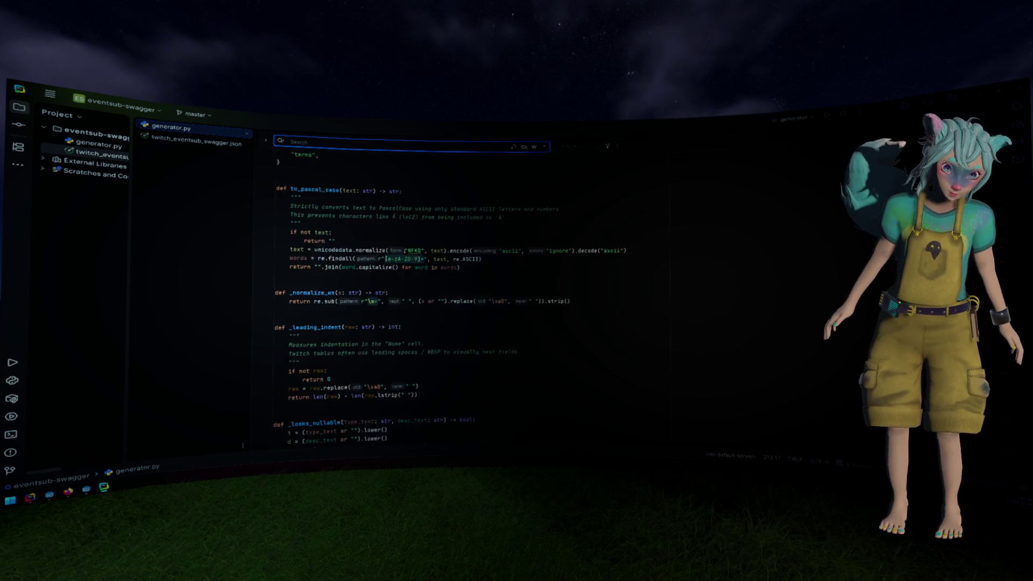
scroll(404, 252, "down", 4)
scroll(405, 251, "down", 15)
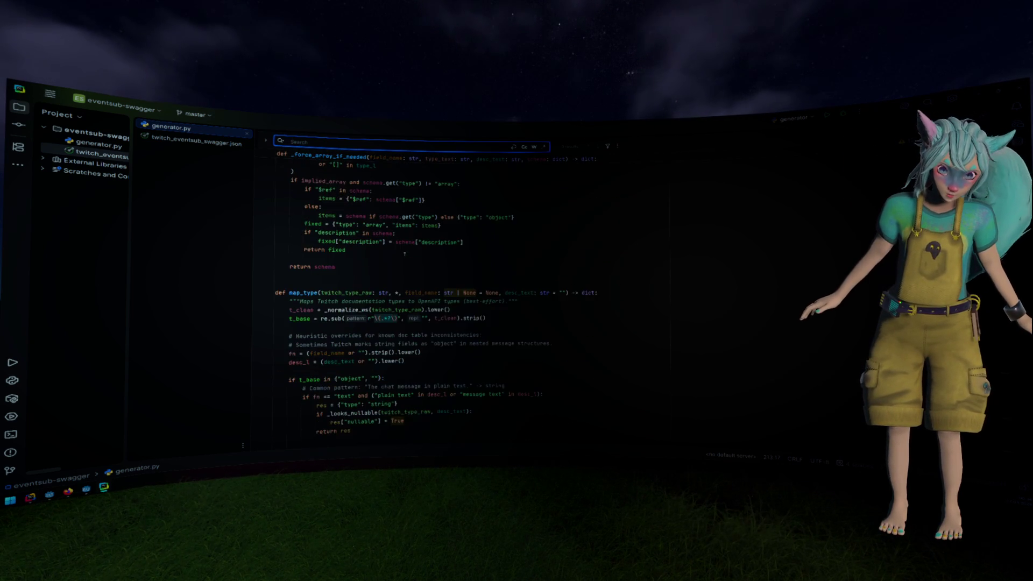
scroll(407, 262, "down", 10)
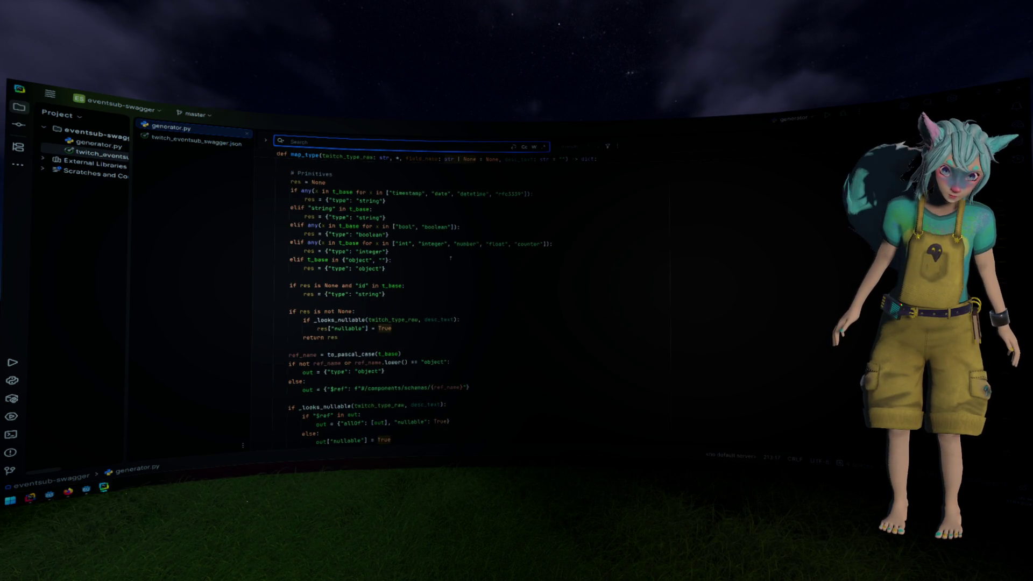
scroll(408, 260, "down", 12)
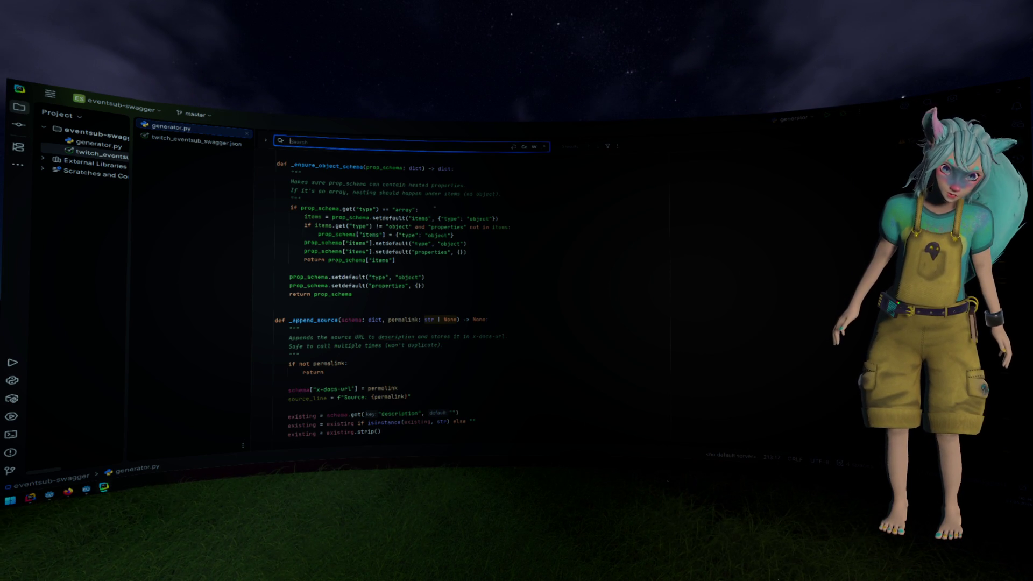
Move down generator.py past _tables_until_next_header, the generator class and fetch_html to parse_schemas.
key("Escape")
scroll(383, 200, "down", 3)
scroll(382, 200, "down", 10)
scroll(380, 208, "down", 7)
double_click(334, 217)
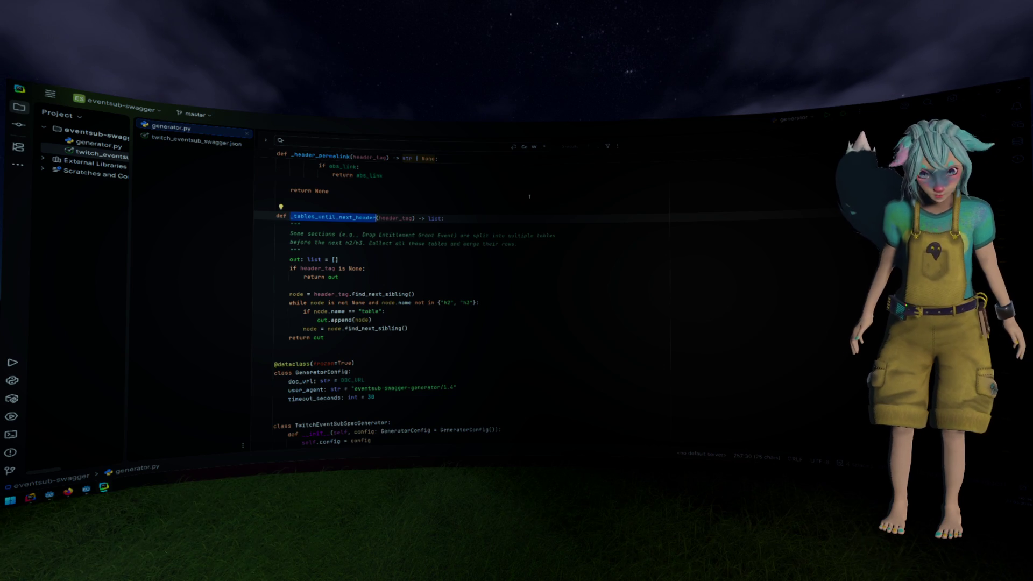
scroll(529, 196, "down", 7)
scroll(489, 224, "down", 2)
double_click(345, 240)
scroll(452, 225, "down", 5)
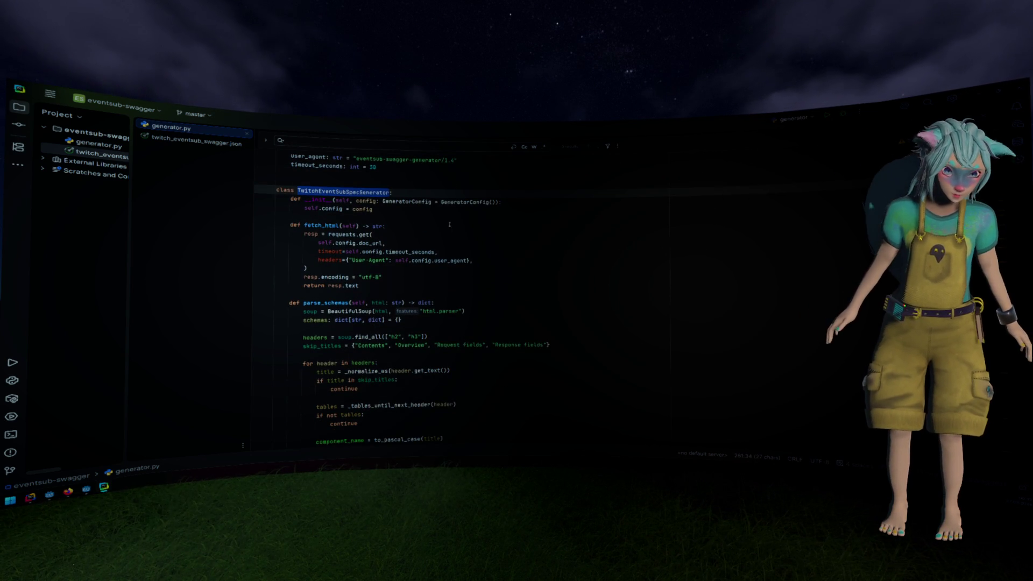
double_click(323, 225)
scroll(338, 202, "down", 4)
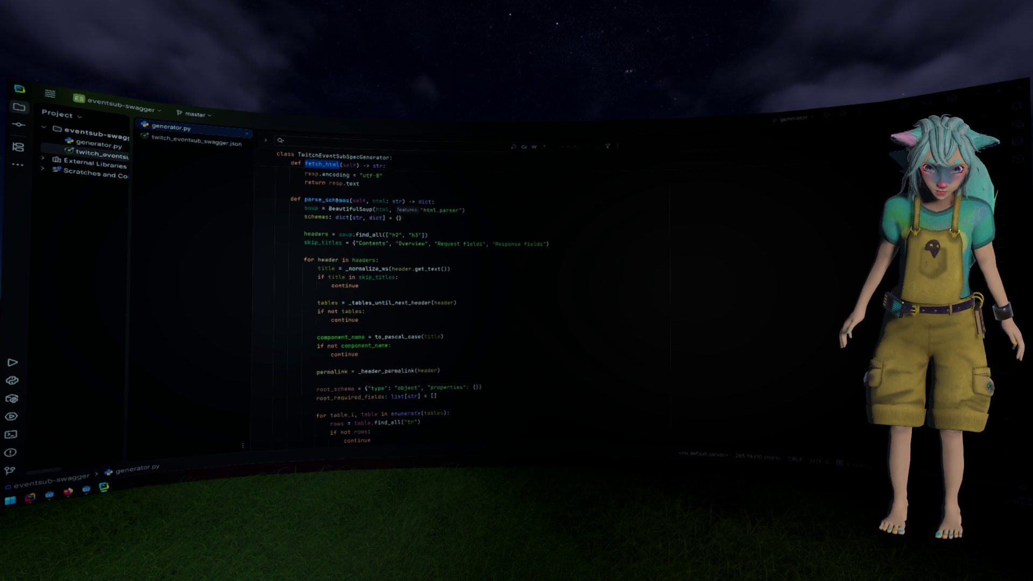
double_click(338, 202)
scroll(338, 202, "down", 1)
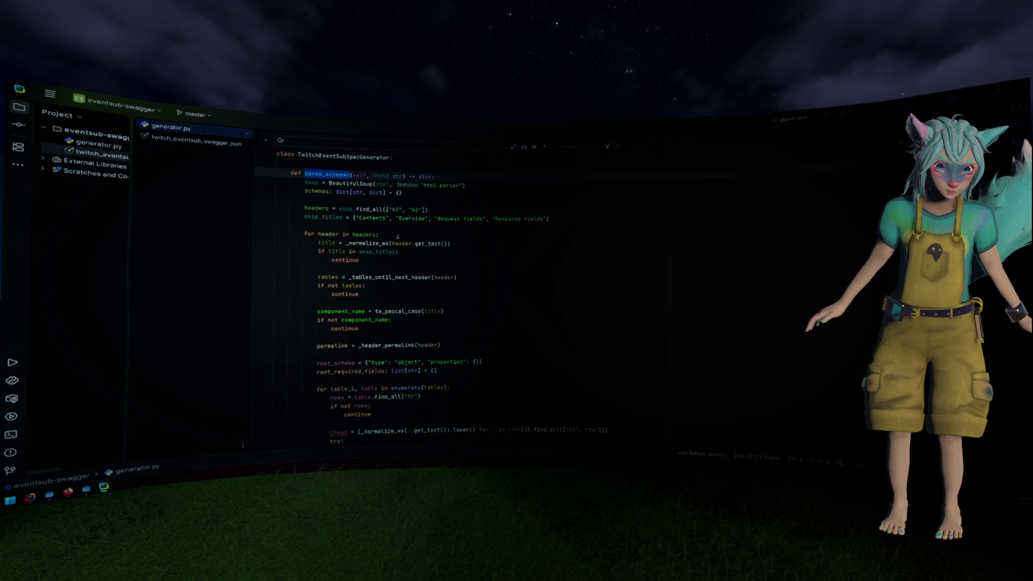
Select the skip_titles line in parse_schemas, dismiss the error, and switch to the Twitch docs.
left_click(548, 218)
key("shift+Home")
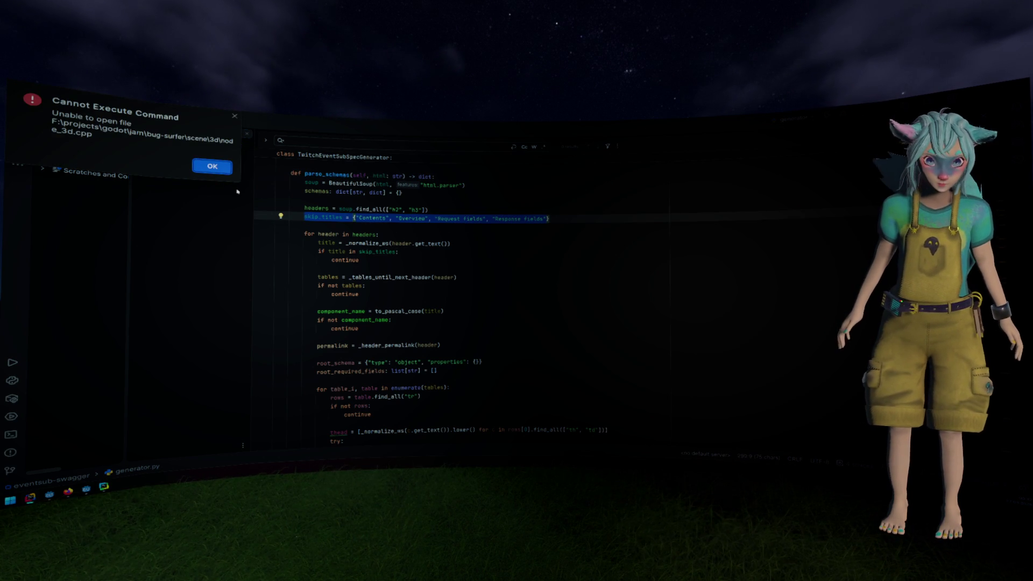
key("Escape")
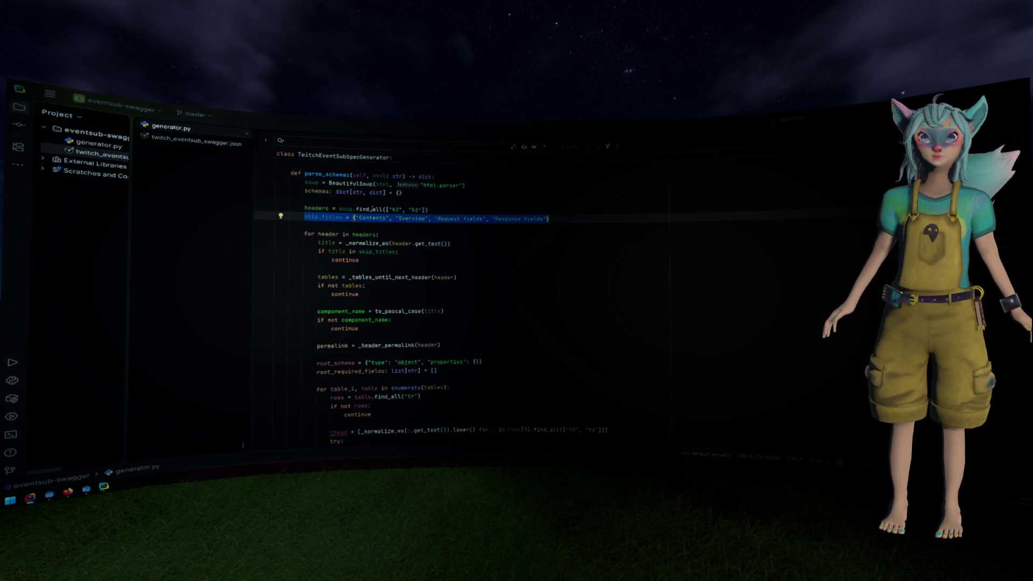
key("alt+Tab")
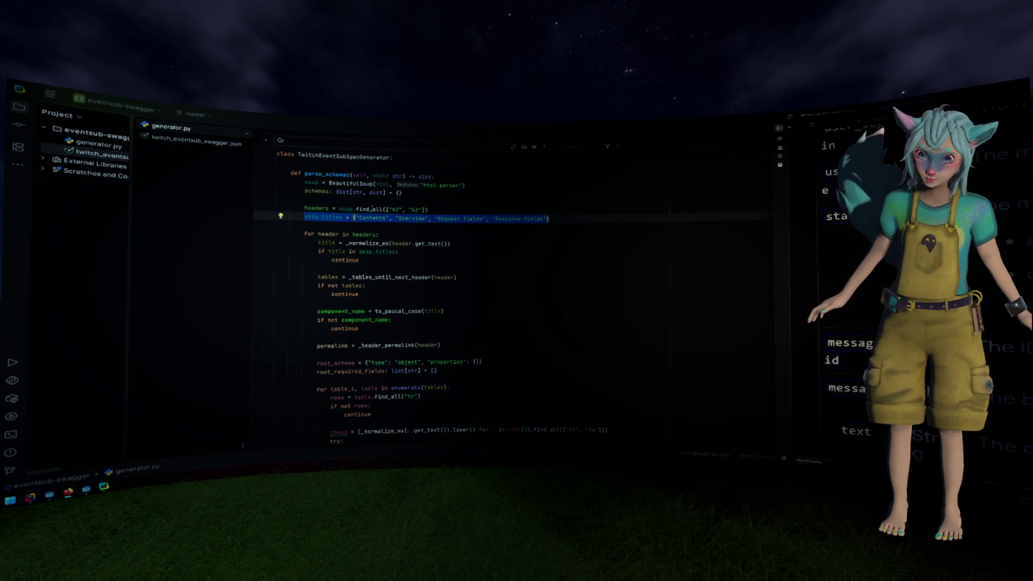
Widen the Twitch docs window beside generator.py and scroll through the page.
key("alt+Tab")
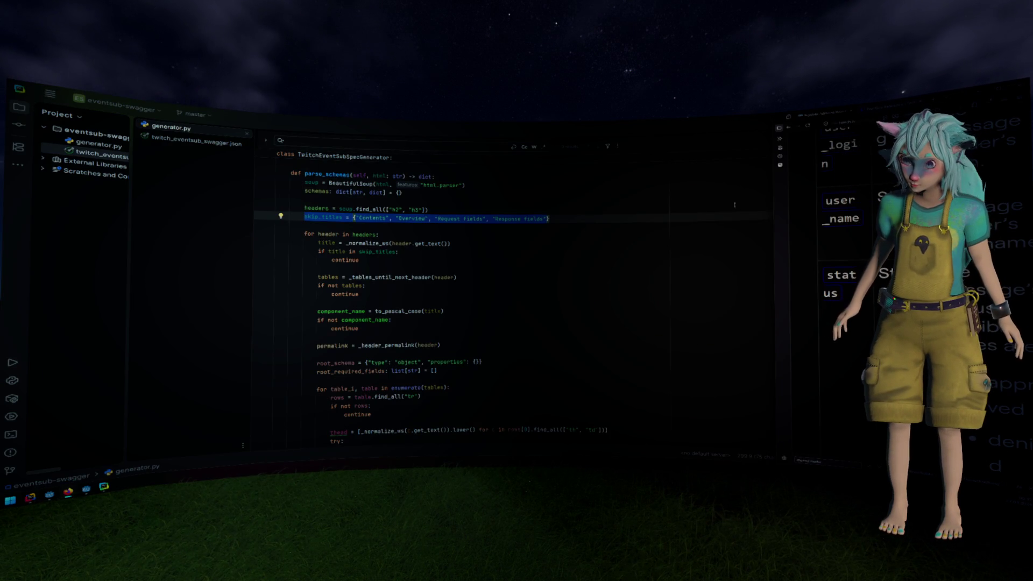
left_click_drag(775, 291, 627, 290)
scroll(790, 269, "down", 6)
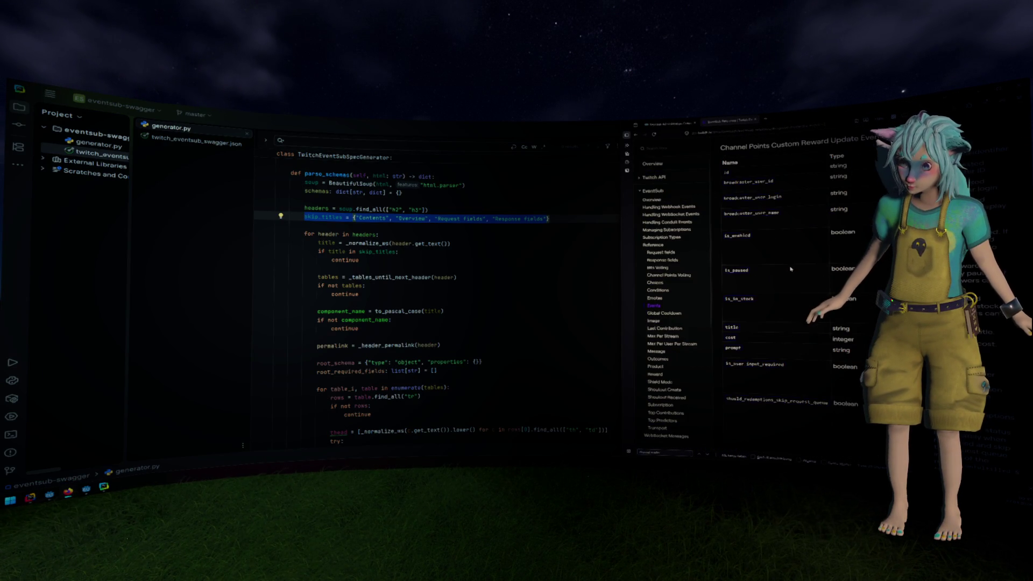
scroll(791, 268, "up", 3)
scroll(722, 239, "down", 5)
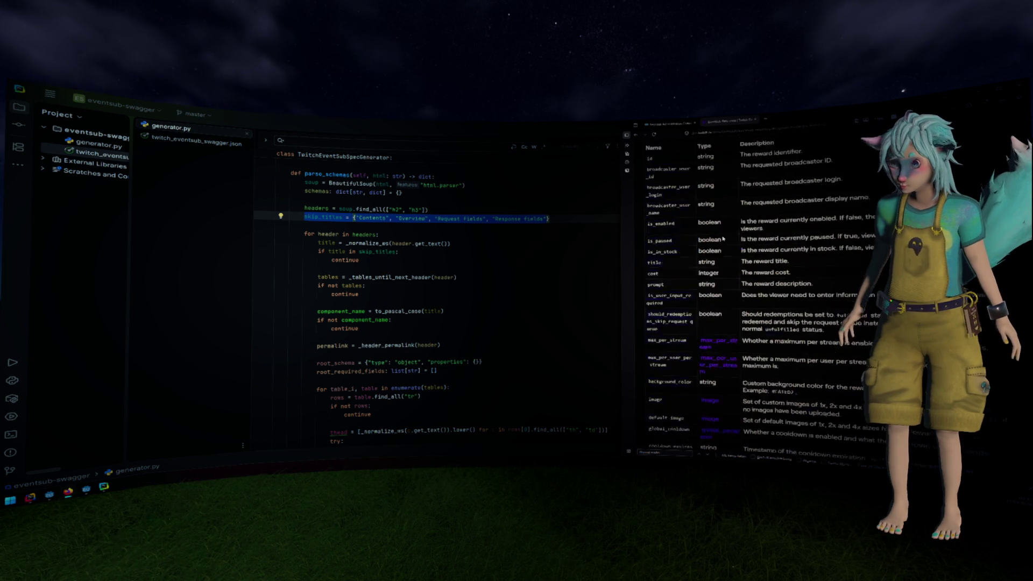
scroll(723, 239, "up", 8)
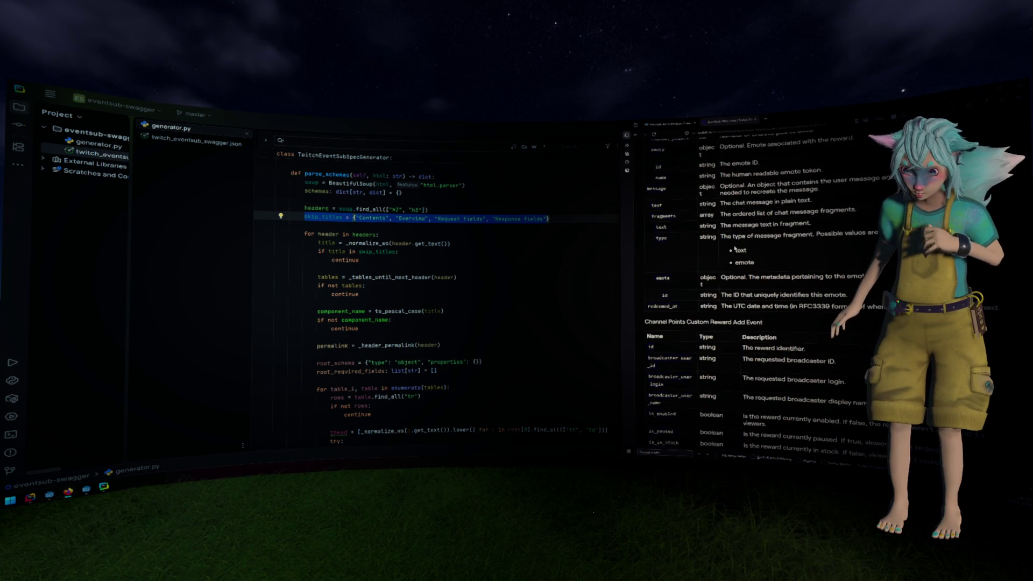
scroll(735, 248, "down", 10)
Search the docs page to jump to the Channel Moderate Event V2 table.
key("ctrl+l")
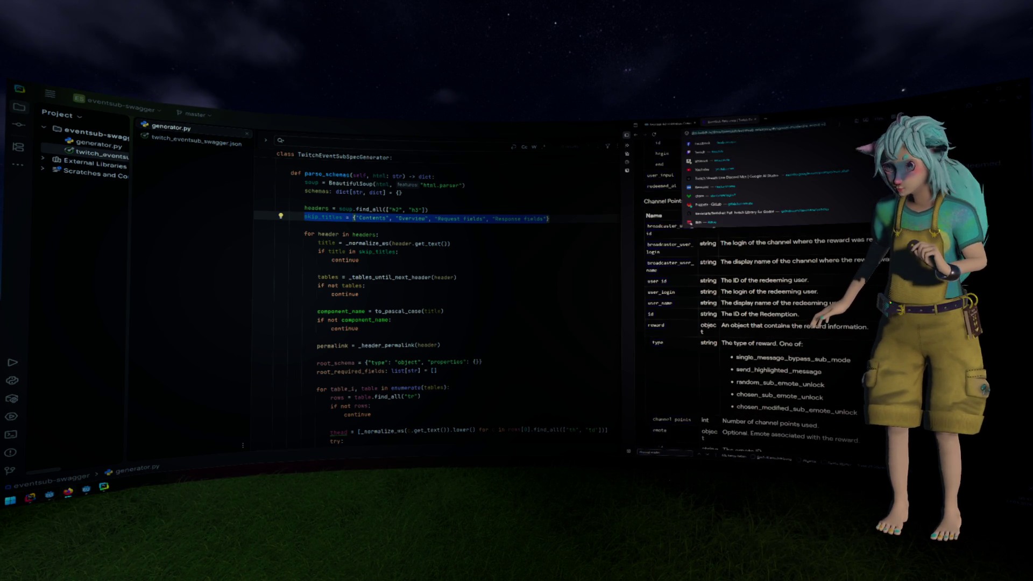
key("Return")
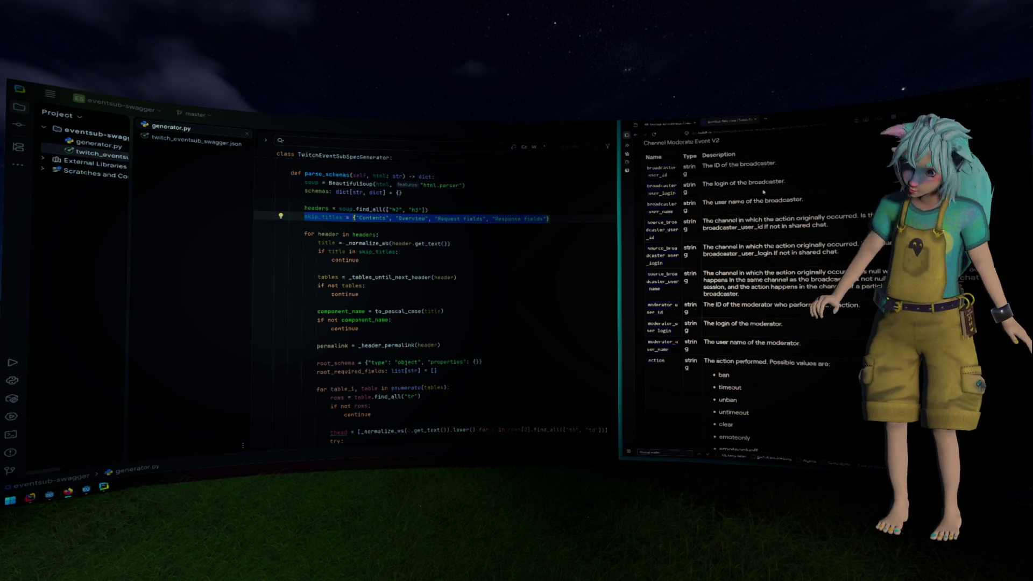
left_click(547, 229)
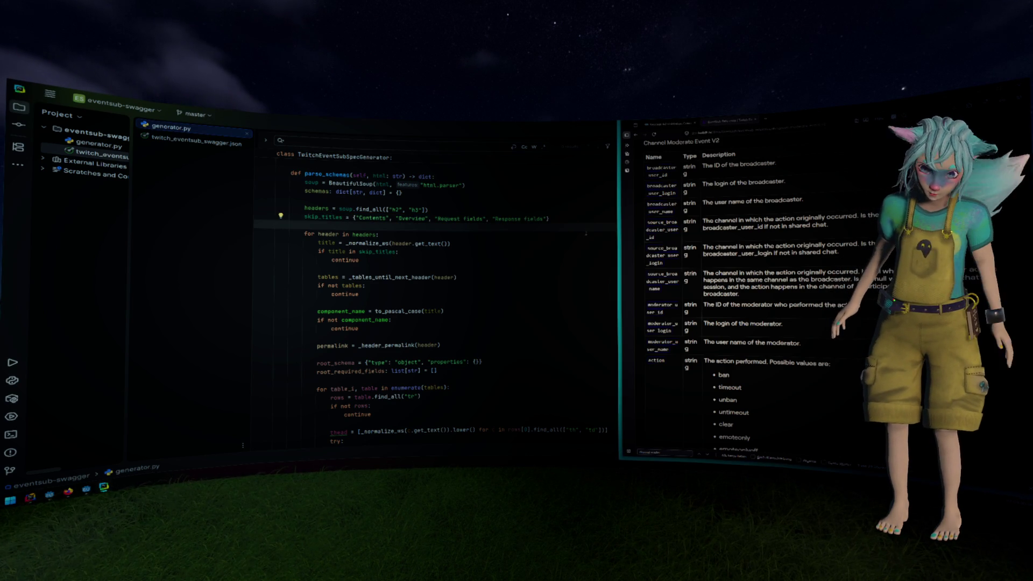
scroll(712, 217, "up", 2)
scroll(712, 217, "down", 10)
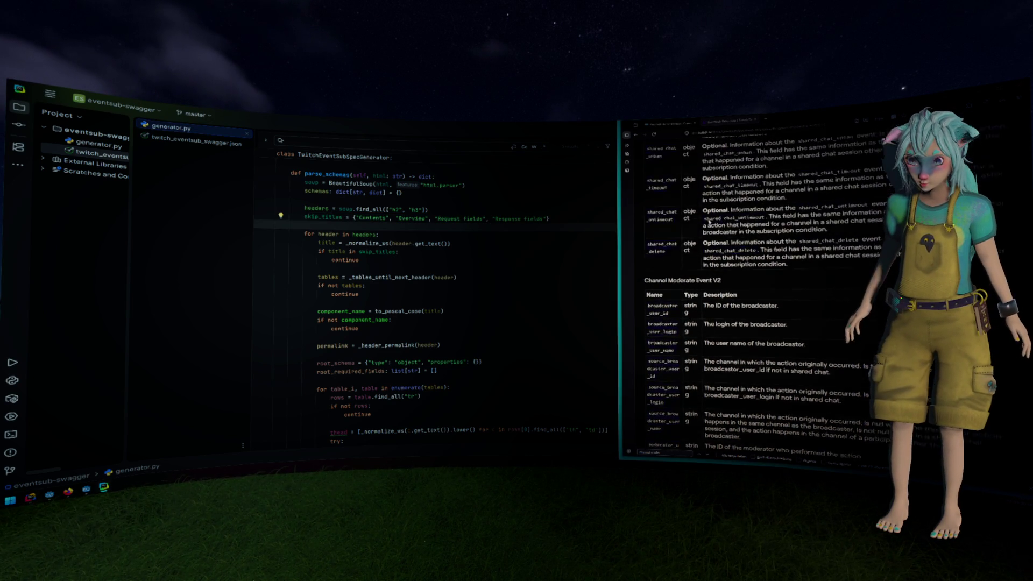
scroll(709, 221, "up", 10)
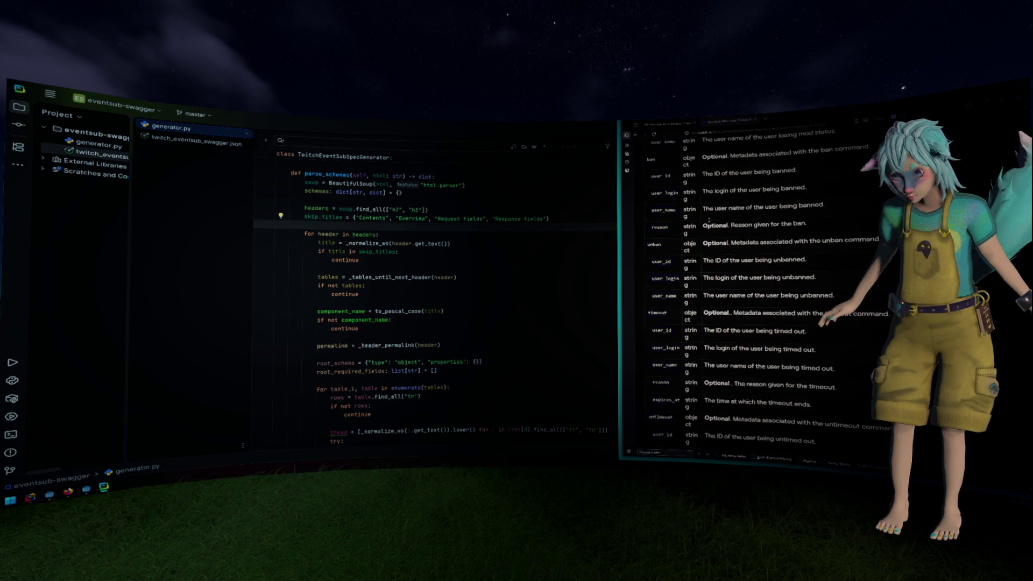
scroll(709, 221, "up", 7)
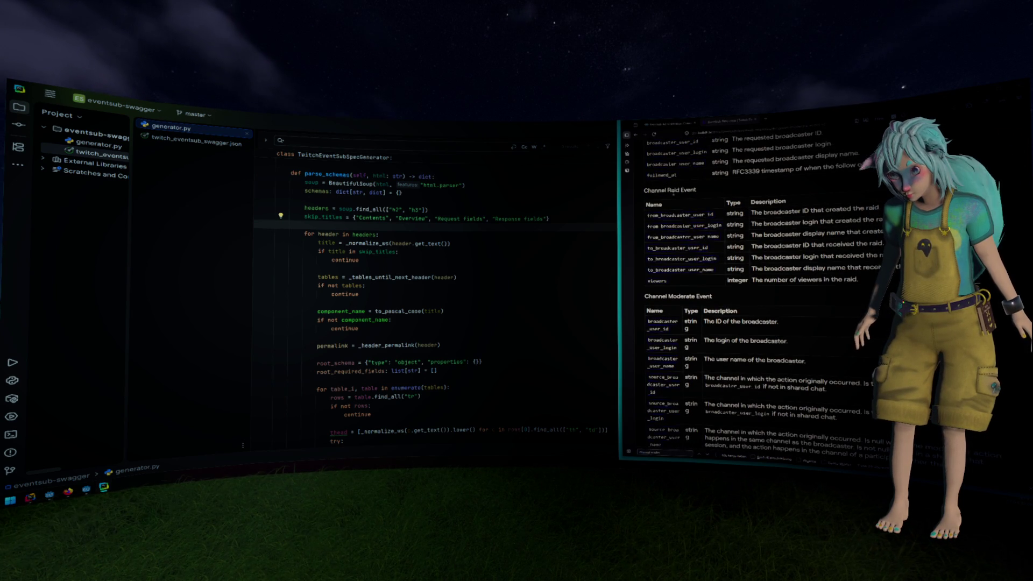
Highlight the Channel Raid, Channel Moderate and Channel Moderate Event V2 headings in the docs.
triple_click(709, 191)
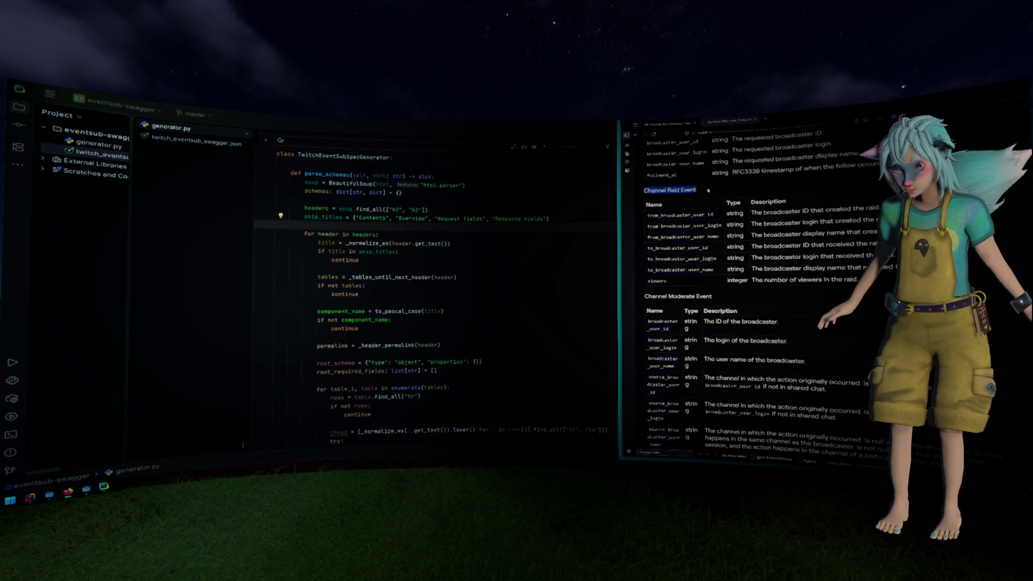
left_click_drag(662, 296, 719, 294)
scroll(722, 291, "down", 10)
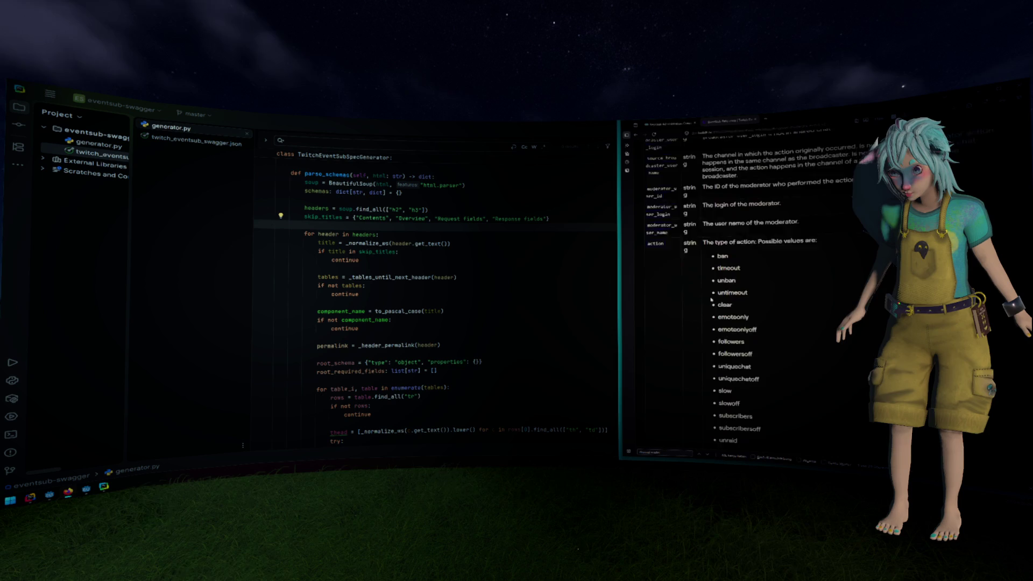
scroll(710, 296, "down", 15)
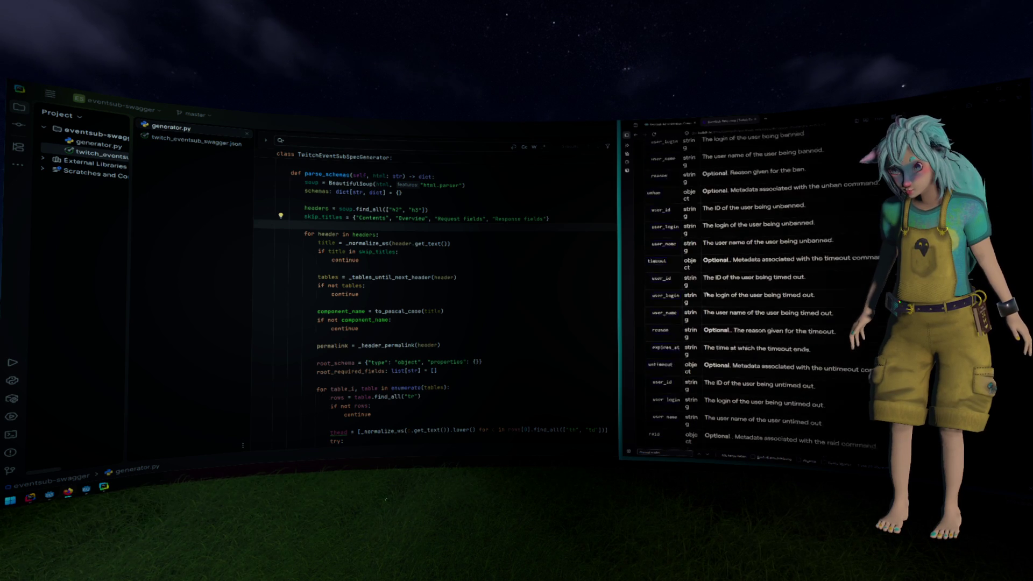
scroll(748, 296, "down", 3)
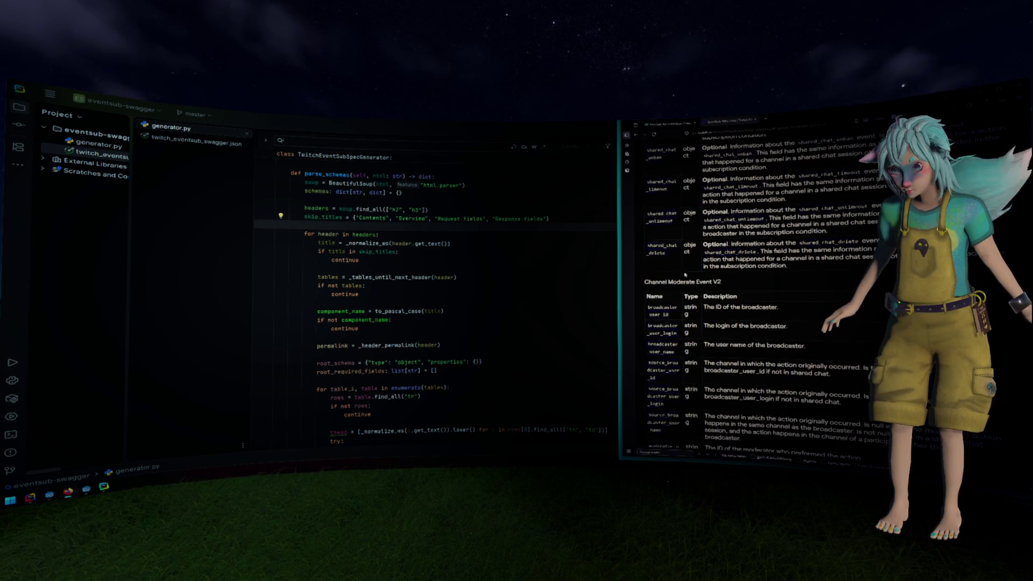
left_click_drag(658, 282, 719, 289)
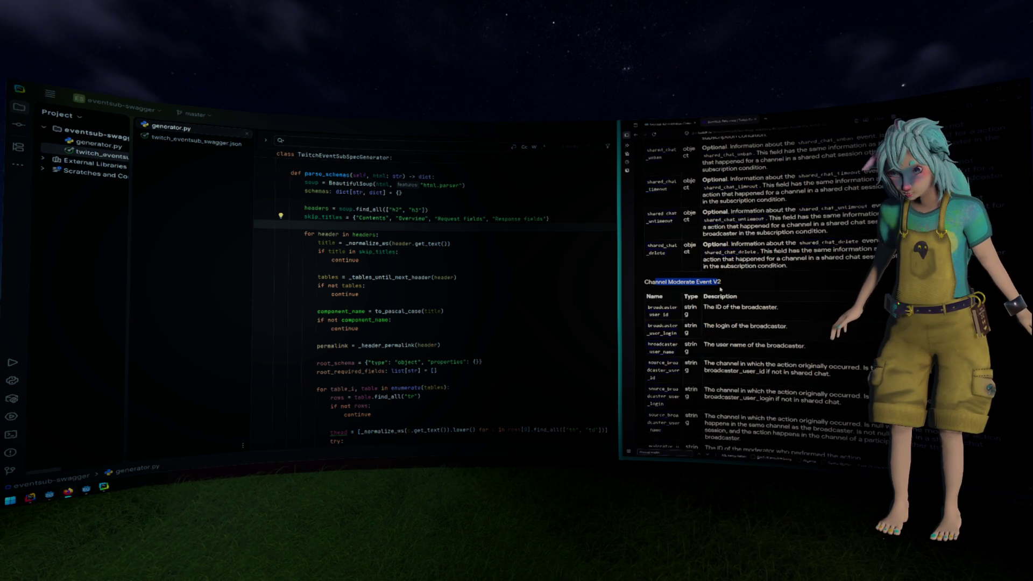
left_click(720, 289)
left_click(491, 260)
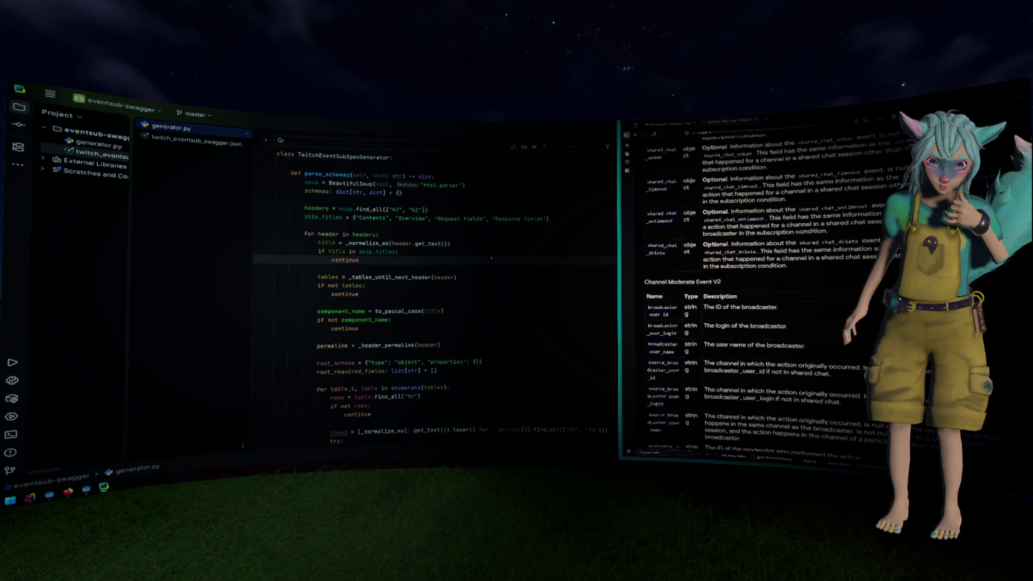
right_click(690, 340)
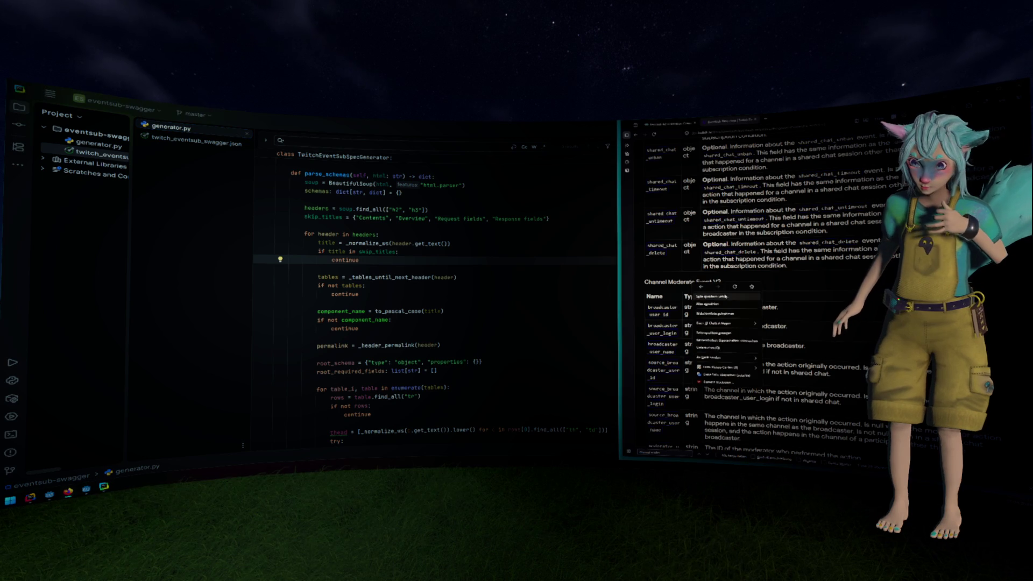
Inspect the V2 heading's HTML markup against the "h2", "h3" tags in find_all.
left_click(691, 342)
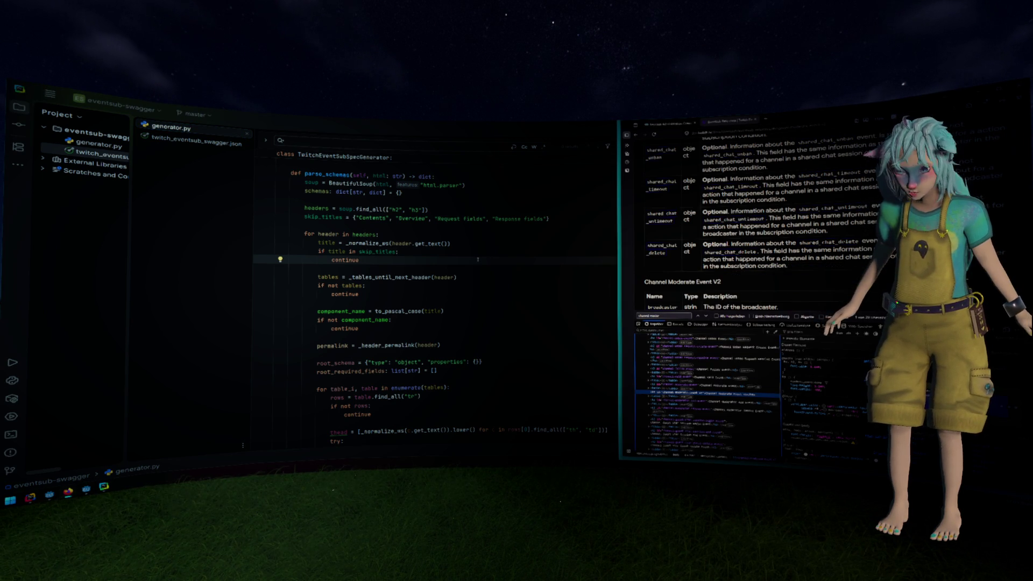
left_click_drag(389, 210, 423, 209)
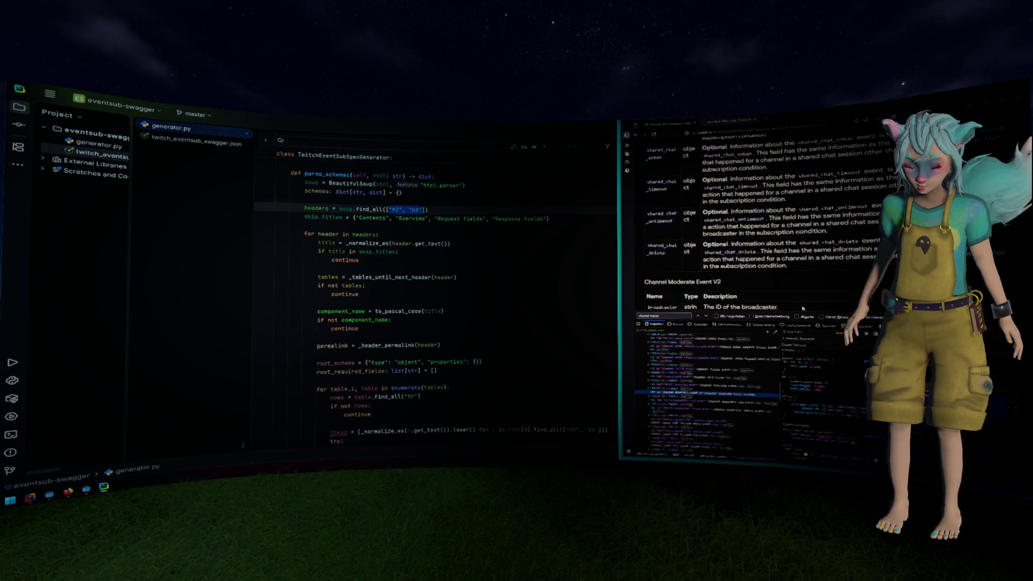
key("Escape")
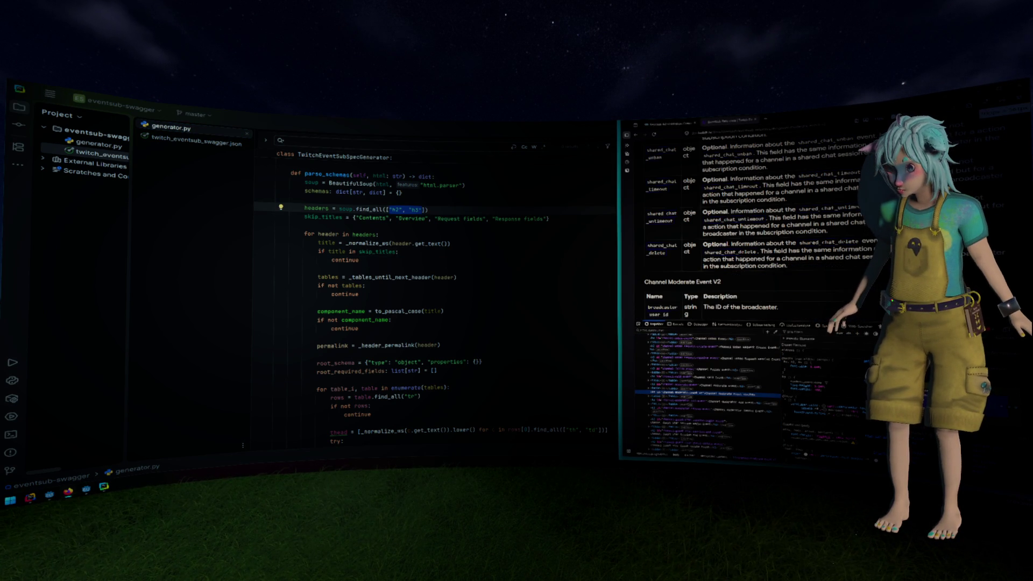
key("F12")
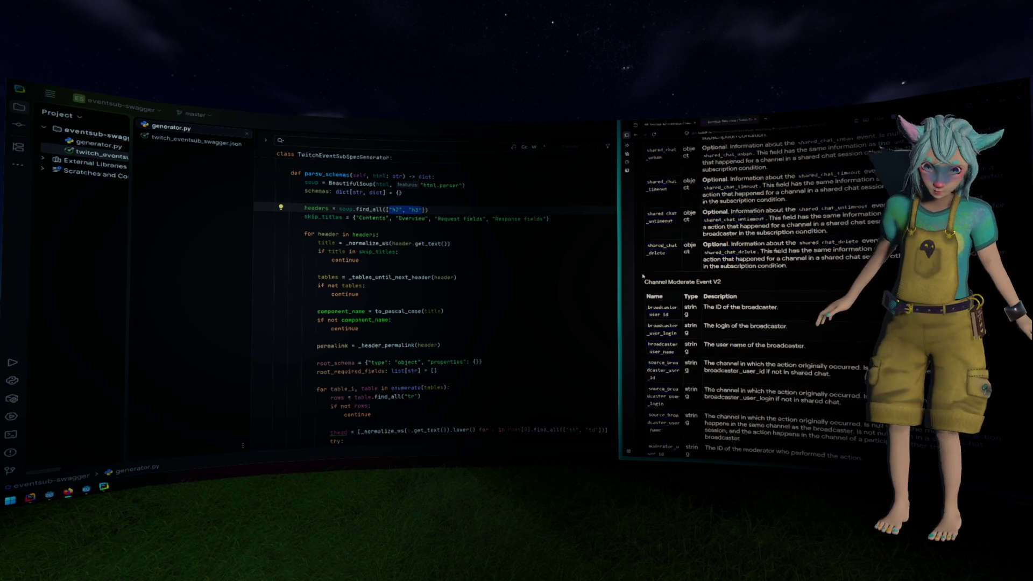
Walk through parse_schemas' header loop and skip check down to the rows = table.find_all line.
left_click(501, 221)
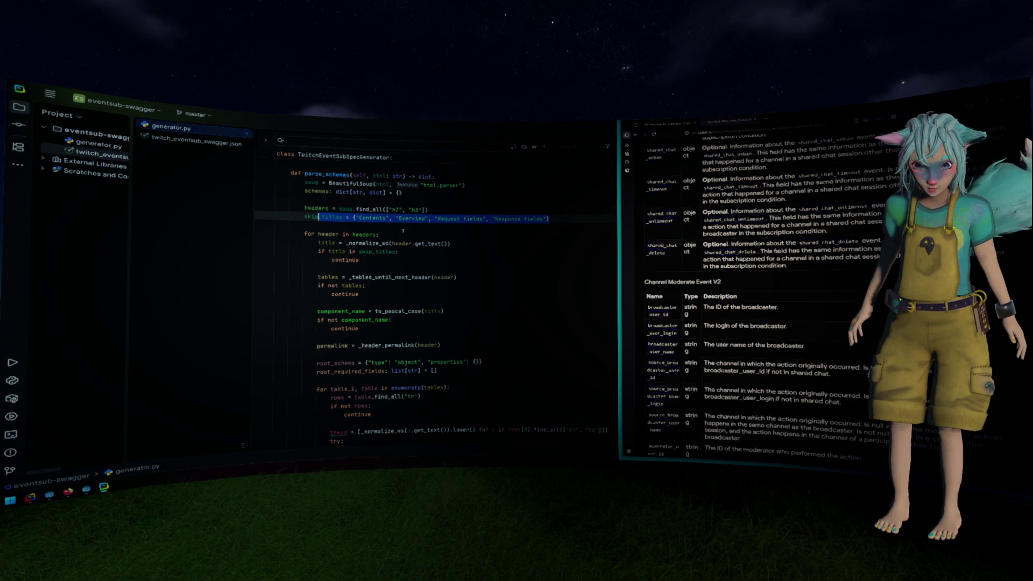
scroll(376, 242, "down", 1)
left_click(346, 209)
scroll(423, 241, "down", 1)
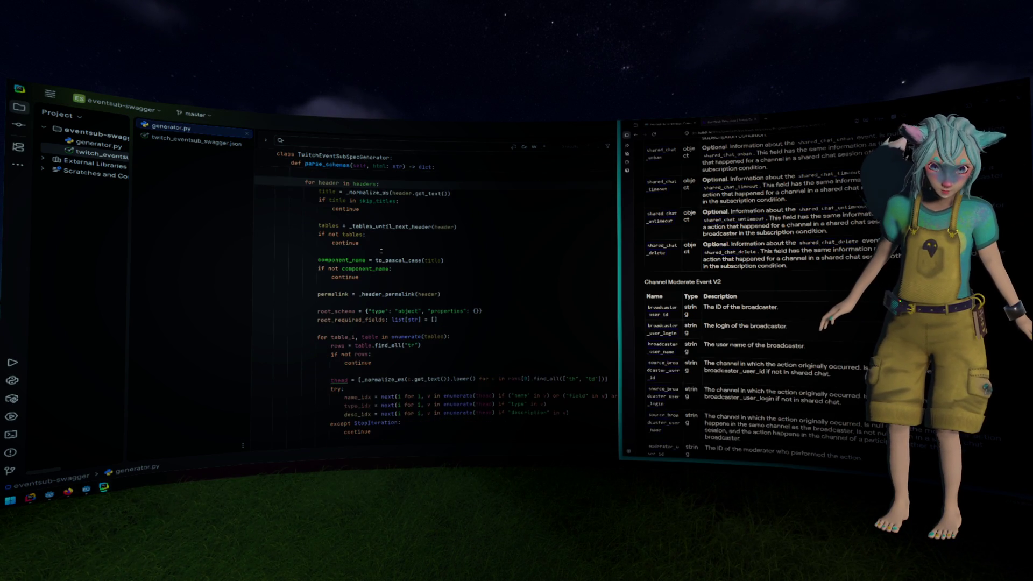
left_click(345, 251)
scroll(430, 259, "down", 1)
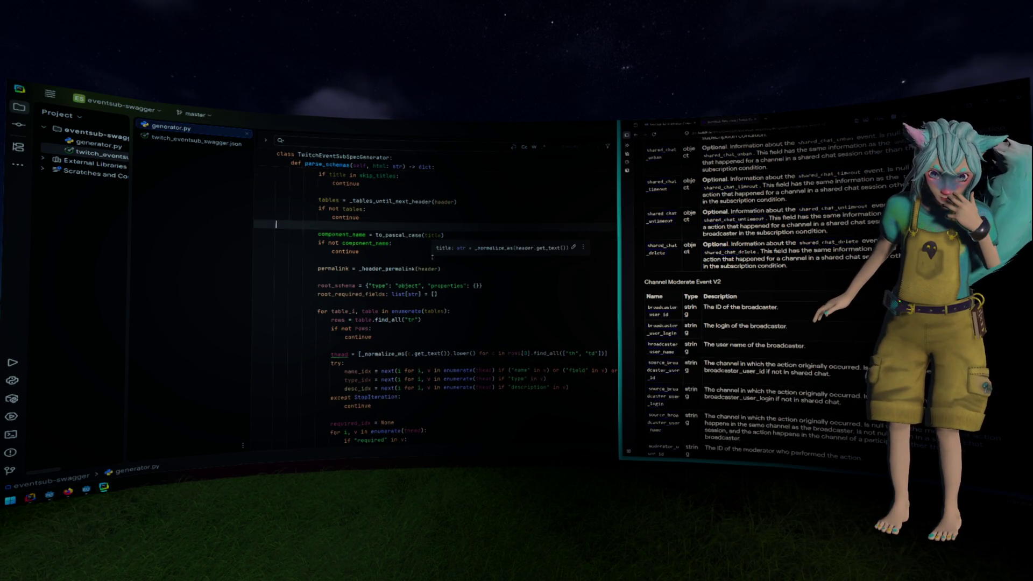
scroll(416, 257, "down", 1)
left_click(329, 293)
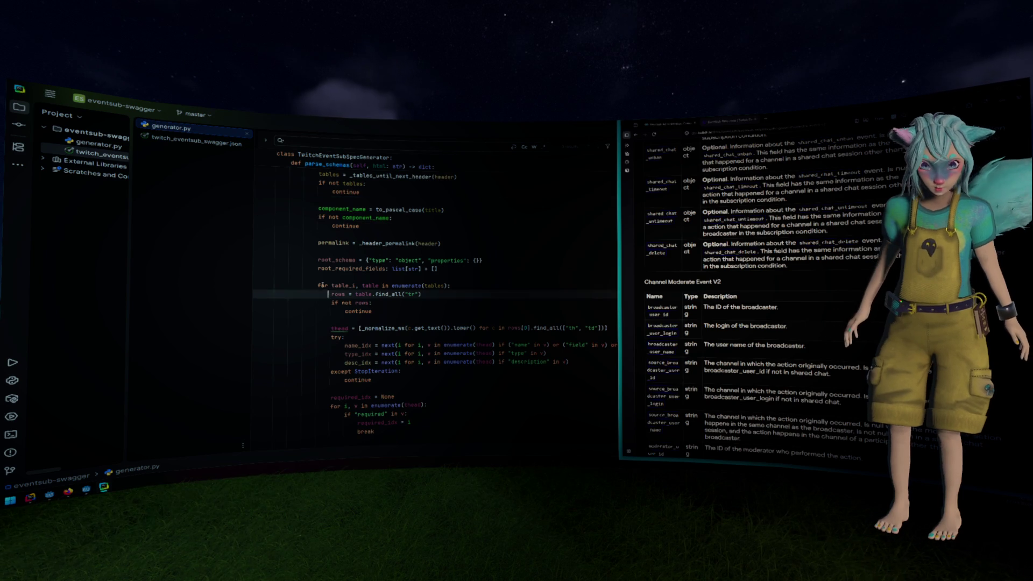
Check the Description column of the Moderate V2 table, then place the caret on name_idx.
scroll(349, 267, "down", 3)
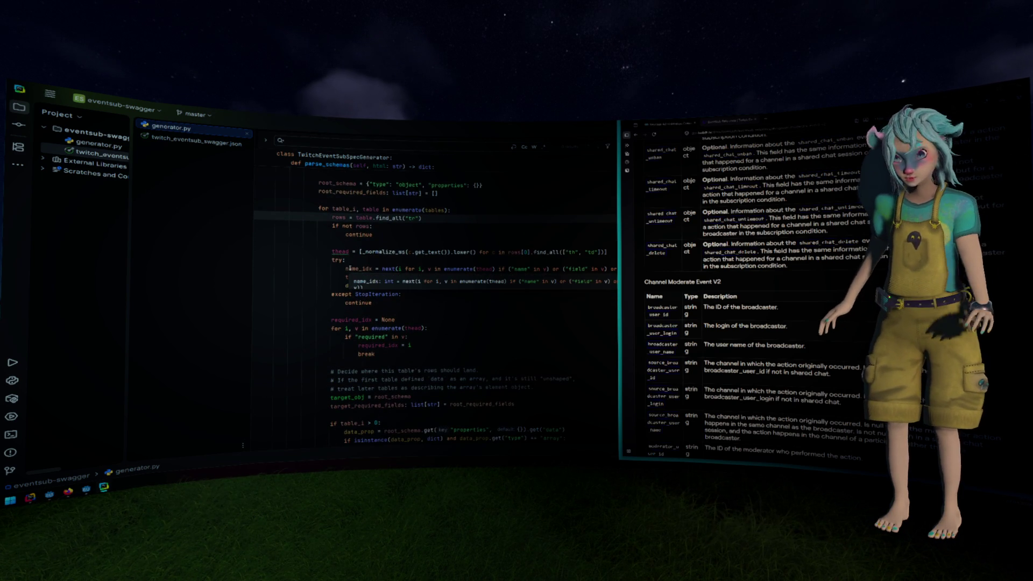
scroll(678, 306, "down", 10)
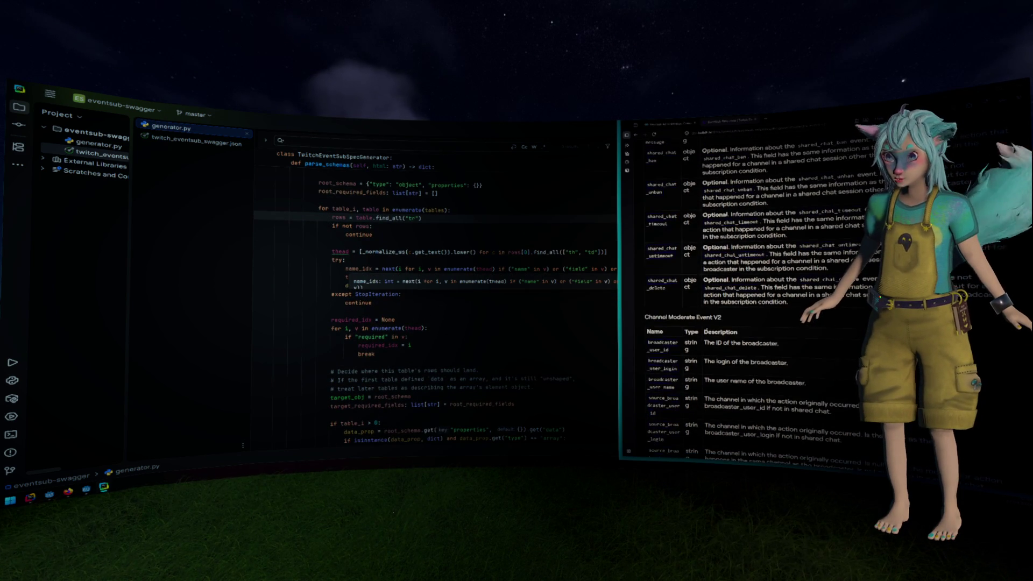
scroll(702, 316, "down", 15)
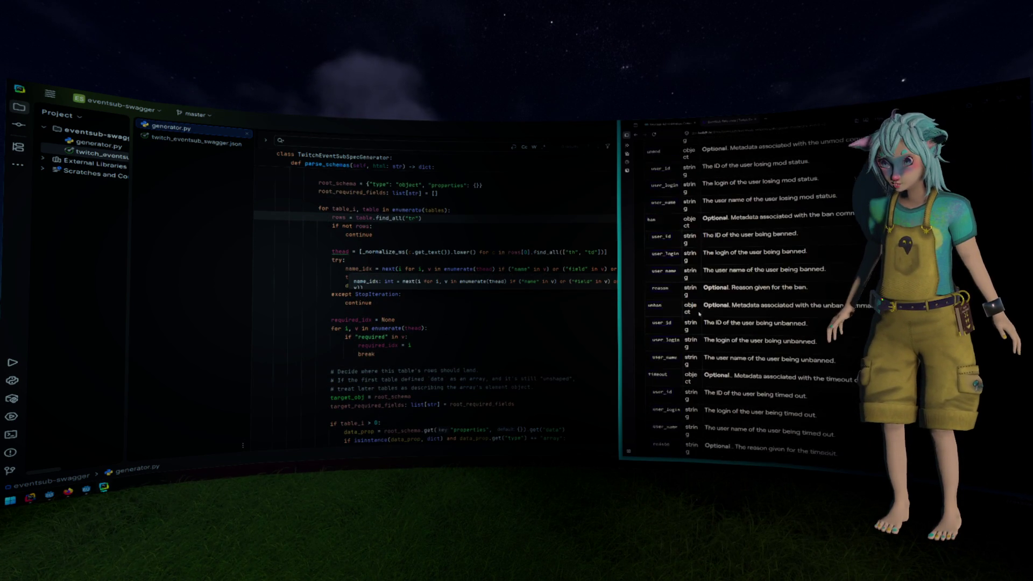
scroll(700, 314, "up", 15)
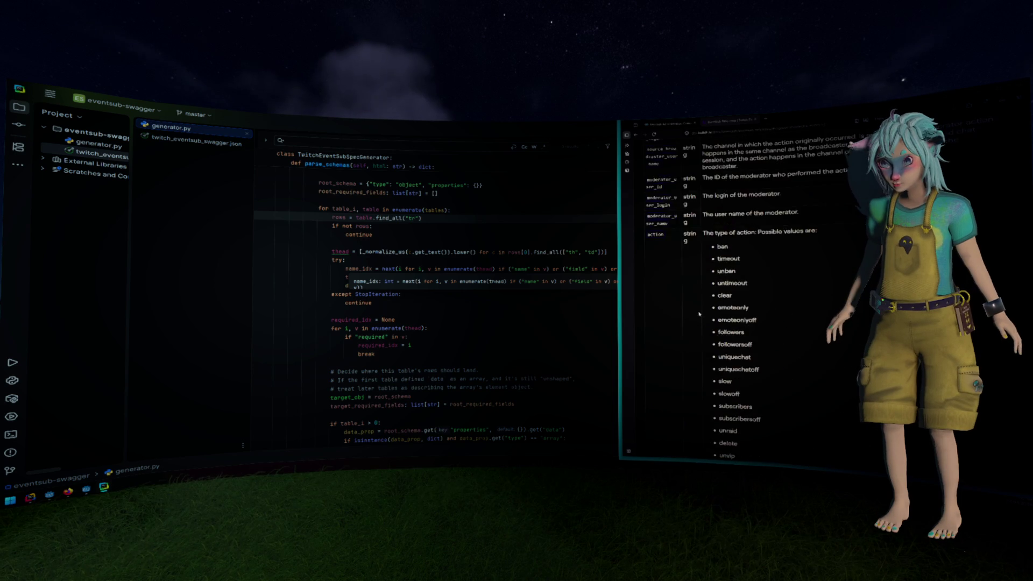
scroll(699, 314, "up", 1)
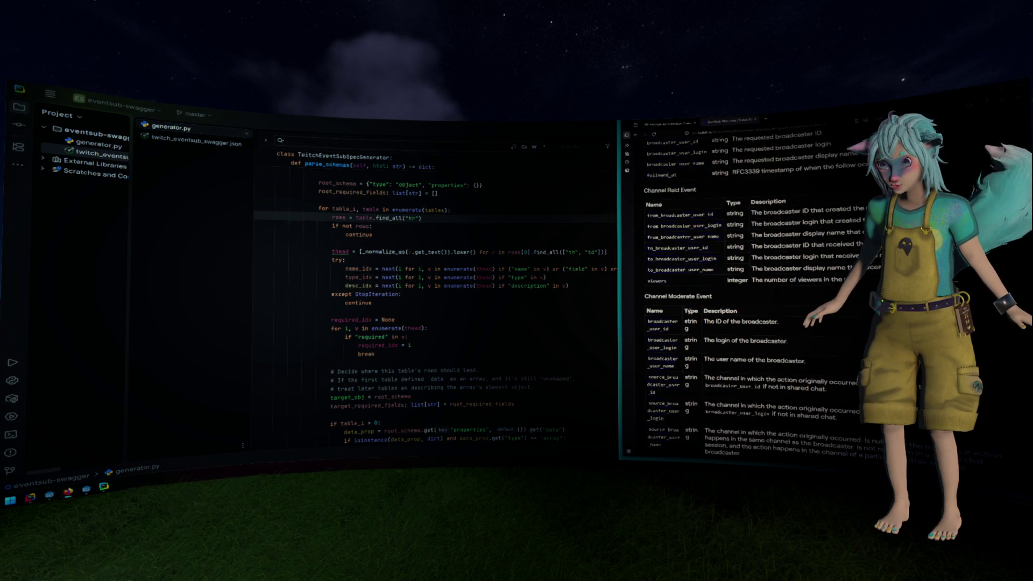
double_click(720, 311)
scroll(753, 253, "down", 15)
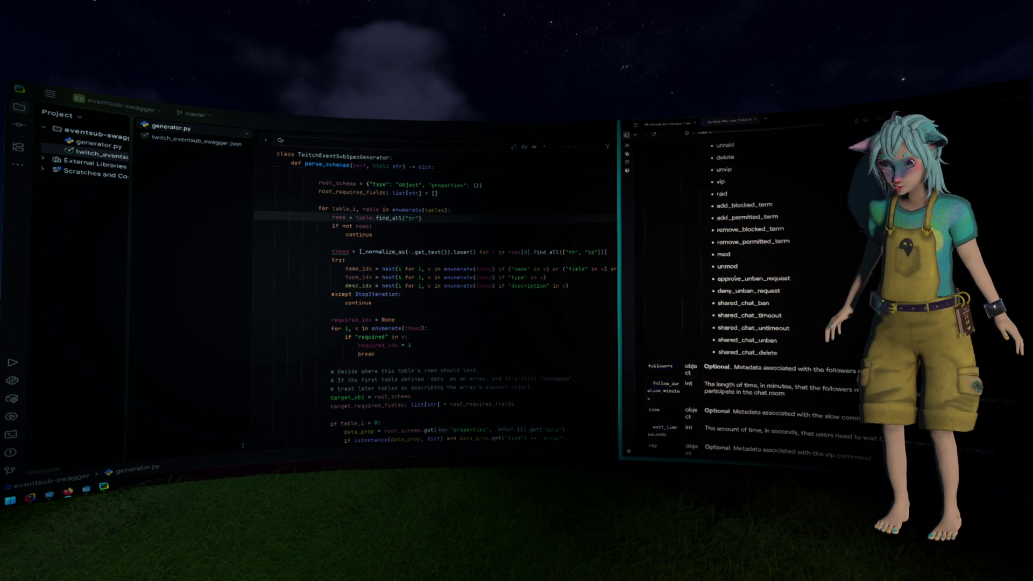
scroll(735, 282, "down", 5)
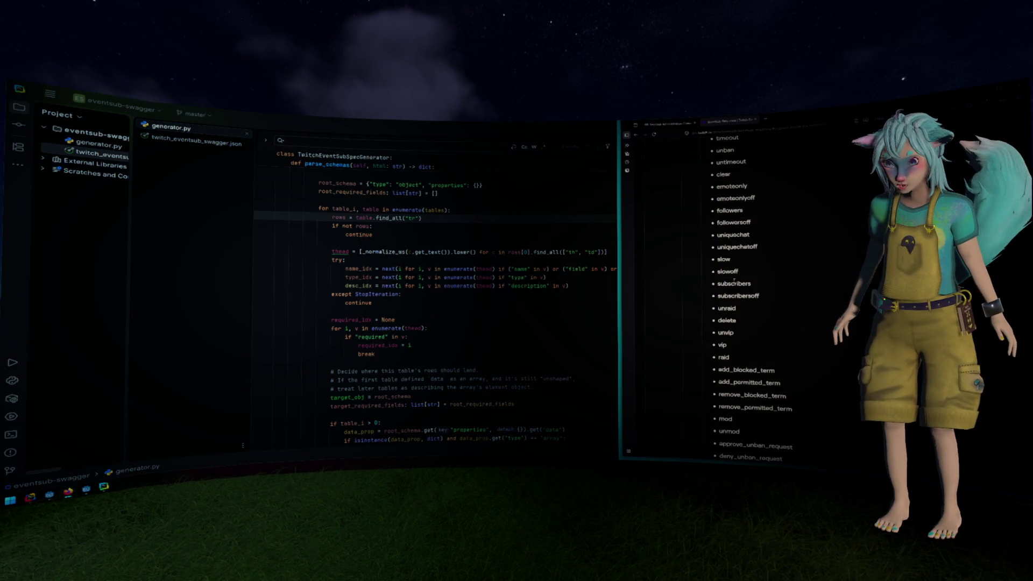
scroll(735, 283, "up", 5)
left_click(506, 268)
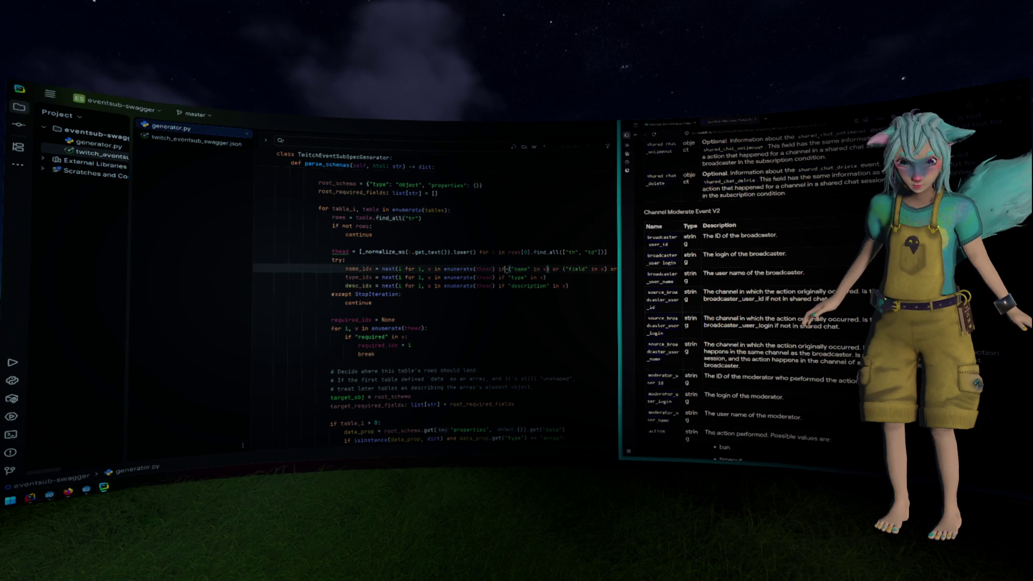
left_click(194, 142)
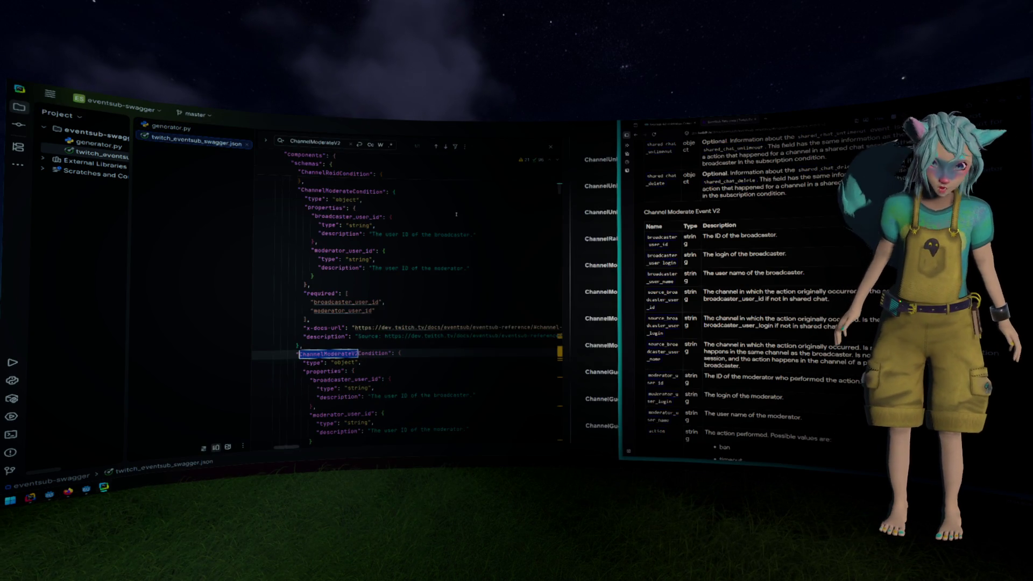
left_click_drag(567, 213, 435, 213)
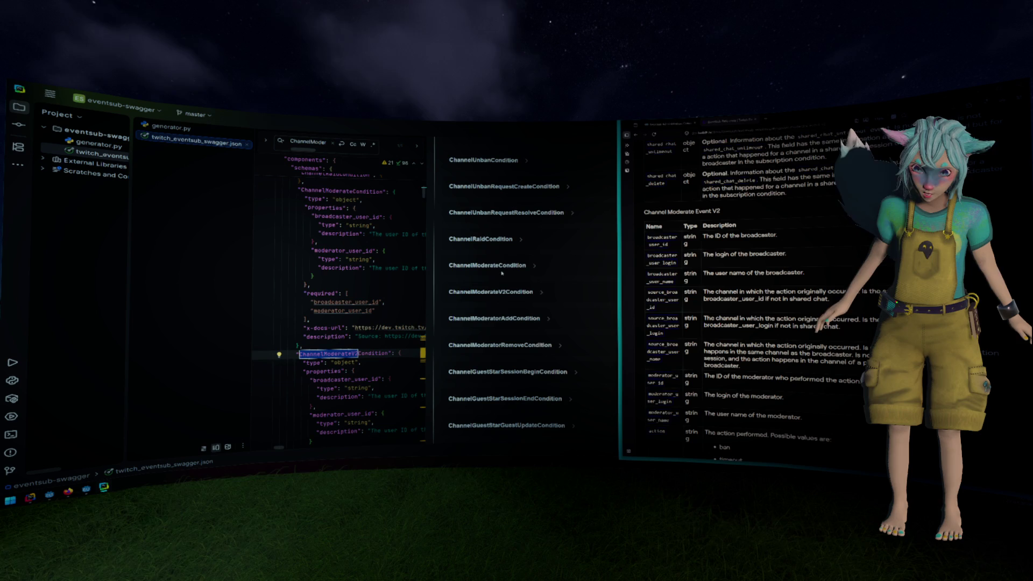
scroll(527, 270, "down", 5)
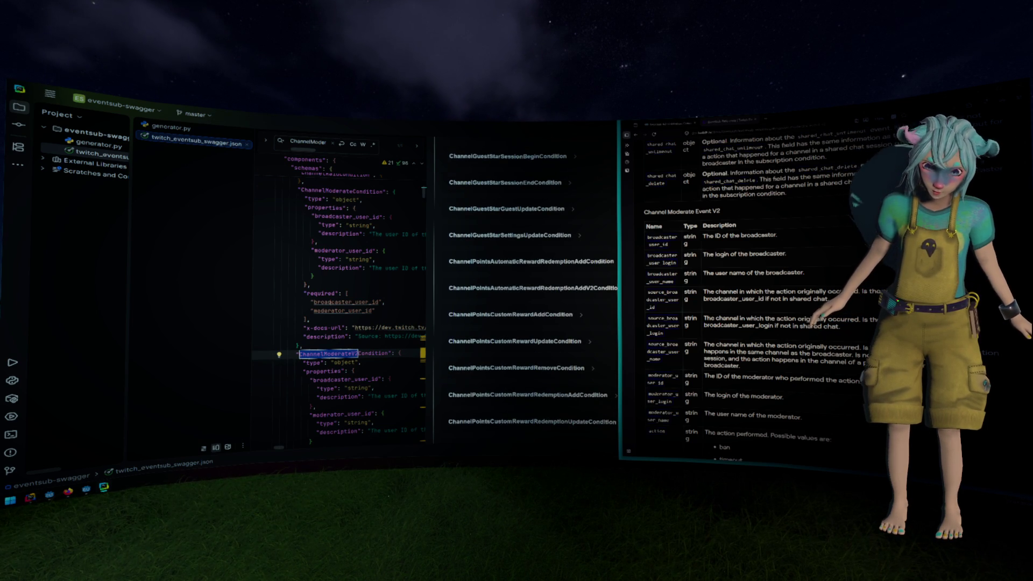
left_click(325, 143)
key("BackSpace")
key("BackSpace")
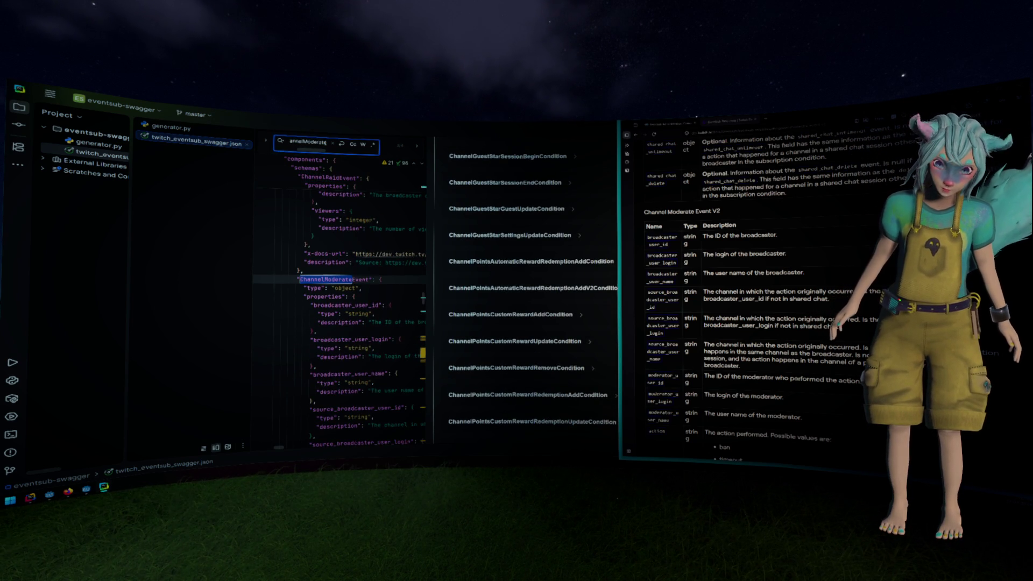
scroll(365, 266, "down", 2)
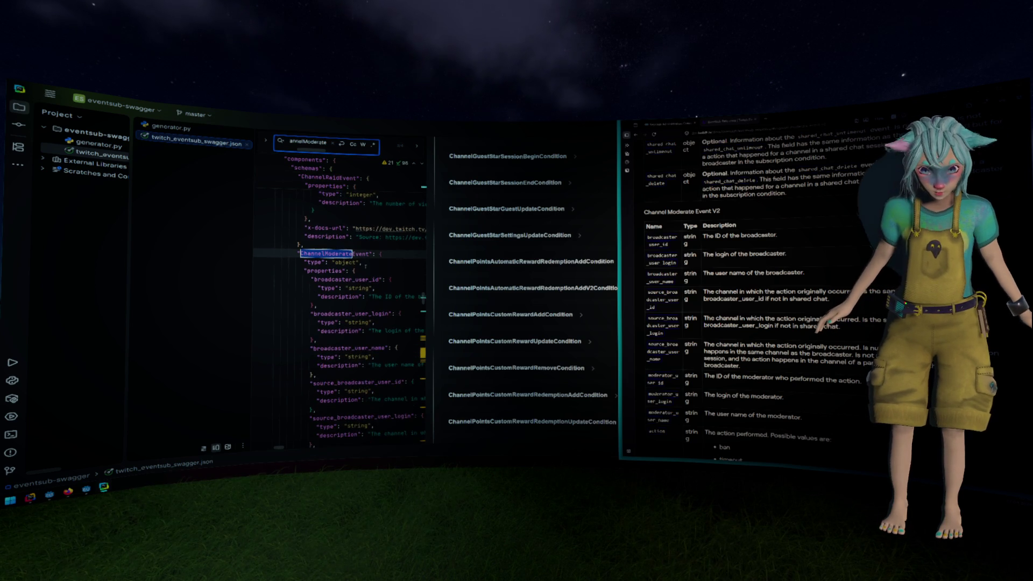
scroll(365, 266, "right", 3)
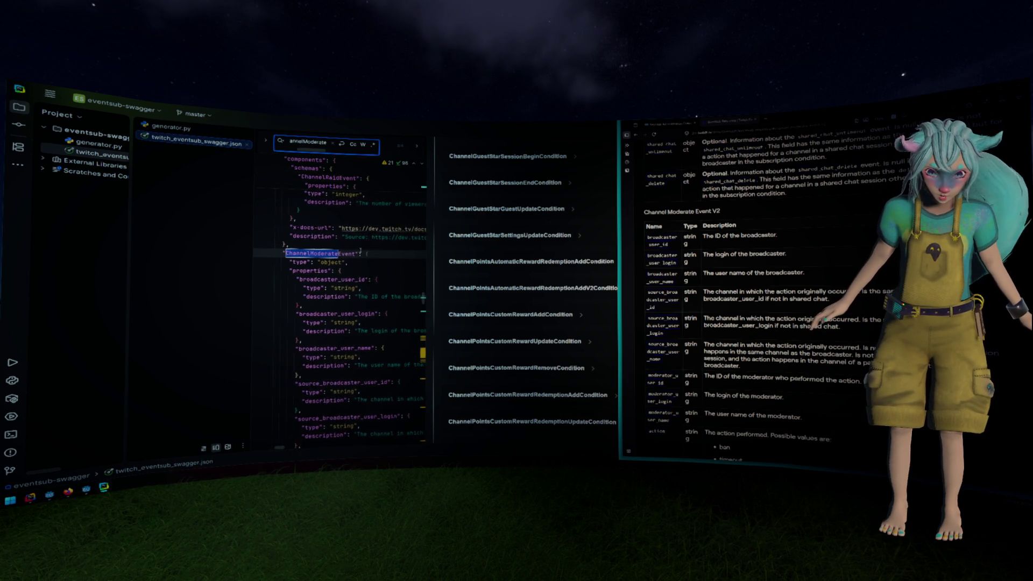
scroll(360, 252, "left", 3)
scroll(361, 251, "down", 3)
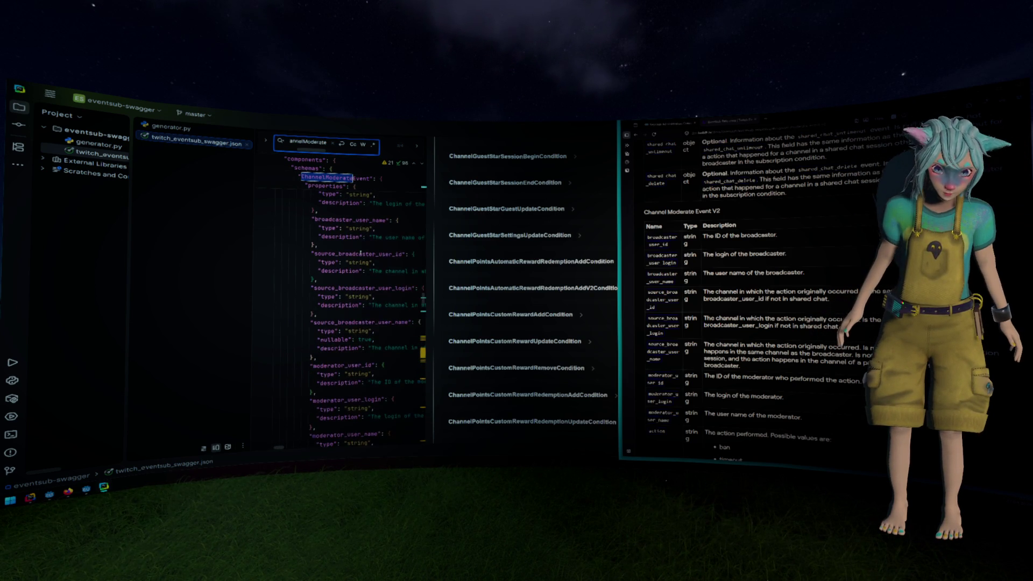
scroll(356, 264, "up", 2)
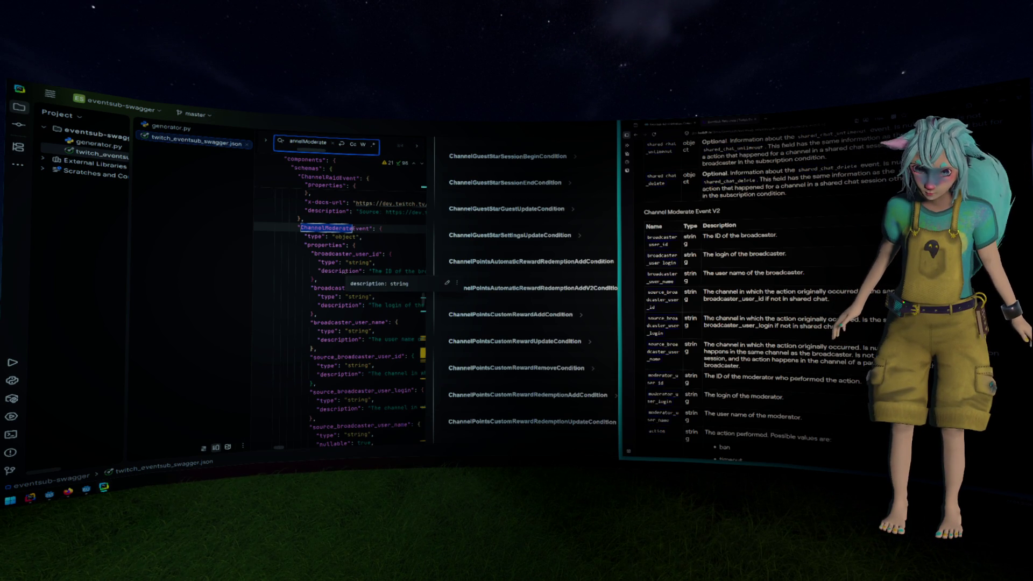
key("ctrl+Tab")
key("Down")
key("Down")
key("Down")
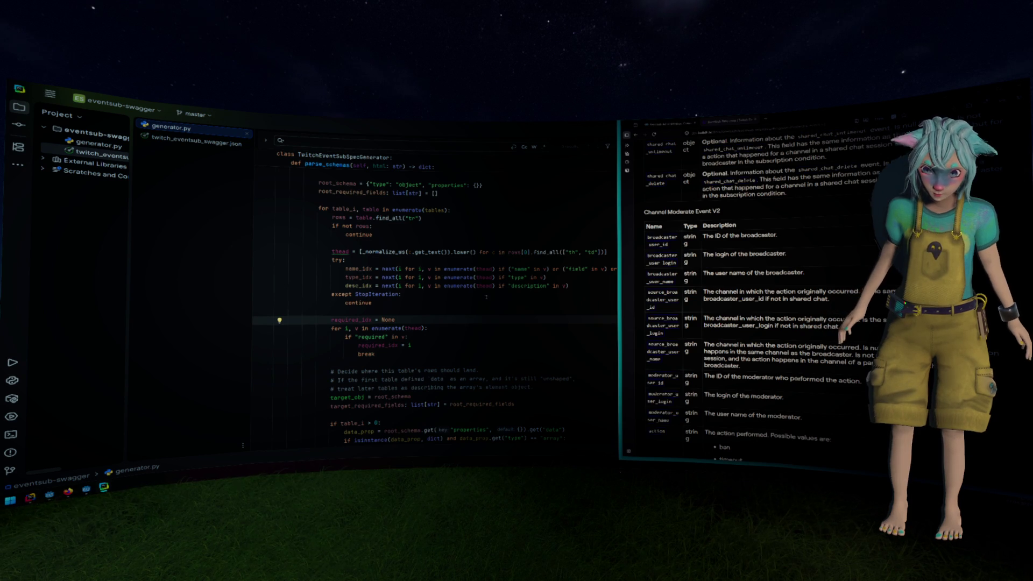
Narrow the file list and highlight the required_idx and required usages in parse_schemas.
scroll(373, 313, "down", 1)
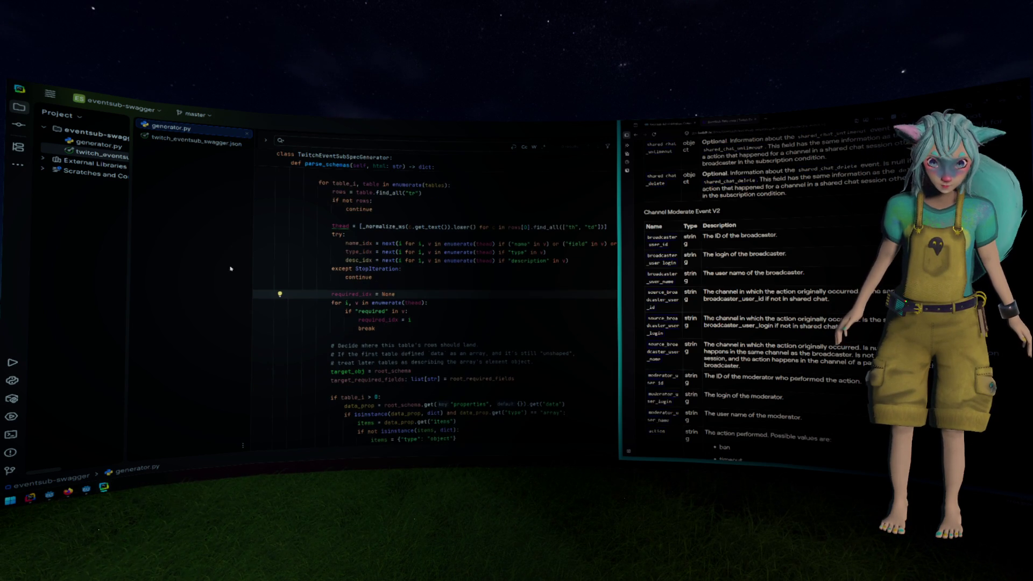
mouse_move(252, 260)
left_mouse_down()
mouse_move(171, 260)
mouse_move(187, 261)
left_mouse_up()
scroll(398, 280, "down", 1)
left_click(398, 280)
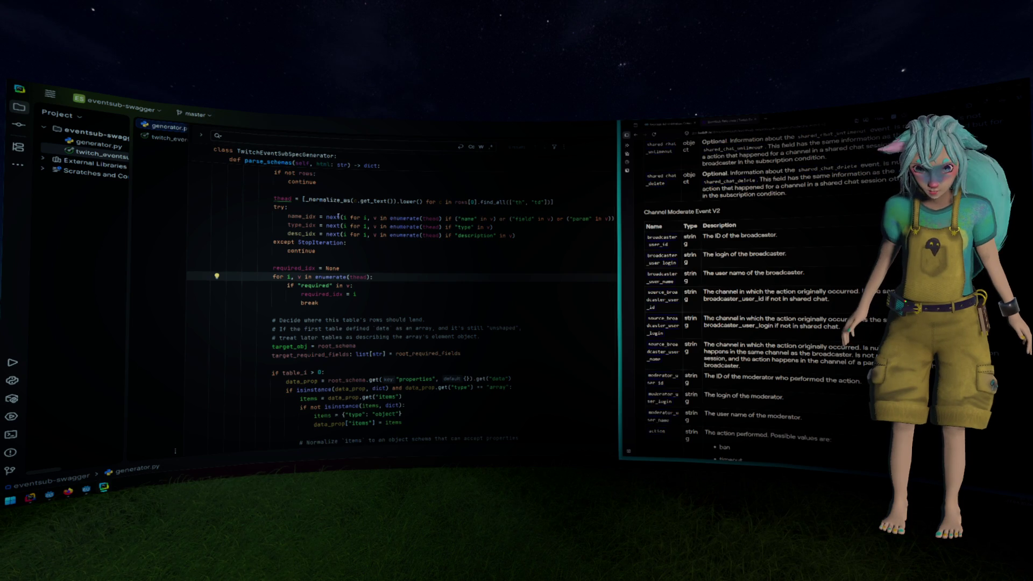
left_click(291, 267)
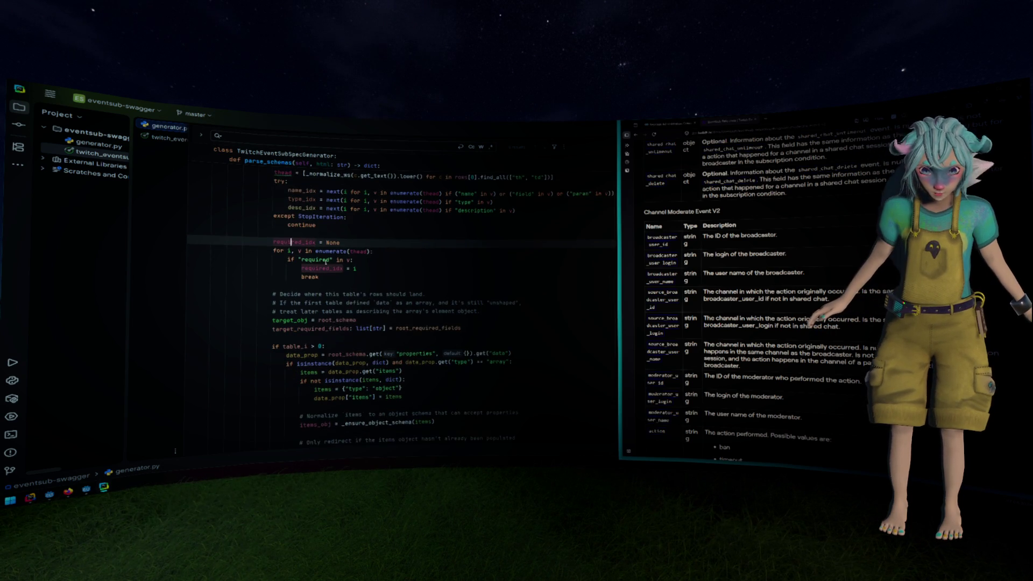
scroll(313, 243, "down", 3)
left_click(313, 208)
double_click(312, 208)
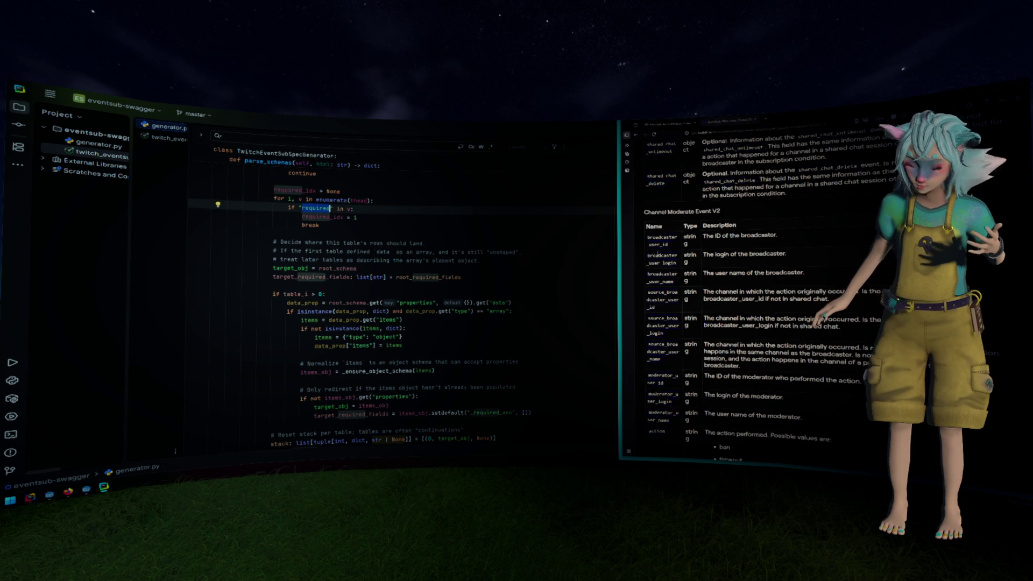
Review the table_i > 0 block routing later tables into the data items schema.
scroll(469, 226, "down", 2)
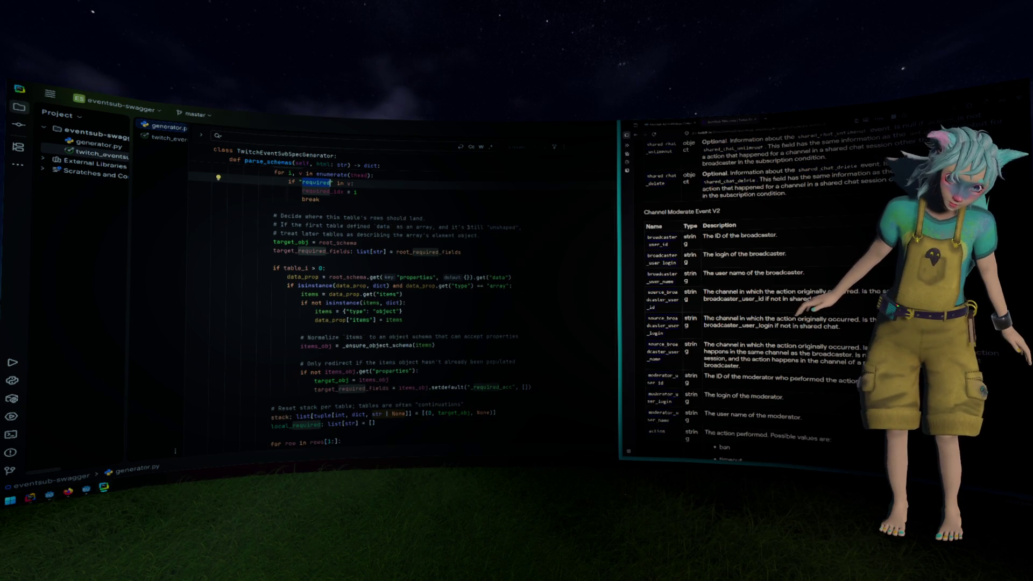
left_click(467, 203)
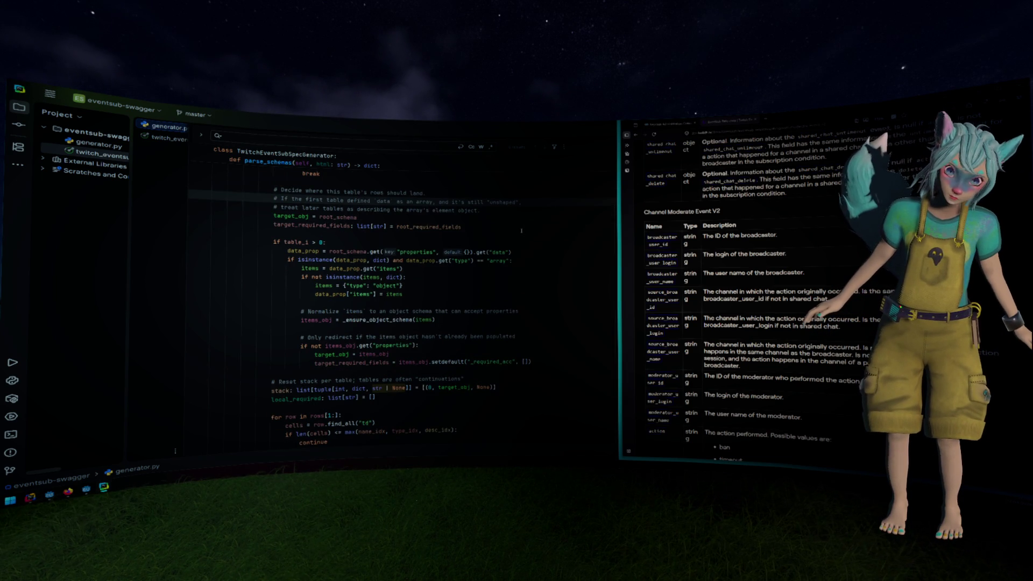
left_click(419, 242)
scroll(420, 246, "down", 1)
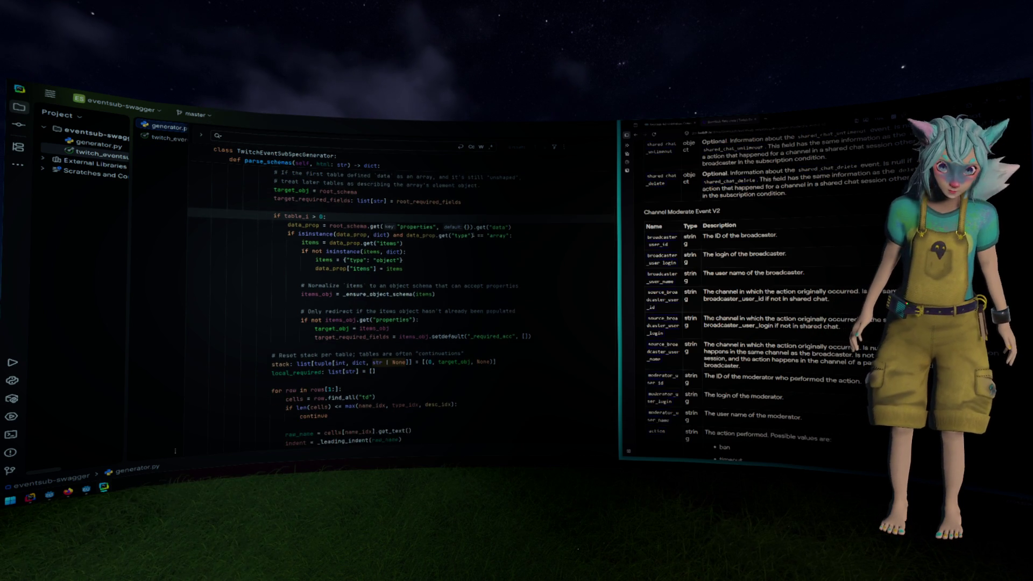
scroll(350, 219, "up", 5)
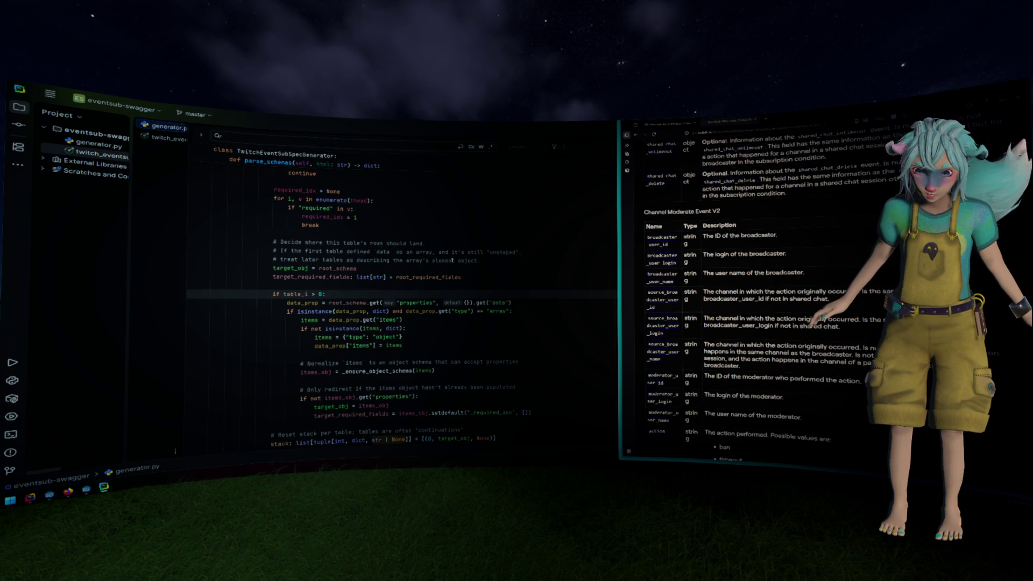
scroll(509, 261, "down", 2)
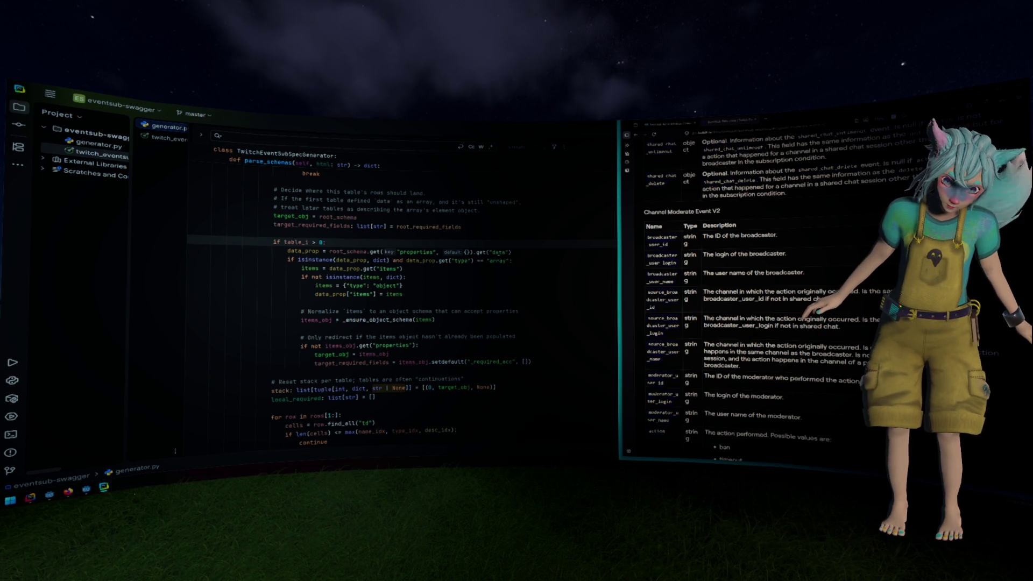
left_click(410, 252)
double_click(347, 251)
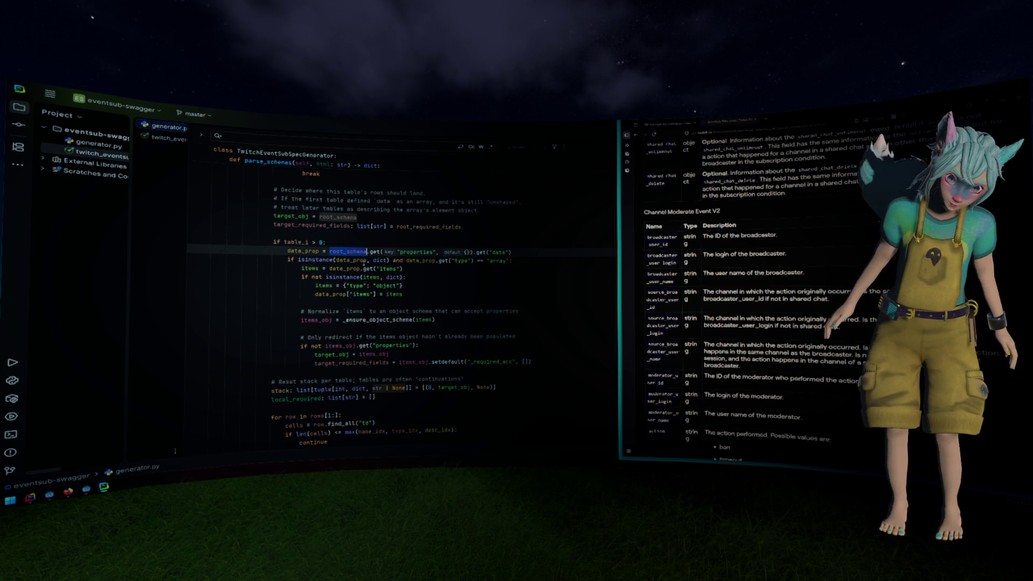
left_click_drag(512, 252, 289, 252)
mouse_move(396, 294)
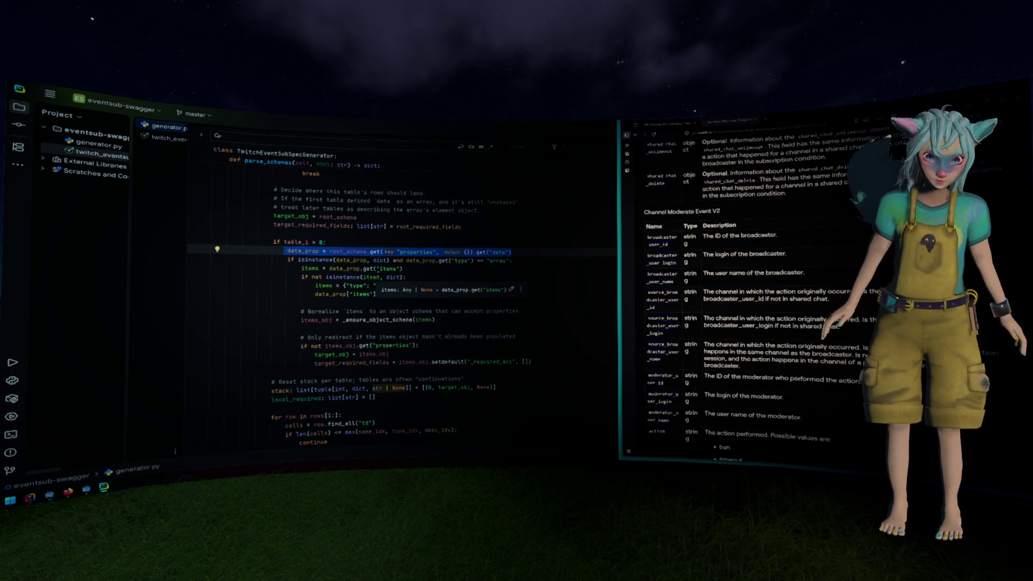
left_click(418, 268)
scroll(418, 268, "down", 1)
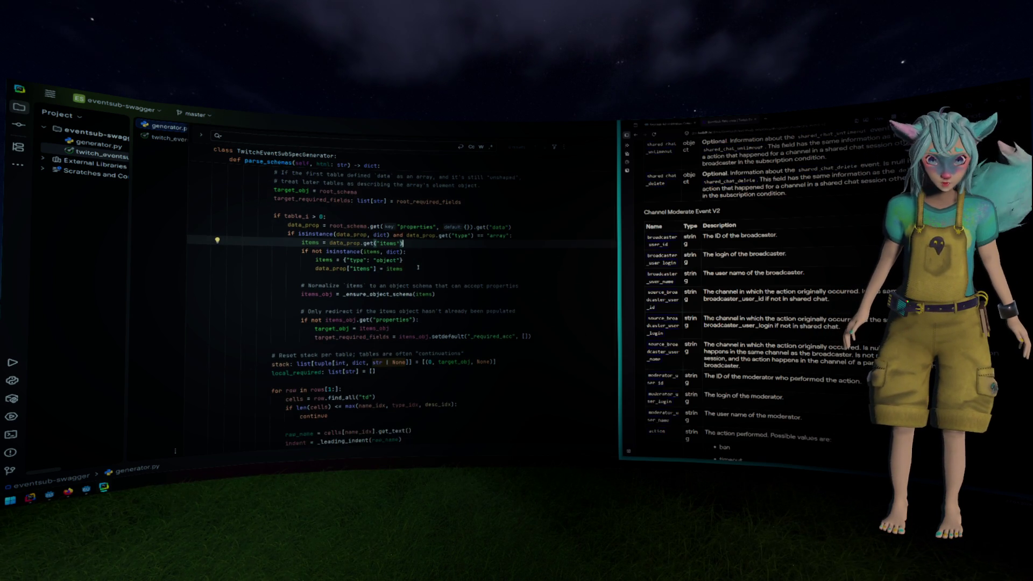
scroll(408, 263, "down", 1)
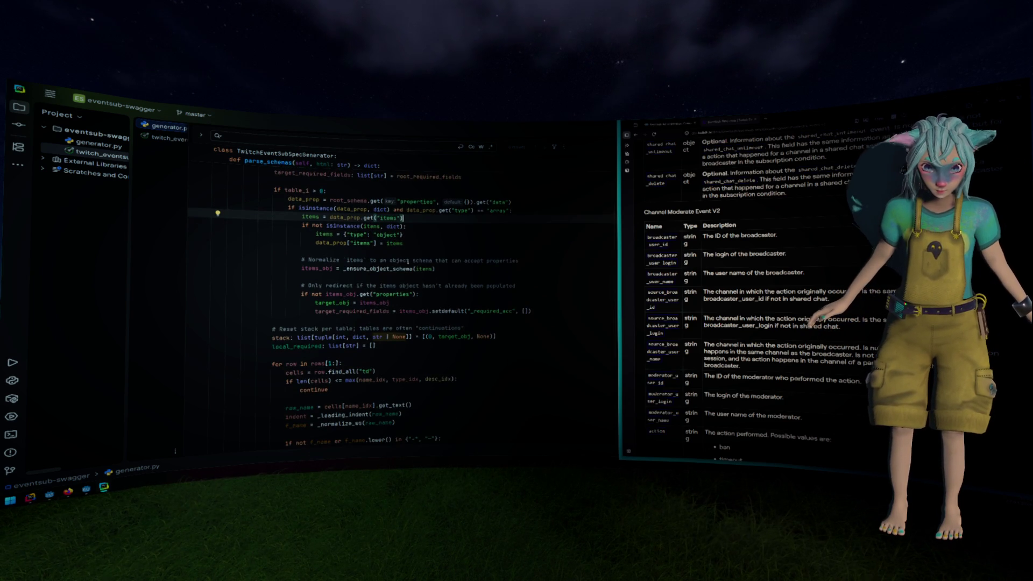
scroll(408, 263, "down", 1)
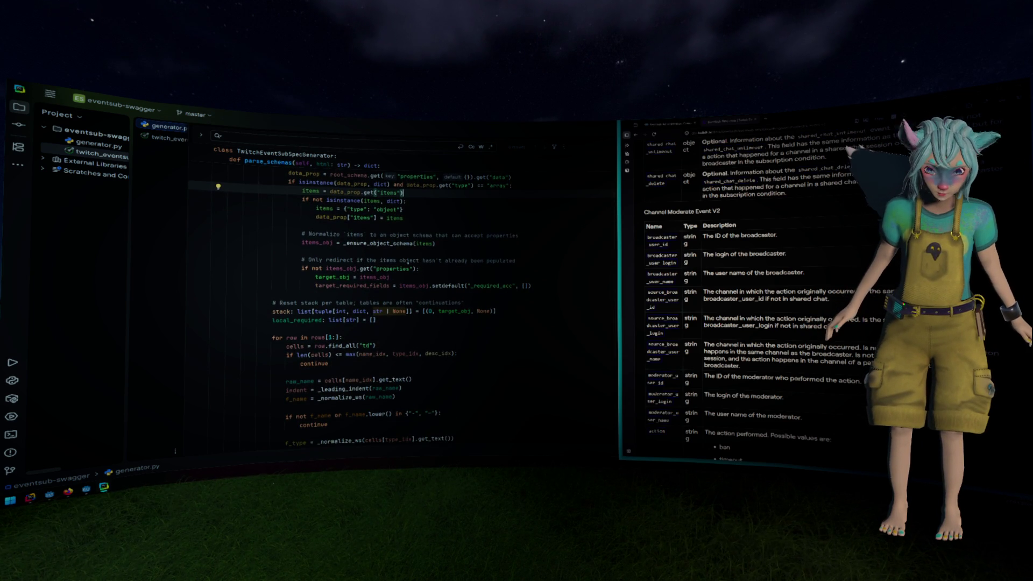
left_click_drag(280, 303, 386, 303)
scroll(395, 301, "down", 3)
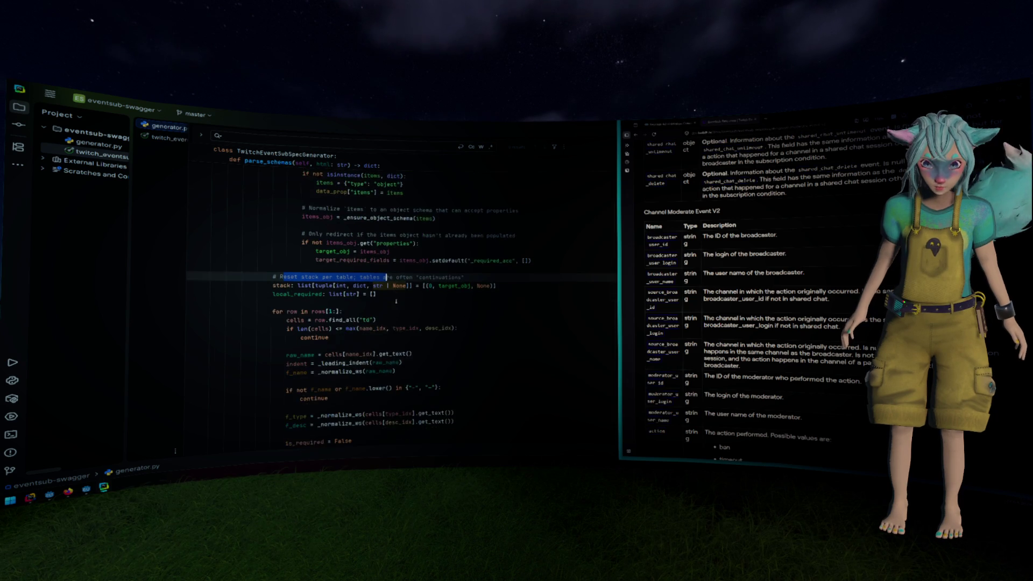
scroll(302, 260, "down", 1)
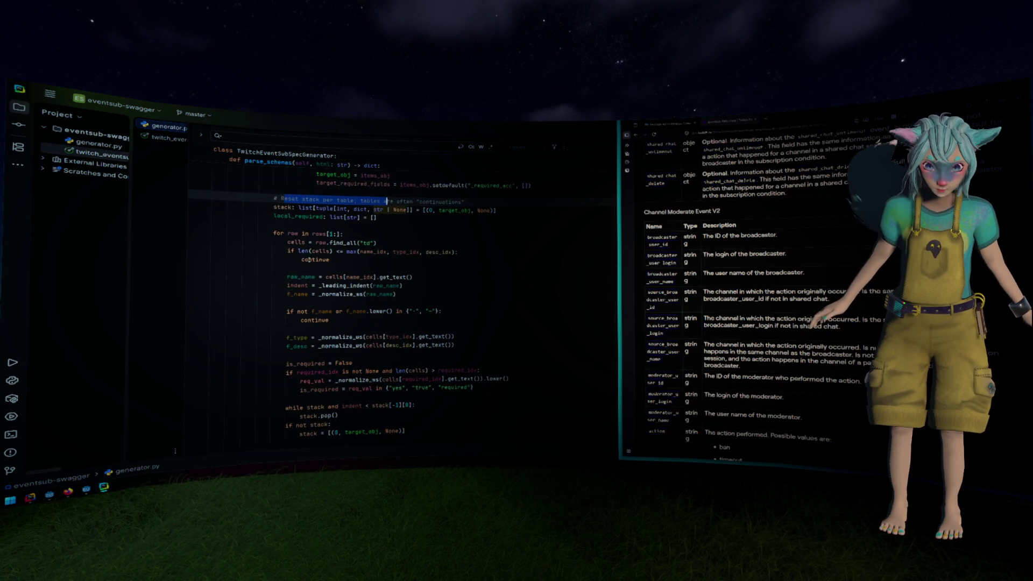
left_click_drag(274, 233, 357, 235)
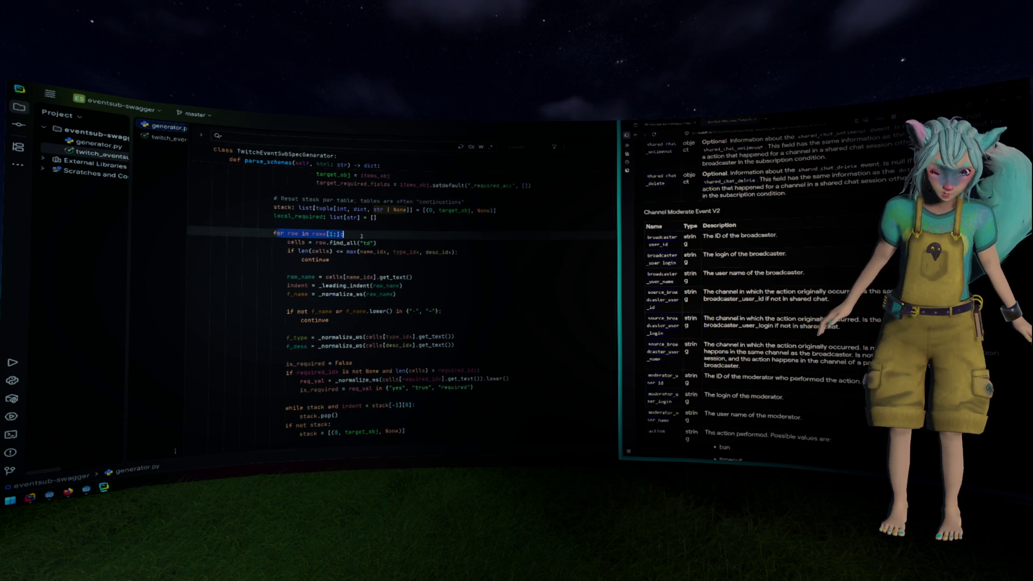
left_click(365, 242)
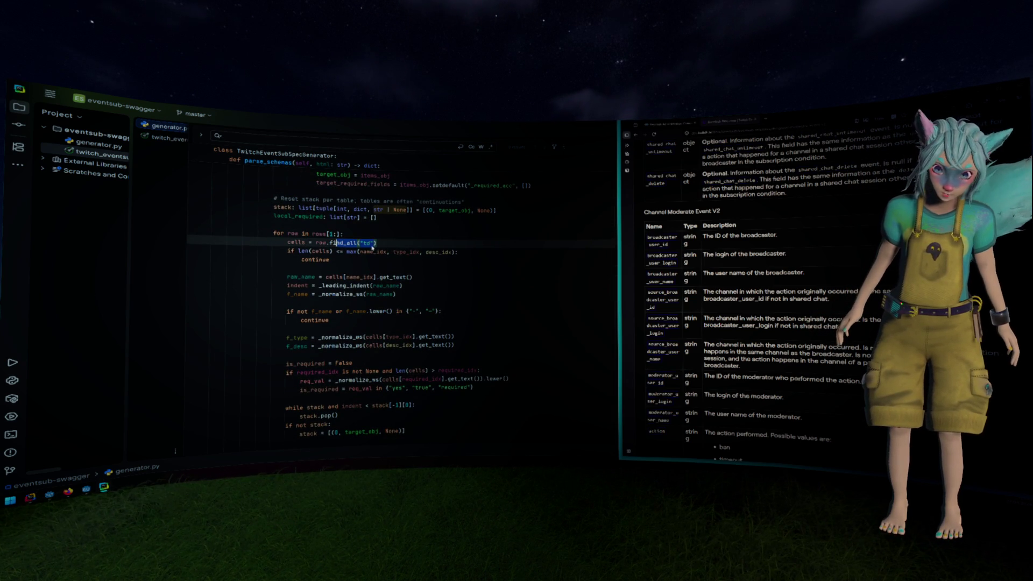
left_click_drag(648, 237, 681, 248)
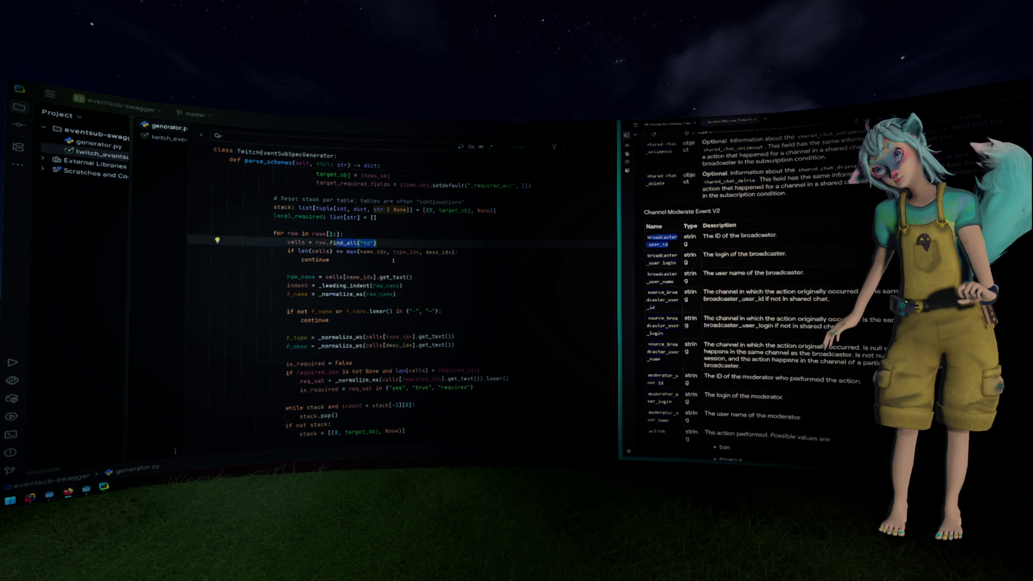
left_click(362, 252)
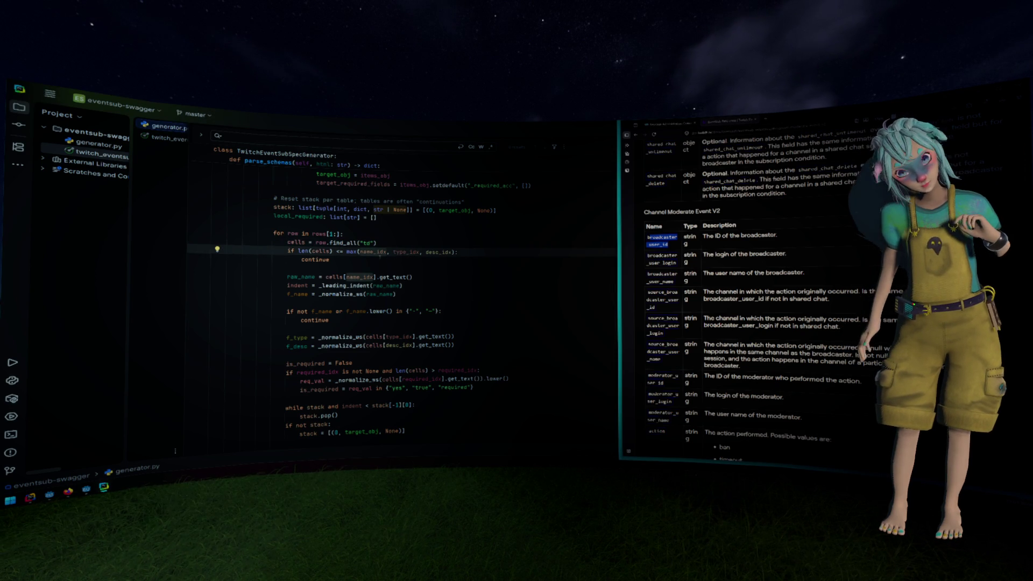
left_click_drag(692, 243, 714, 247)
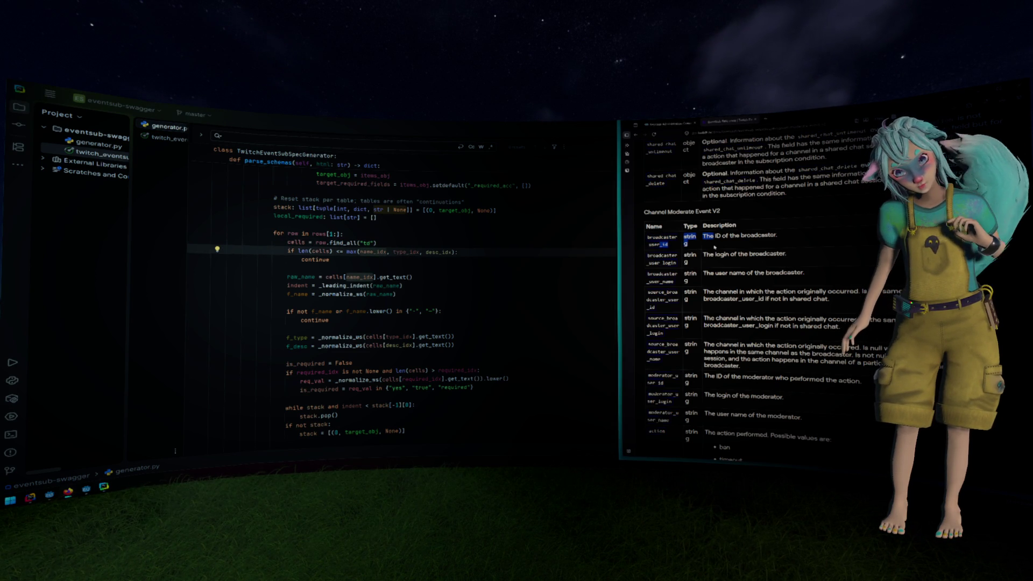
left_click(462, 259)
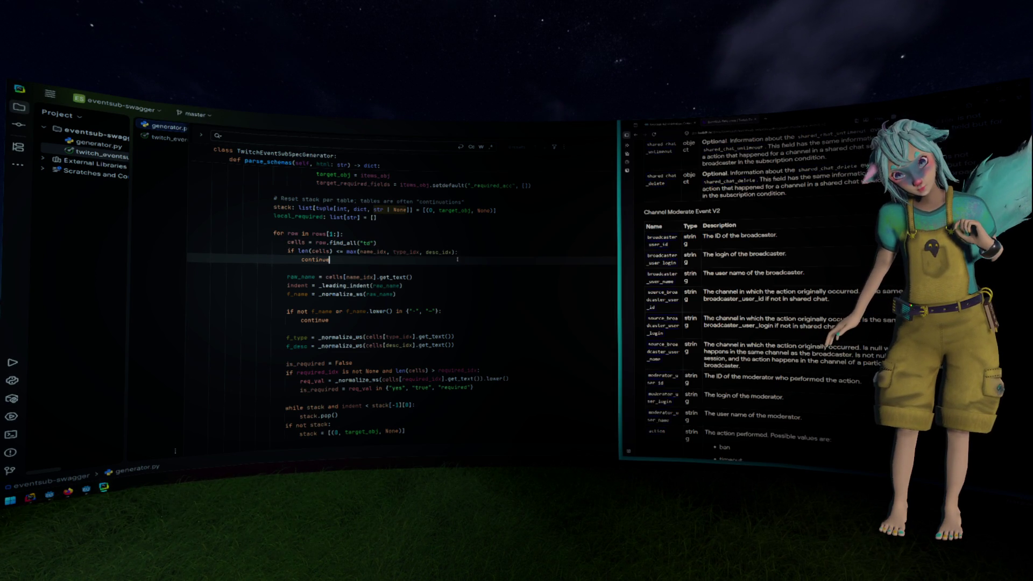
scroll(385, 260, "down", 2)
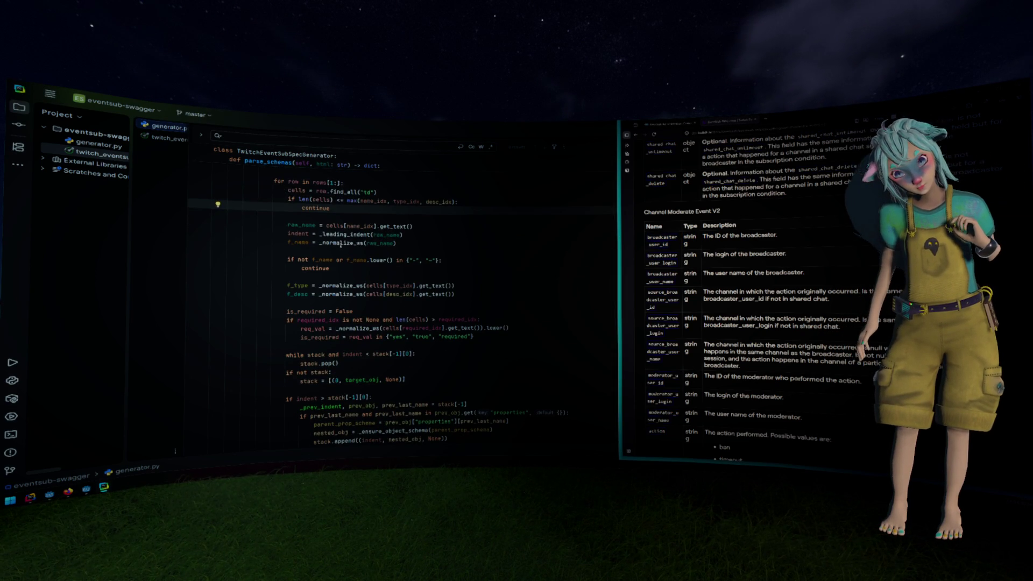
left_click(356, 226)
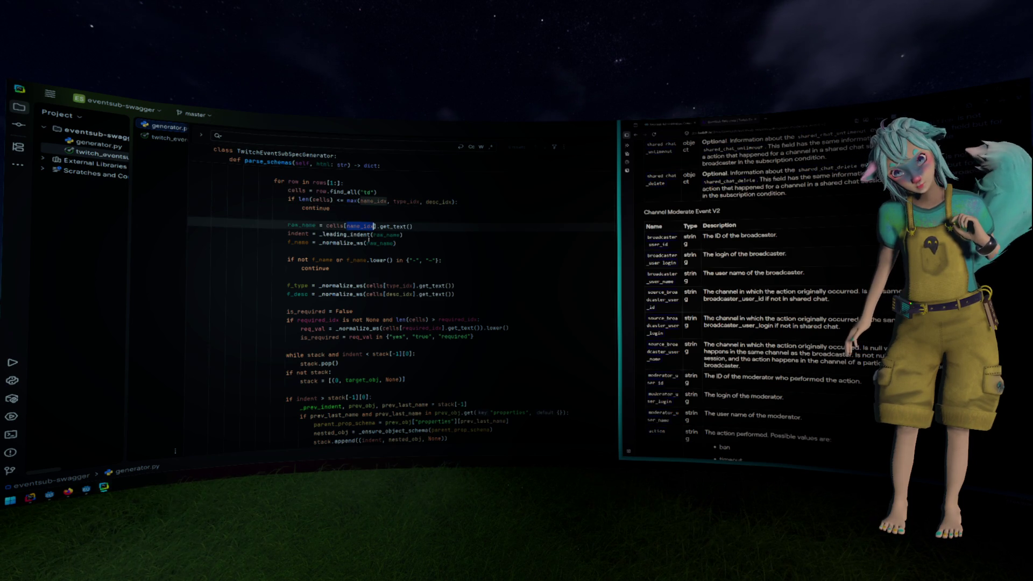
left_click(335, 226)
left_click_drag(413, 226, 289, 225)
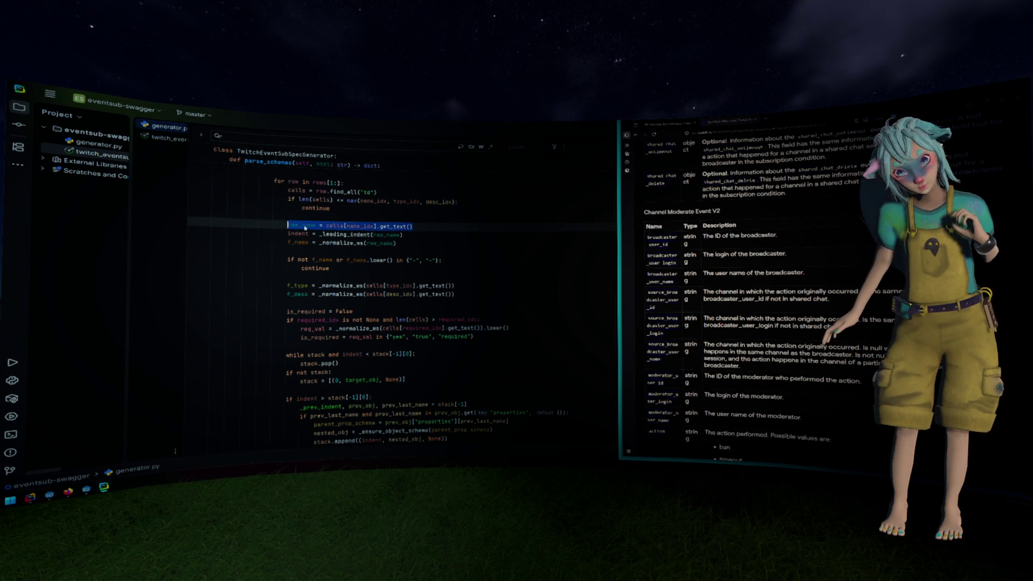
left_click_drag(648, 237, 670, 246)
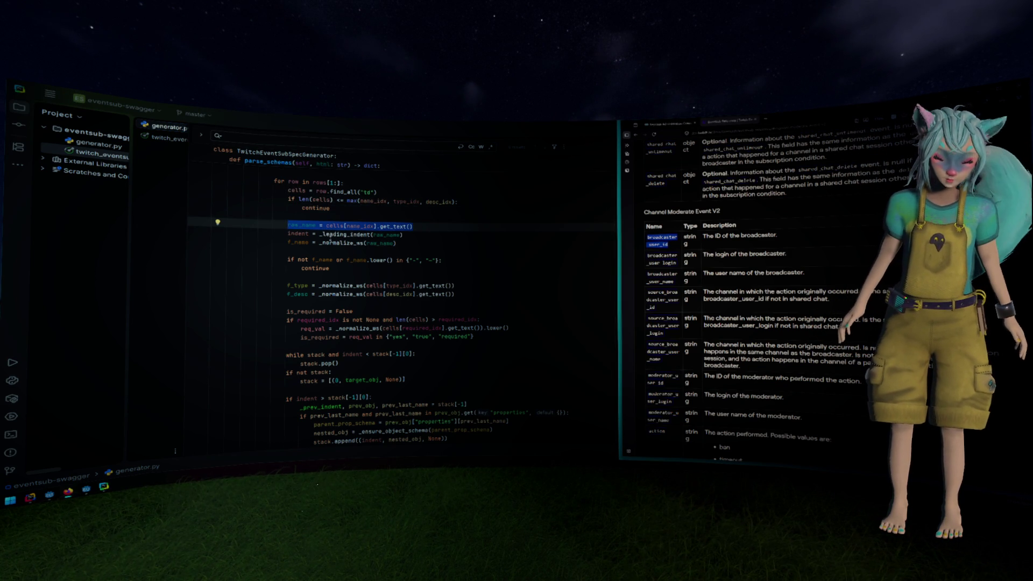
double_click(330, 234)
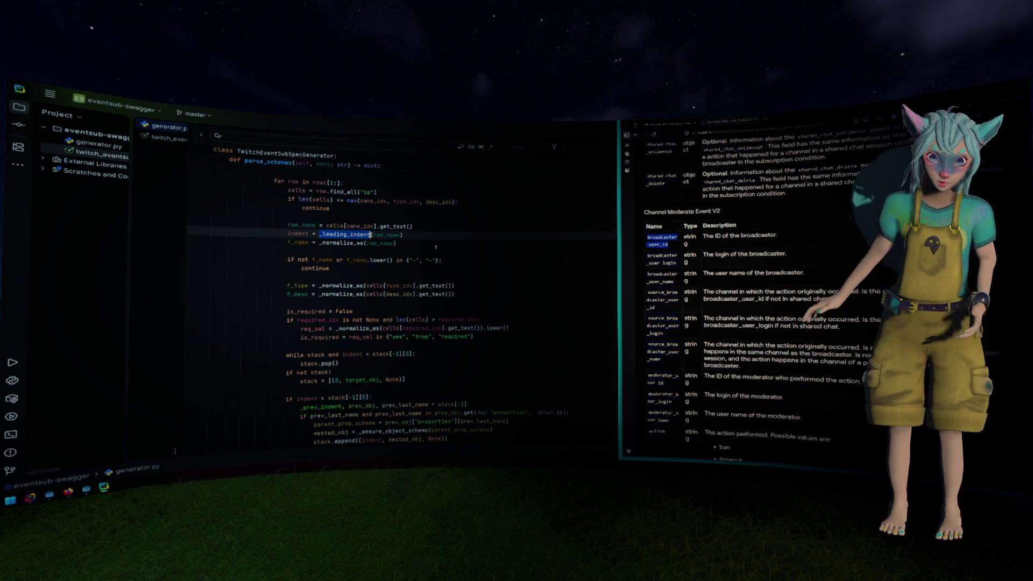
left_click(635, 277)
scroll(667, 267, "down", 3)
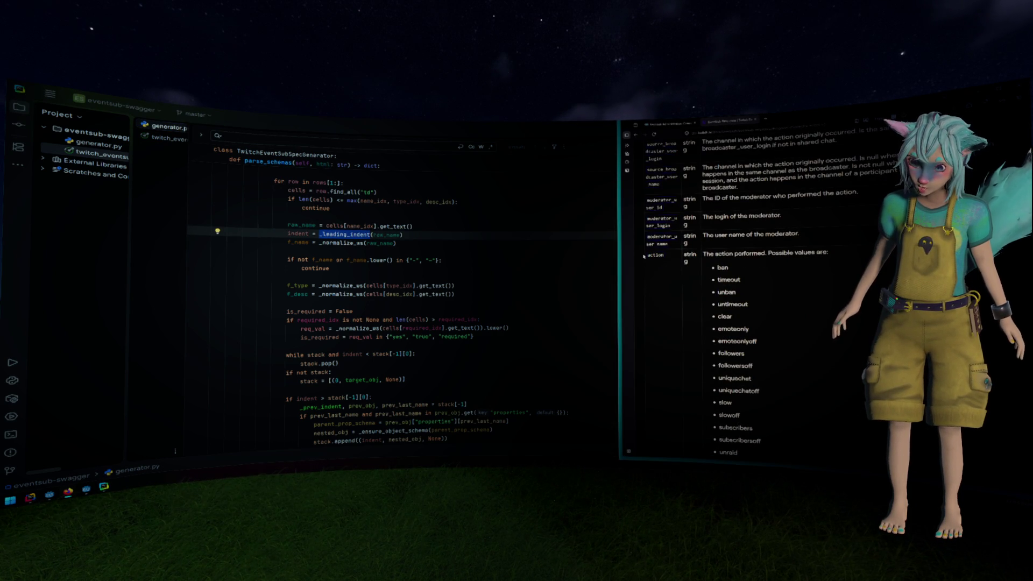
scroll(662, 261, "down", 7)
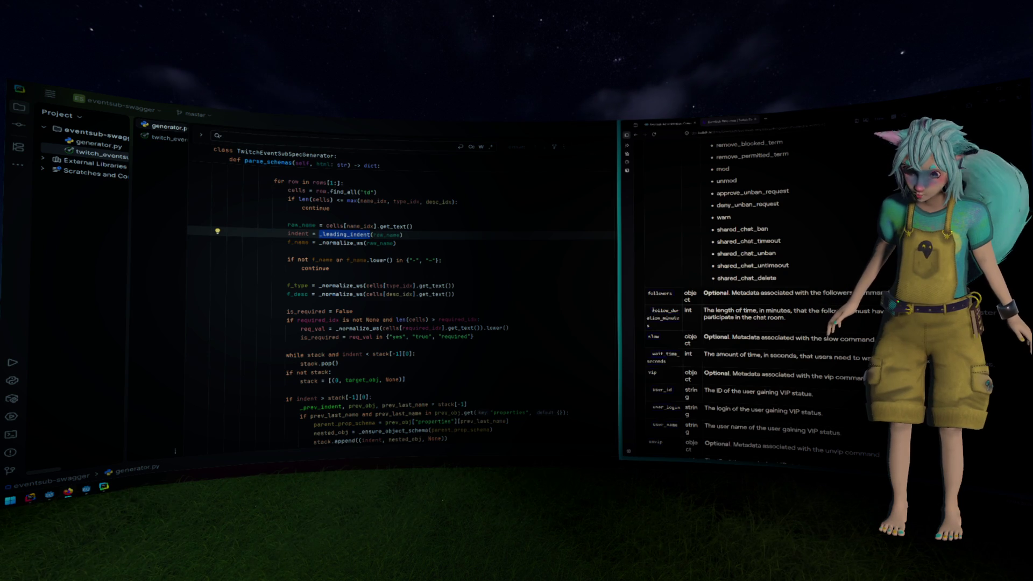
double_click(299, 243)
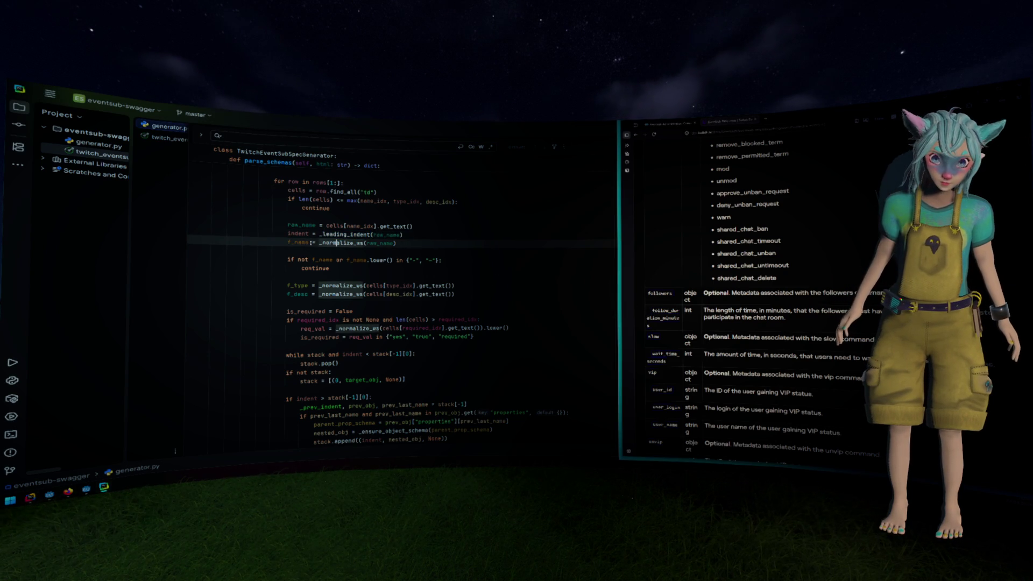
double_click(356, 243)
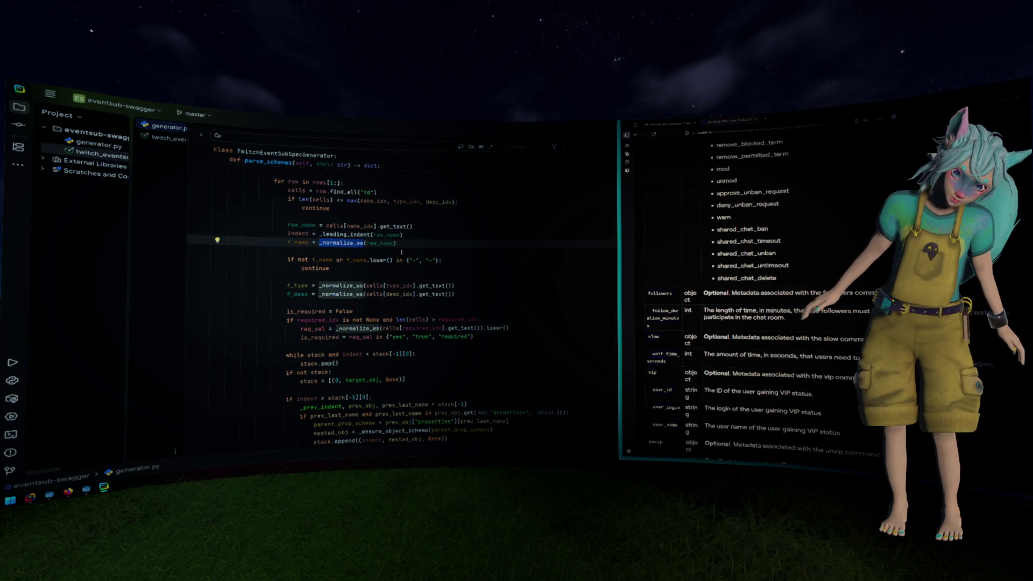
left_click(356, 243, "ctrl")
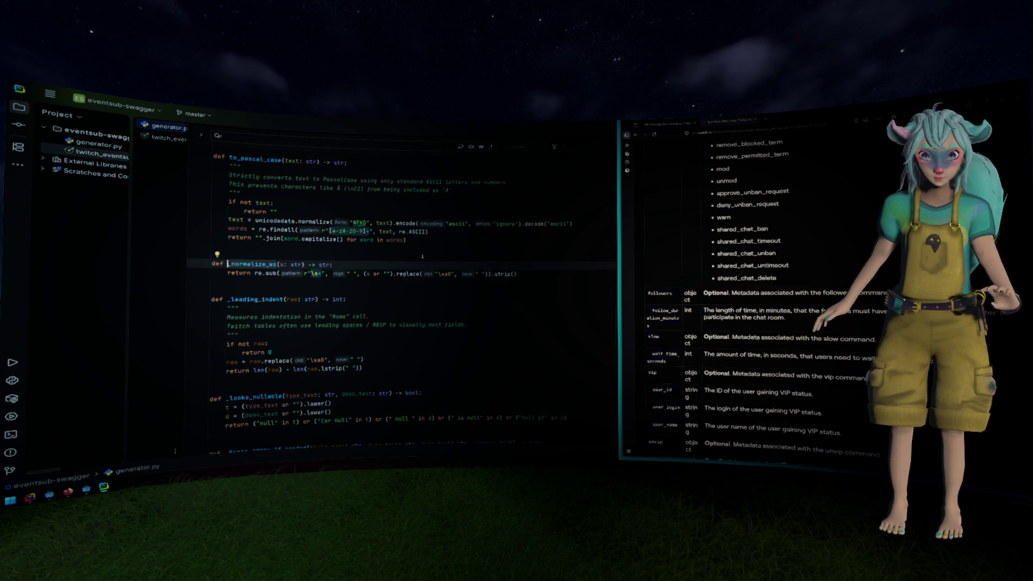
left_click(442, 274)
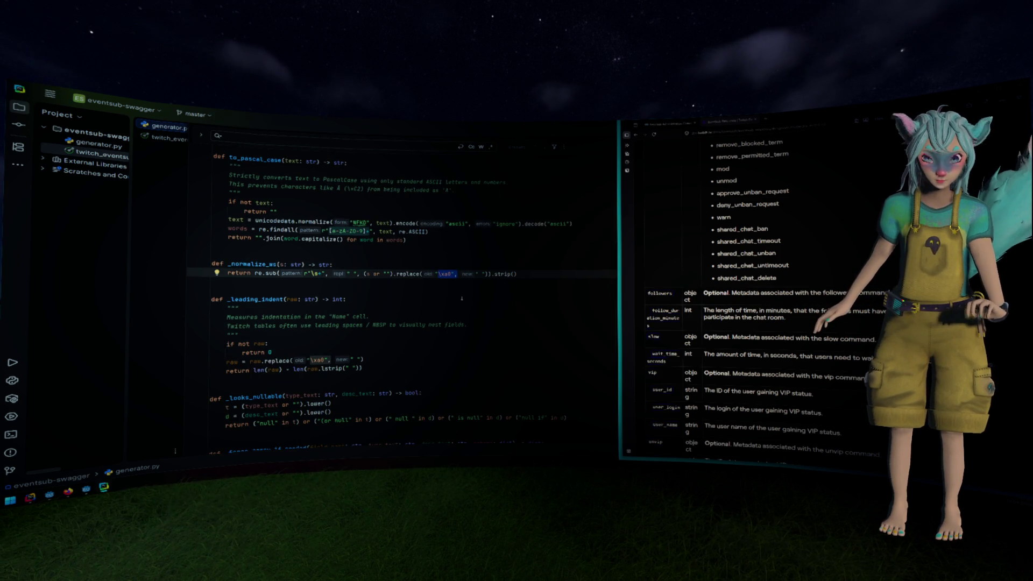
left_click(398, 308)
key("ctrl+alt+Left")
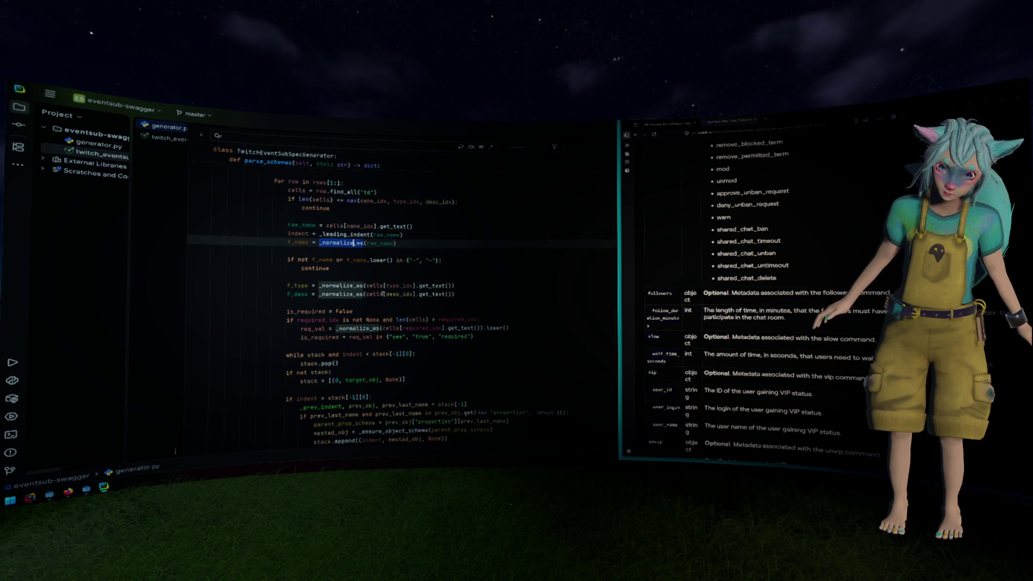
left_click(402, 250)
scroll(429, 247, "down", 1)
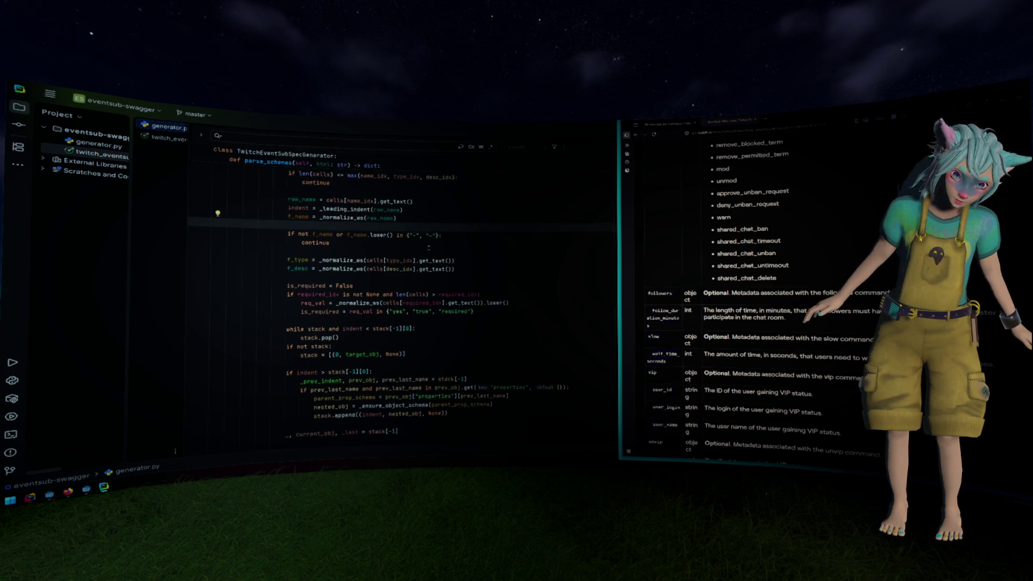
left_click(332, 235)
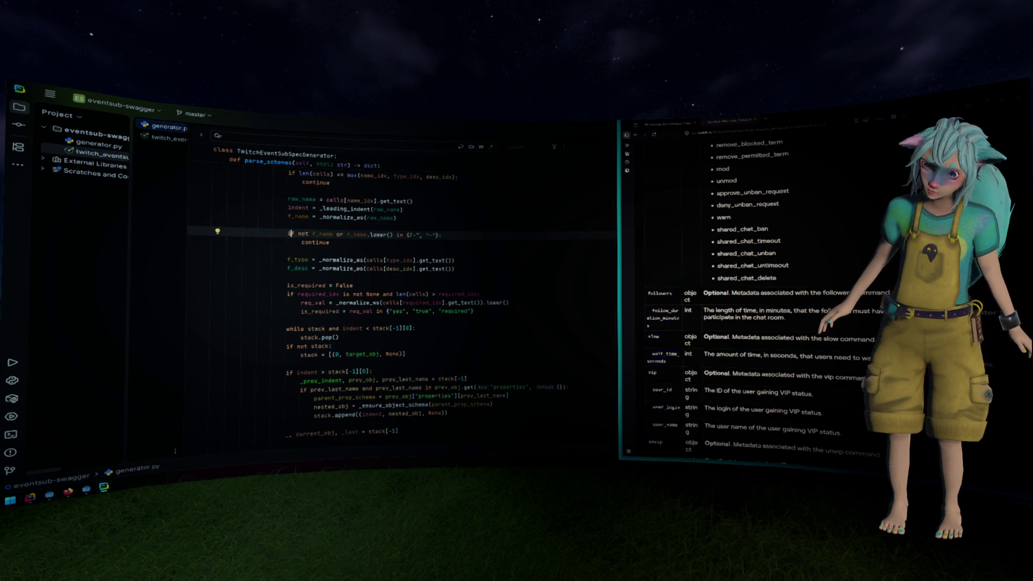
left_click_drag(443, 236, 371, 235)
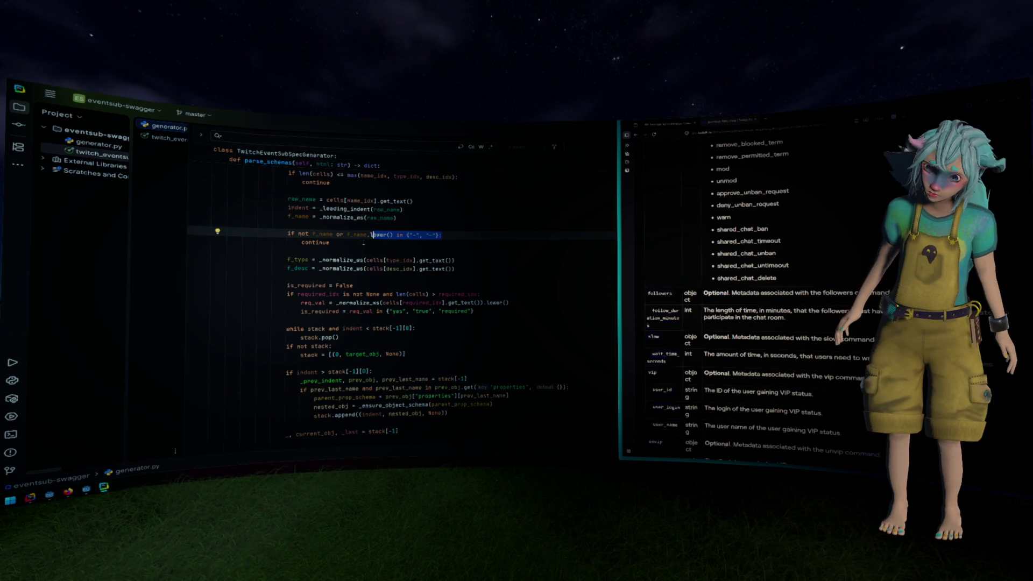
scroll(371, 235, "down", 1)
left_click_drag(303, 234, 447, 235)
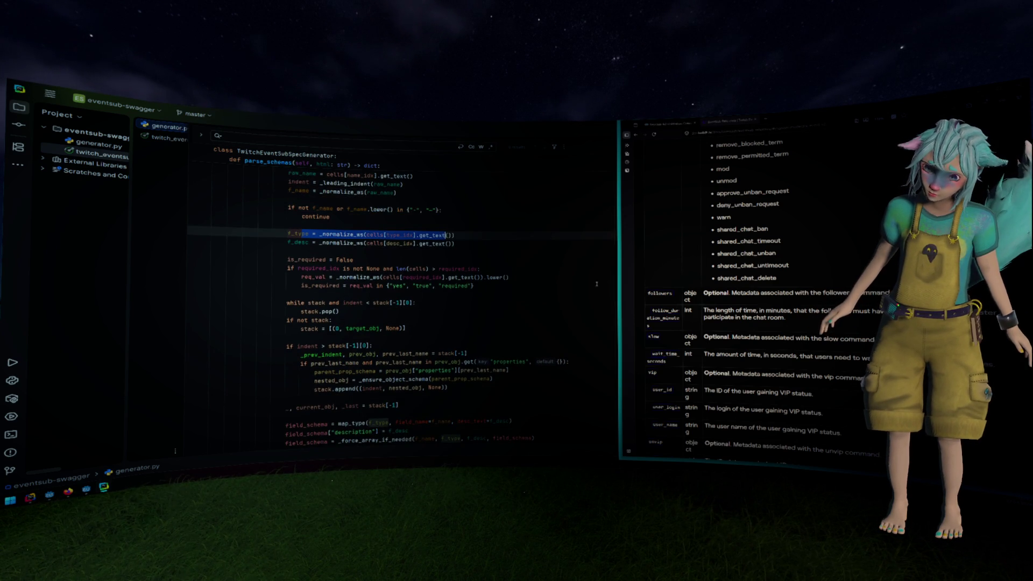
left_click(690, 298)
left_click(305, 243)
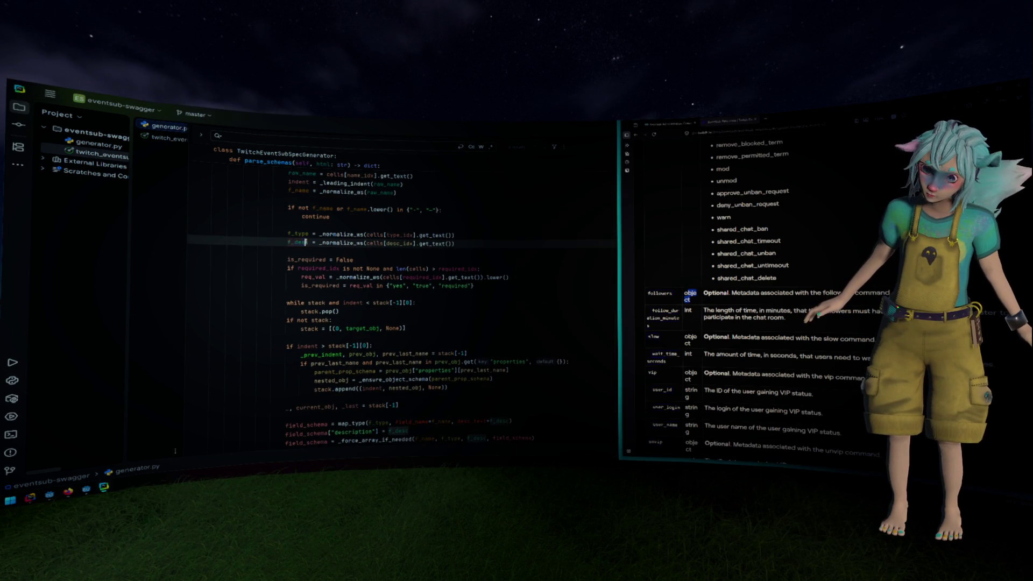
left_click_drag(704, 293, 853, 293)
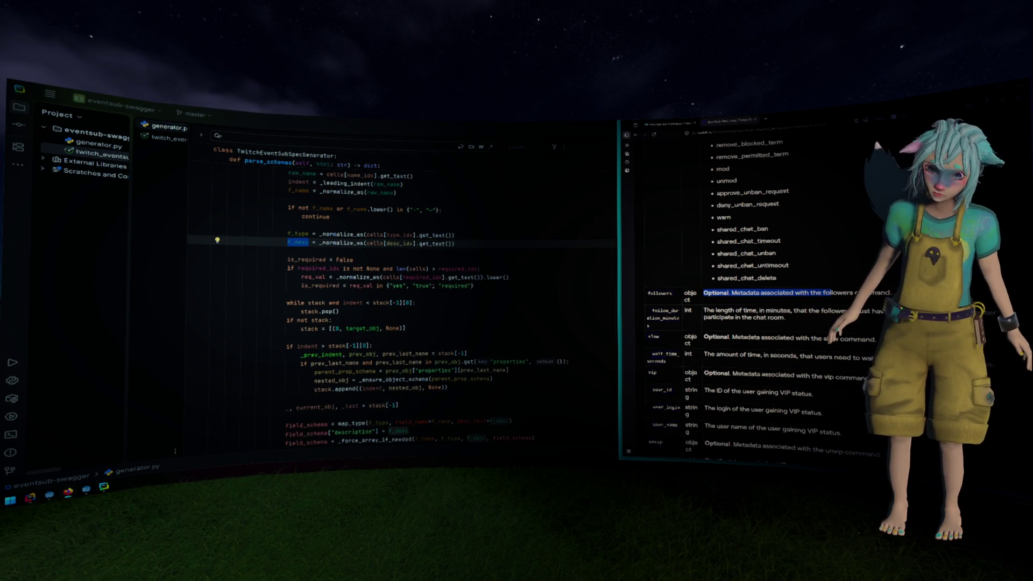
scroll(366, 263, "down", 1)
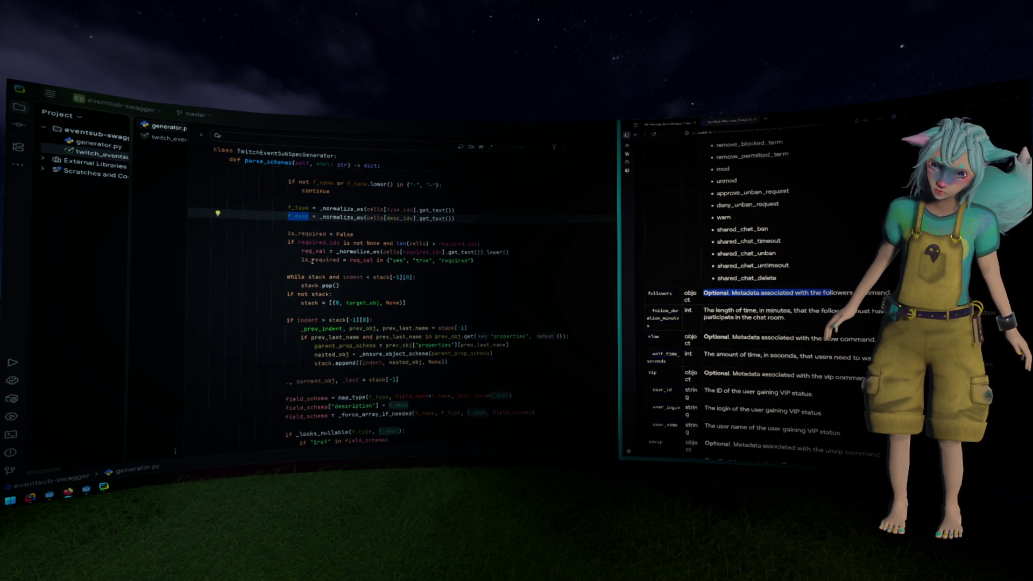
scroll(313, 260, "down", 1)
left_click_drag(299, 252, 374, 260)
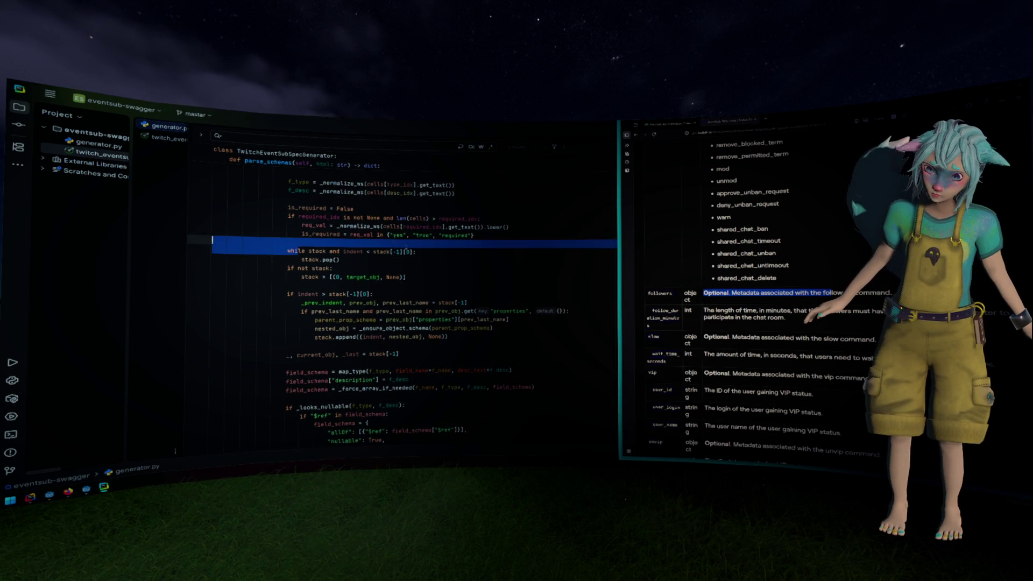
scroll(375, 239, "down", 1)
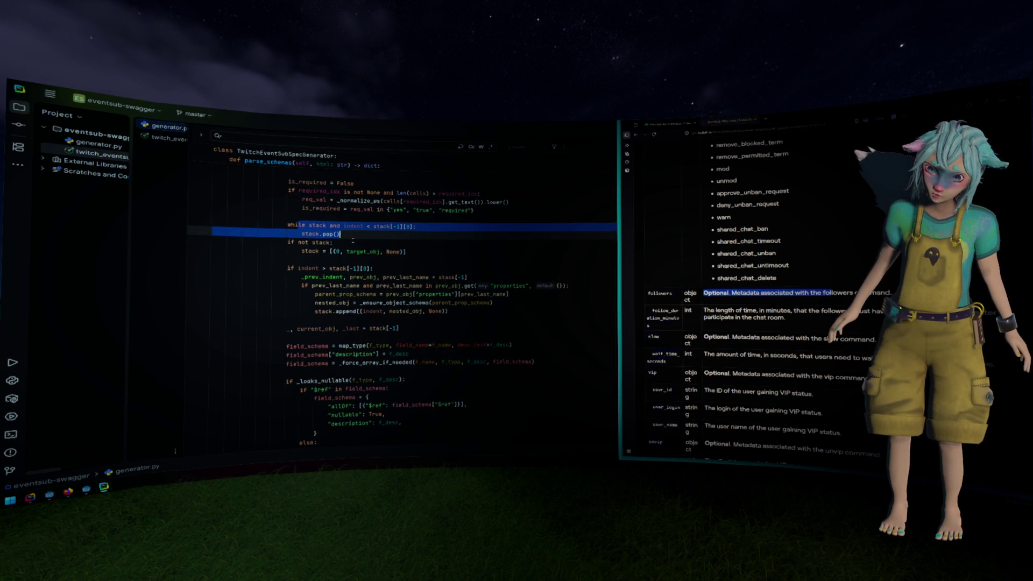
scroll(481, 297, "down", 1)
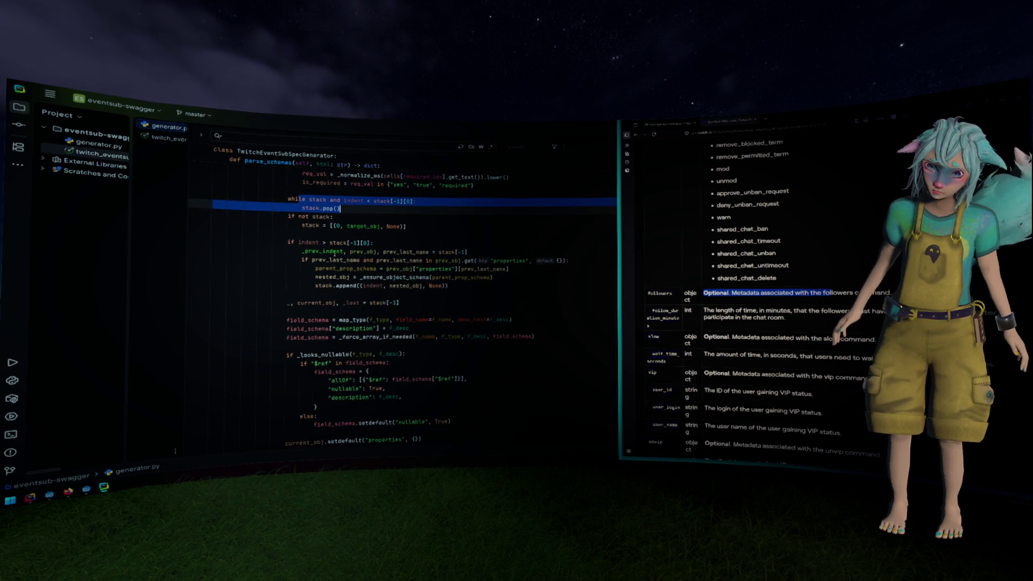
scroll(327, 267, "down", 1)
scroll(376, 285, "up", 5)
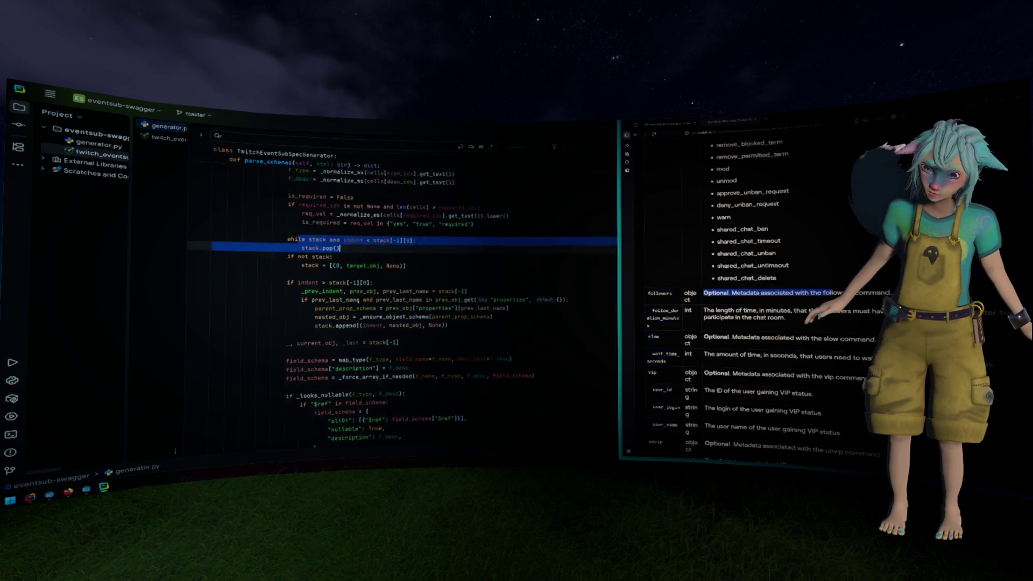
left_click(391, 294)
scroll(391, 294, "up", 10)
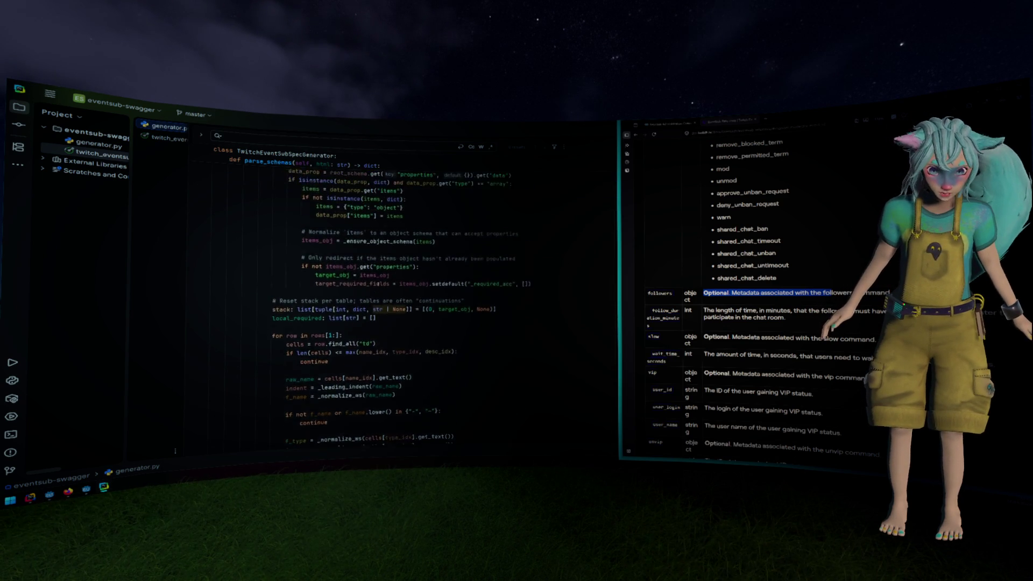
scroll(378, 283, "up", 6)
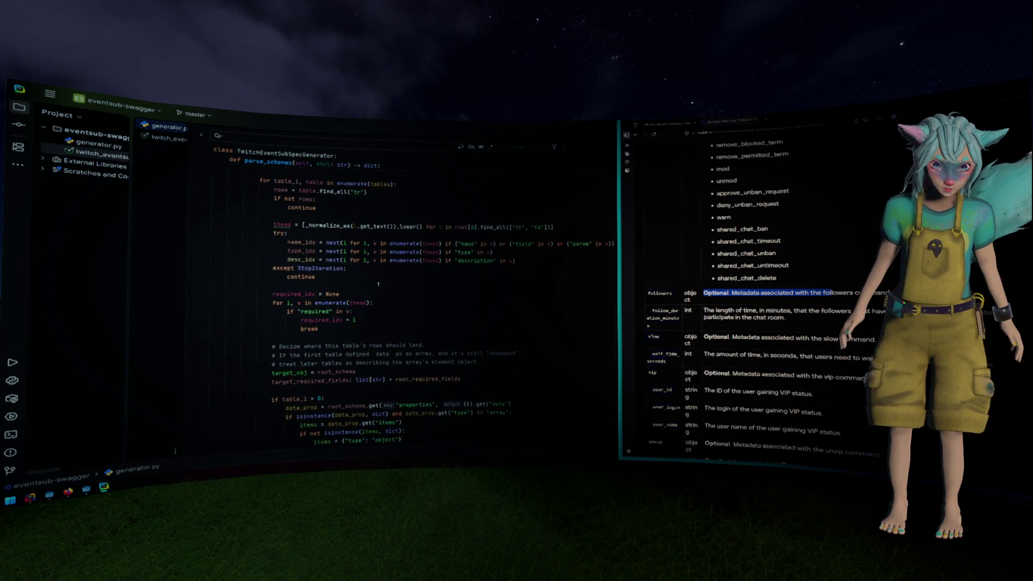
scroll(378, 283, "up", 1)
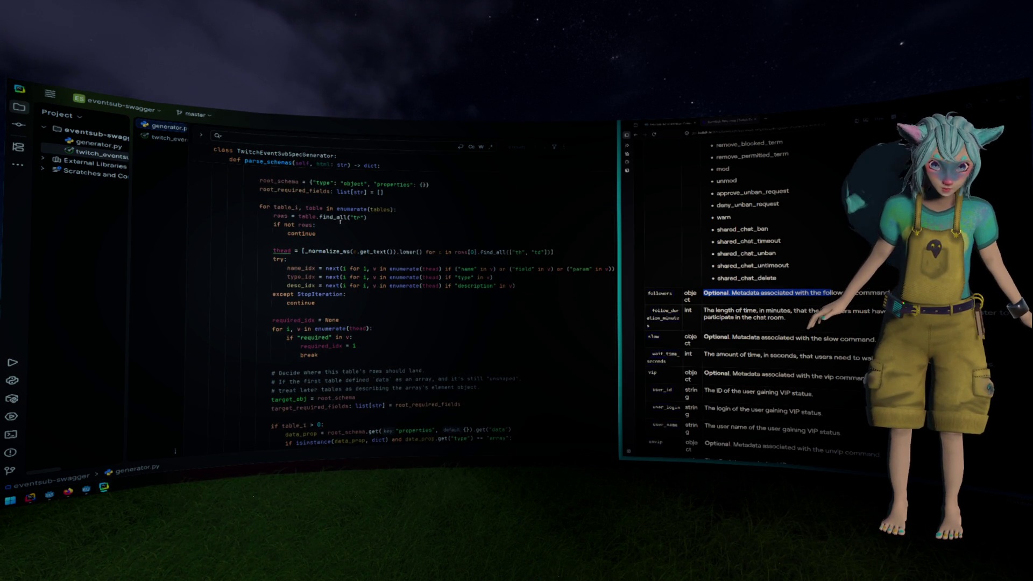
scroll(648, 274, "up", 4)
scroll(358, 277, "up", 6)
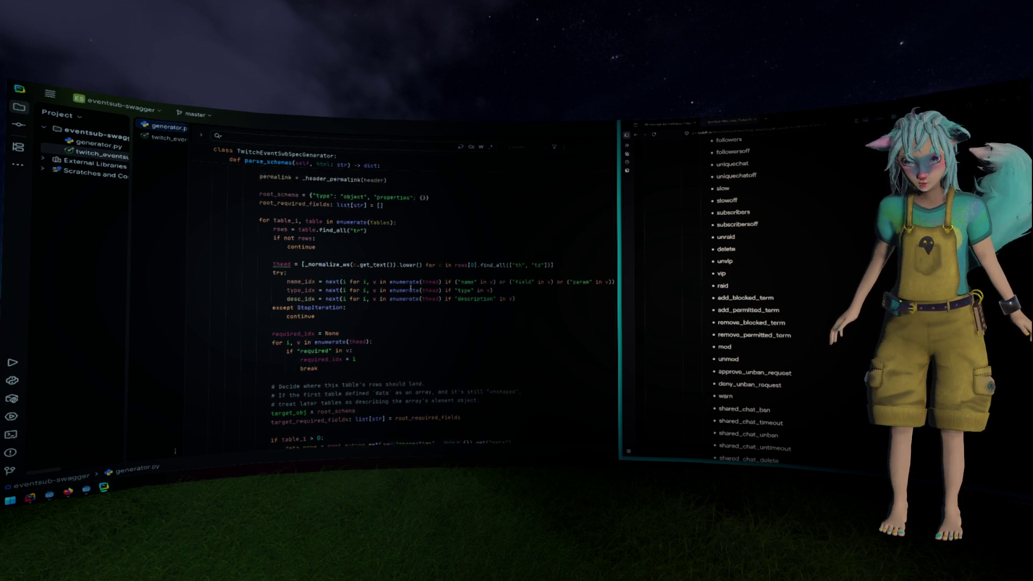
left_click(291, 286)
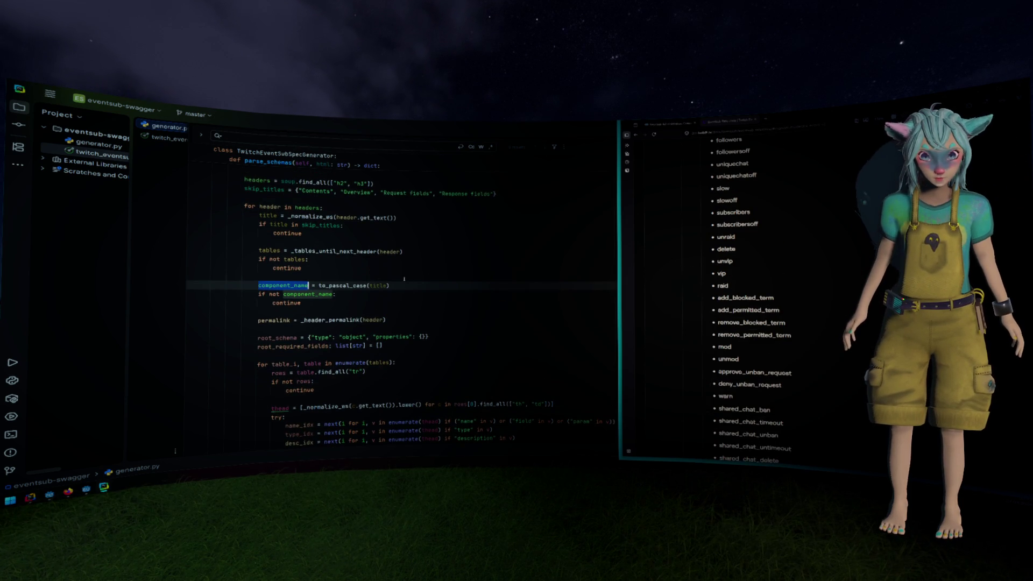
Add a line-311 breakpoint with condition component_name == "Channel Moderate Event V2".
left_click(192, 295)
right_click(192, 295)
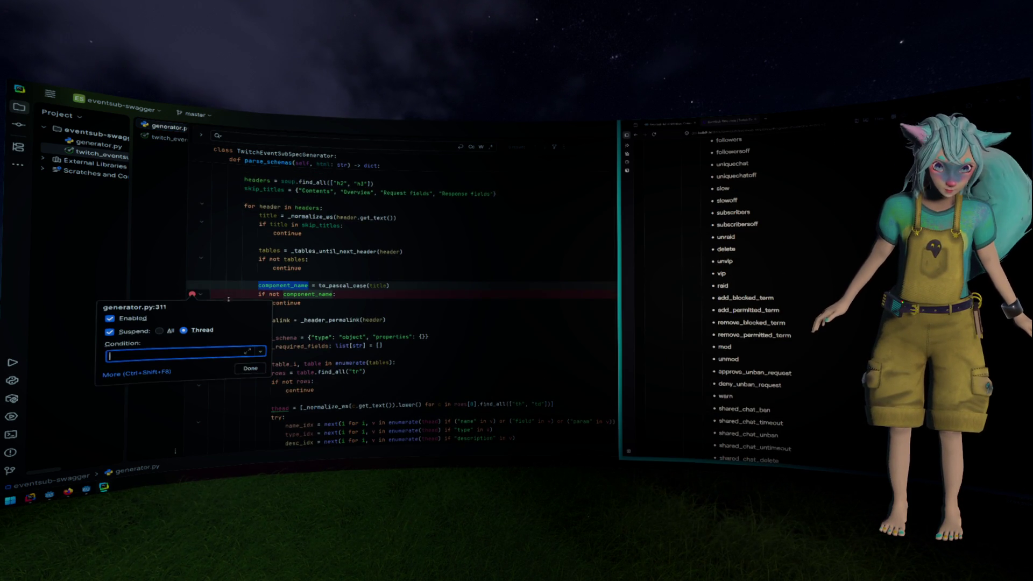
type("component_name")
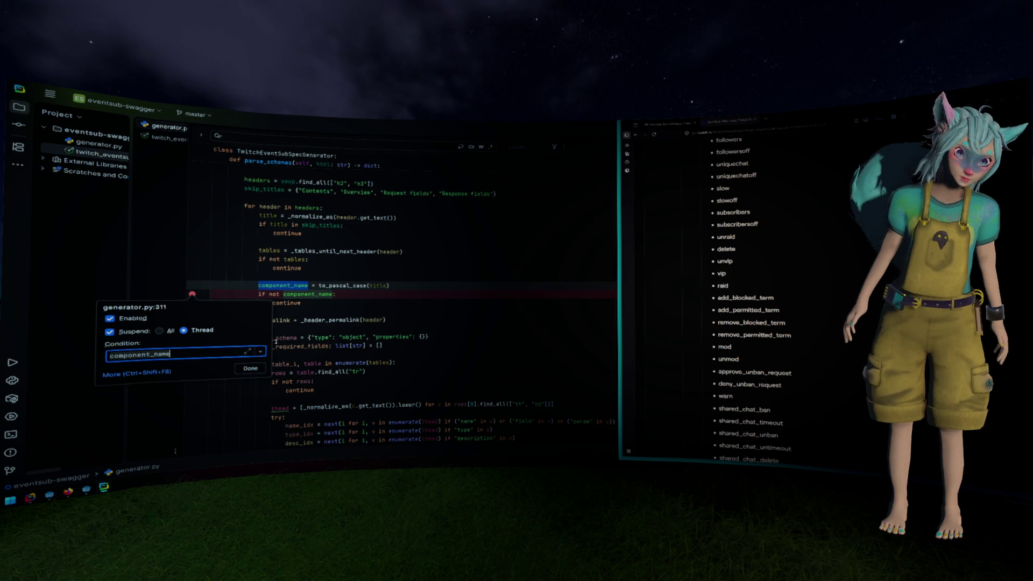
type(" == \"")
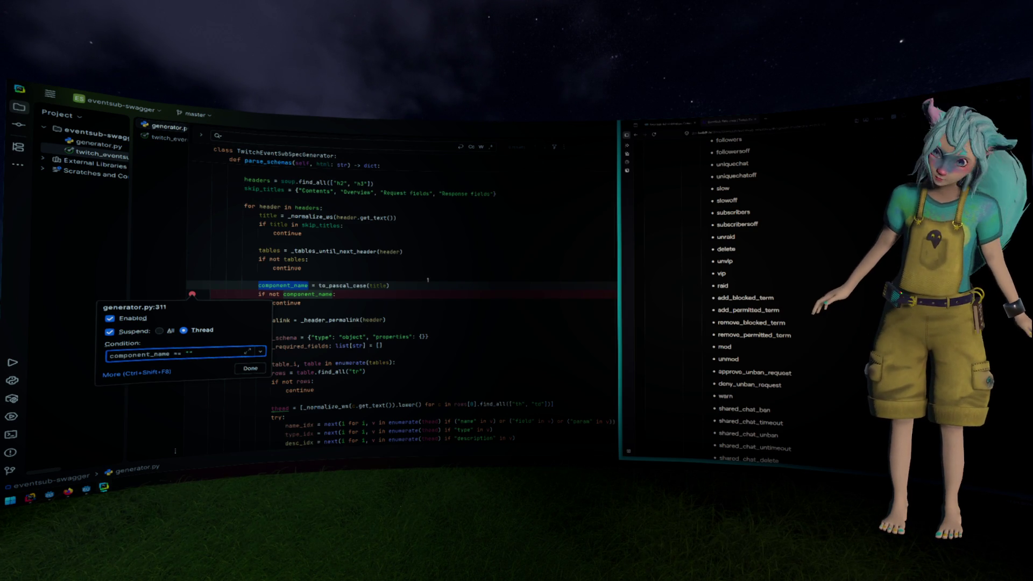
scroll(753, 296, "down", 10)
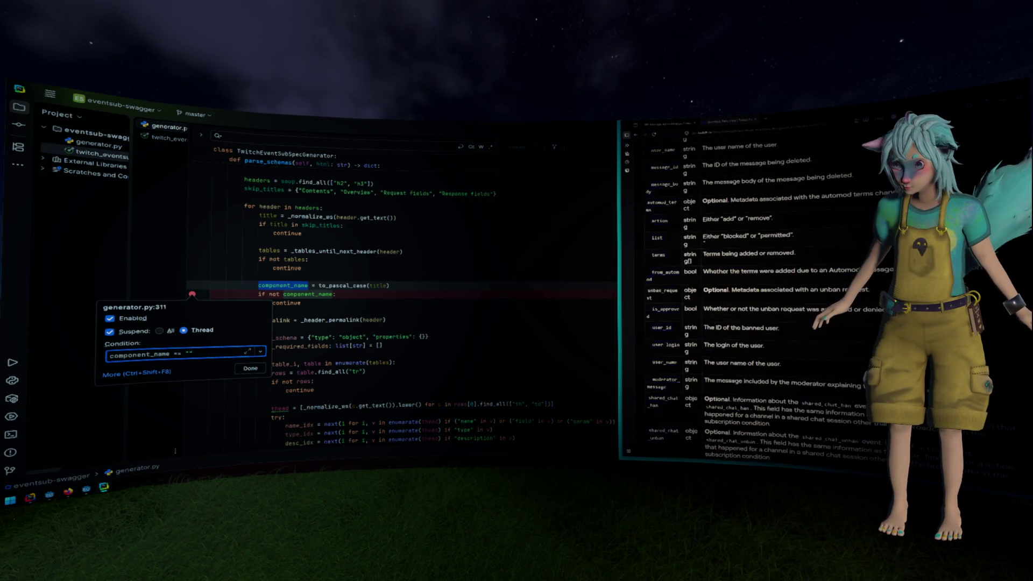
triple_click(683, 353)
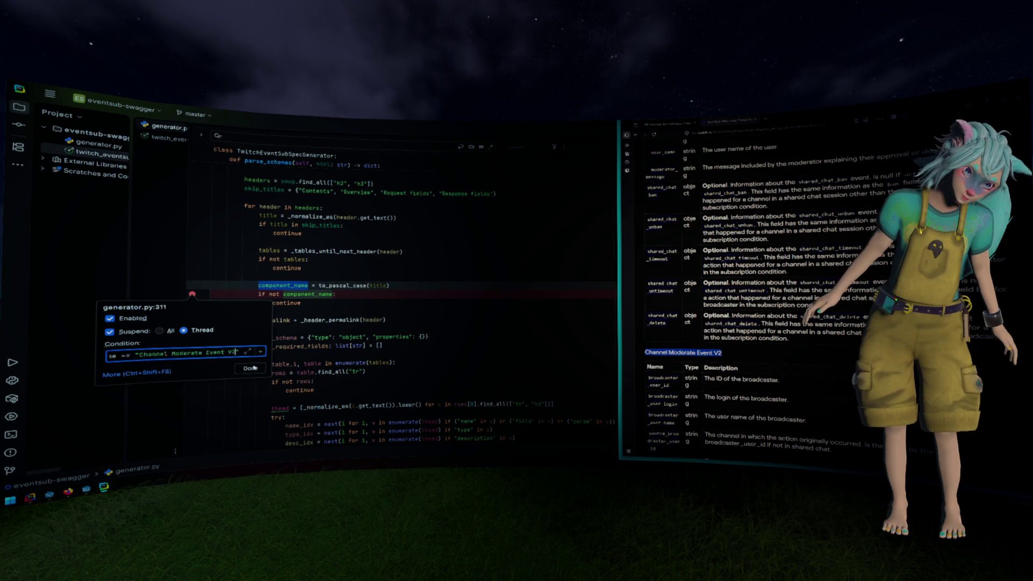
left_click(393, 294)
key("End")
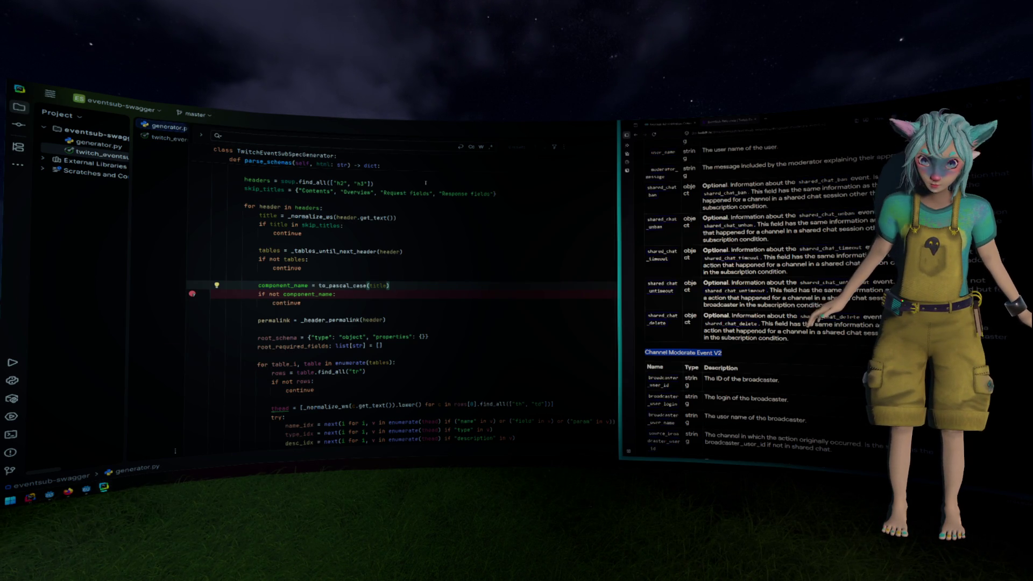
left_click_drag(192, 200, 224, 201)
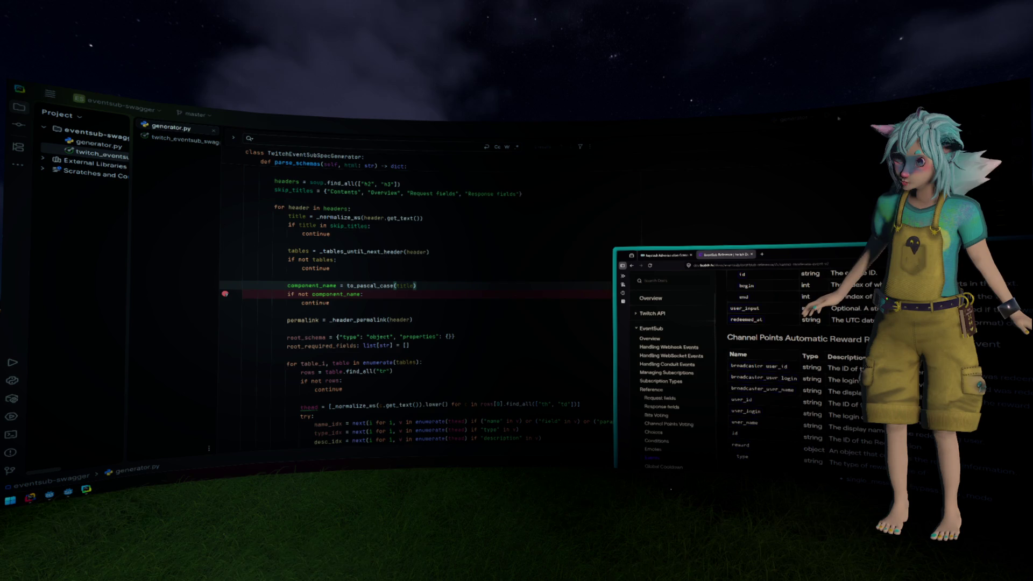
Debug generator.py until it creates twitch_eventsub_swagger.json and exits with code 0.
key("shift+F9")
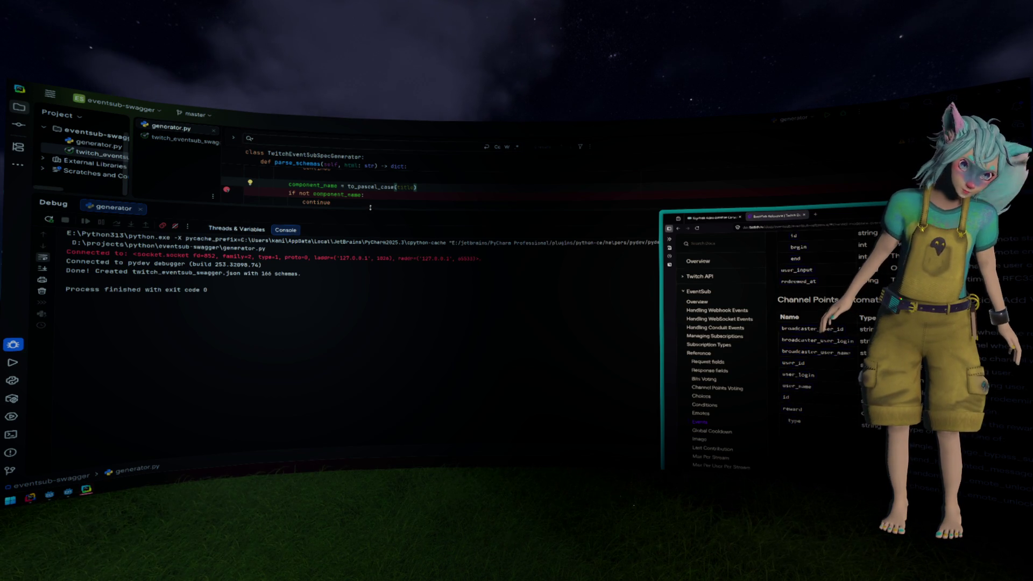
left_click(380, 186)
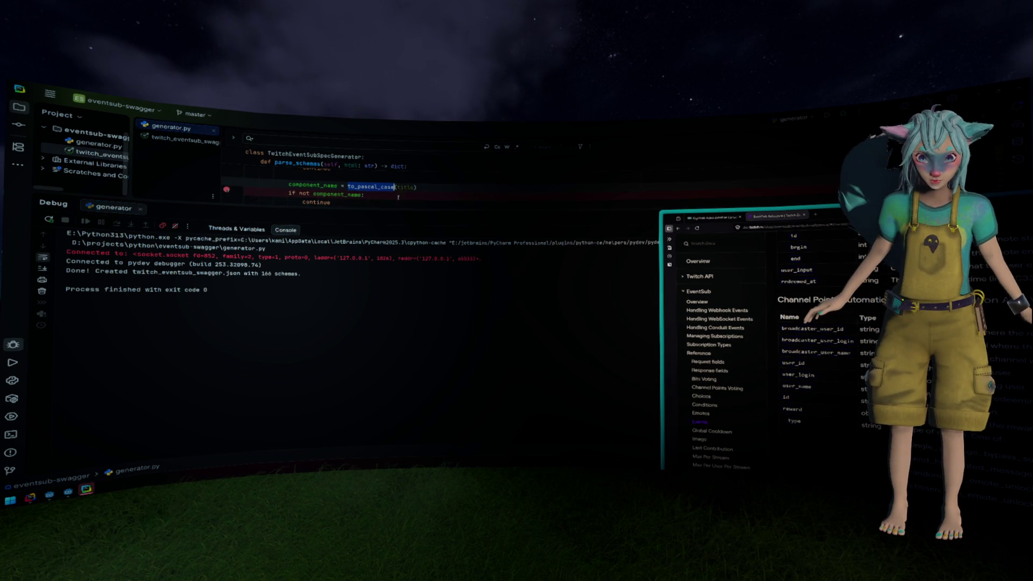
Switch the breakpoint condition to title, rerun the debugger, and move the docs browser aside.
right_click(226, 190)
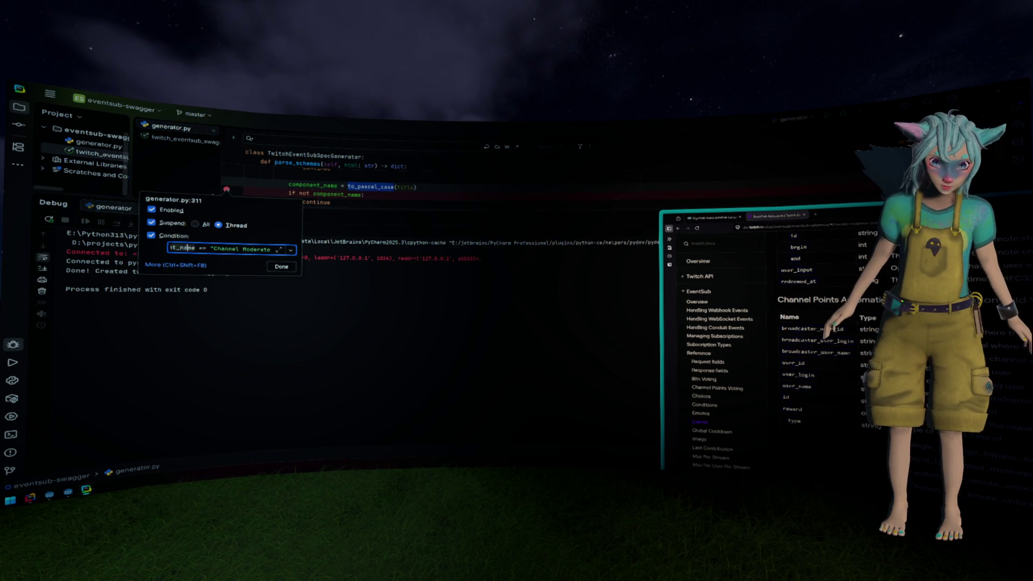
type("title")
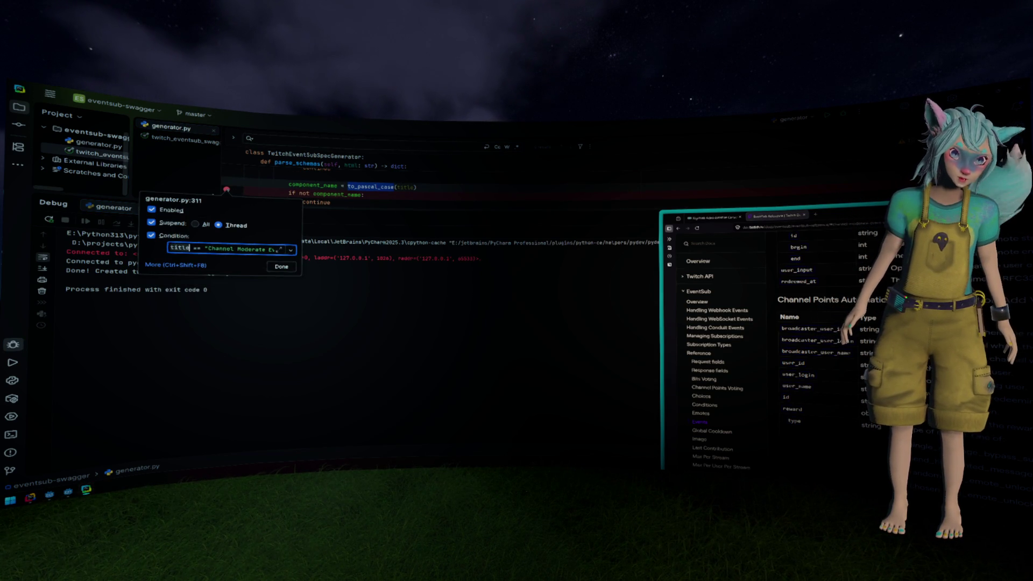
left_click(287, 264)
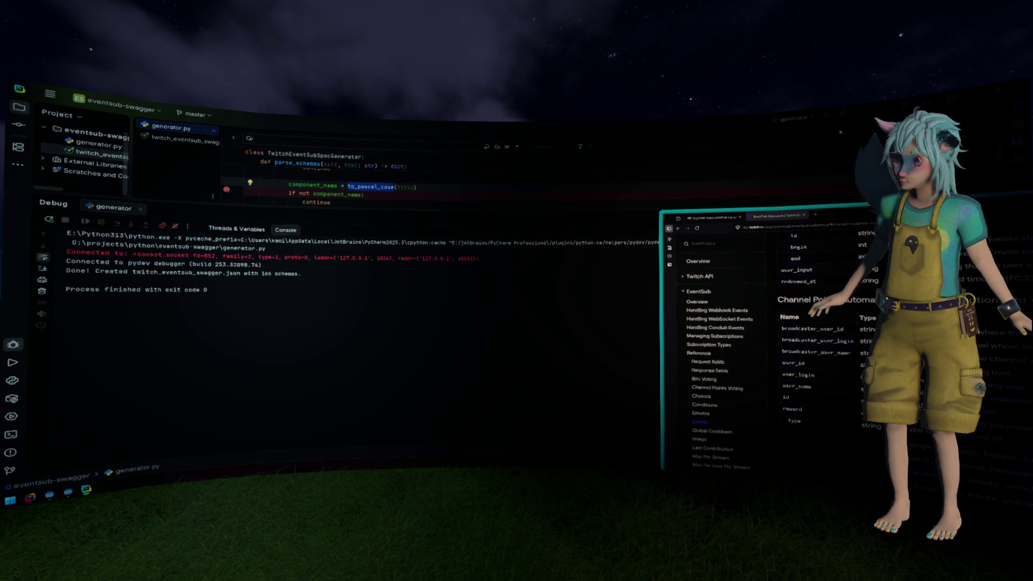
key("shift+F9")
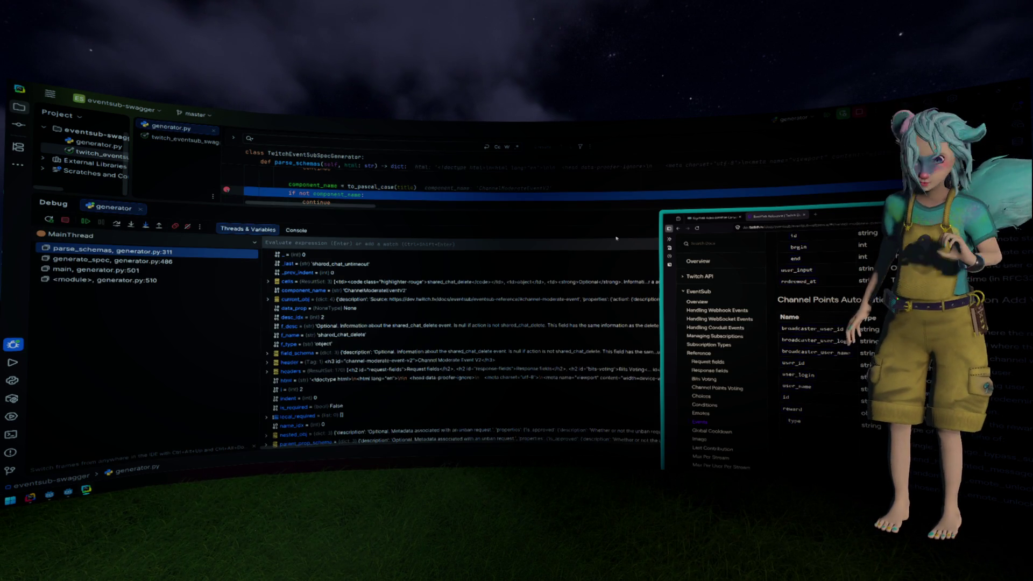
left_click_drag(845, 215, 659, 178)
mouse_move(641, 173)
left_mouse_down()
mouse_move(366, 116)
mouse_move(799, 108)
left_mouse_up()
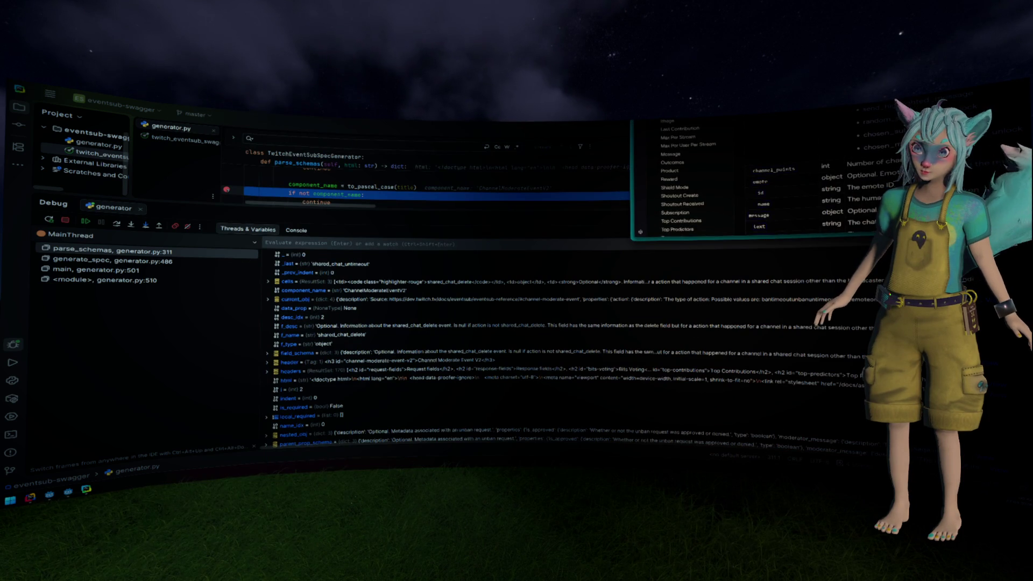
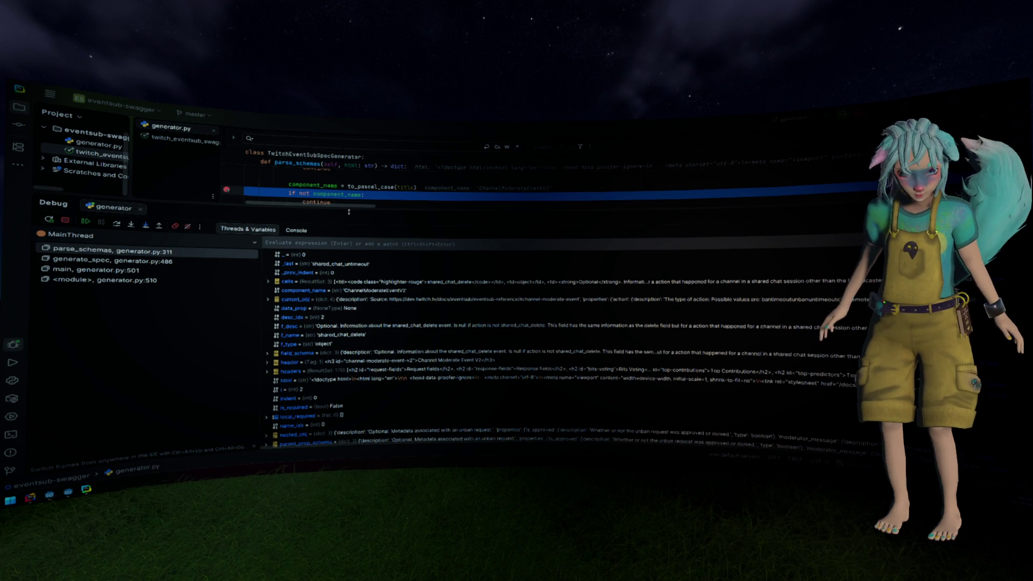
Enlarge the code view and step over parse_schemas into the table loop's empty-rows check.
left_click_drag(348, 213, 345, 253)
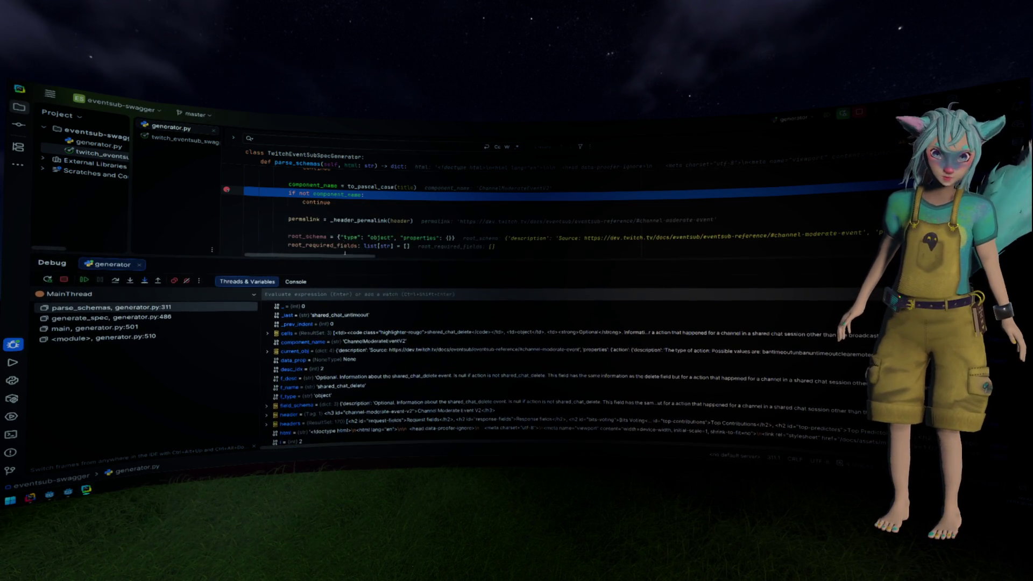
left_click(348, 206)
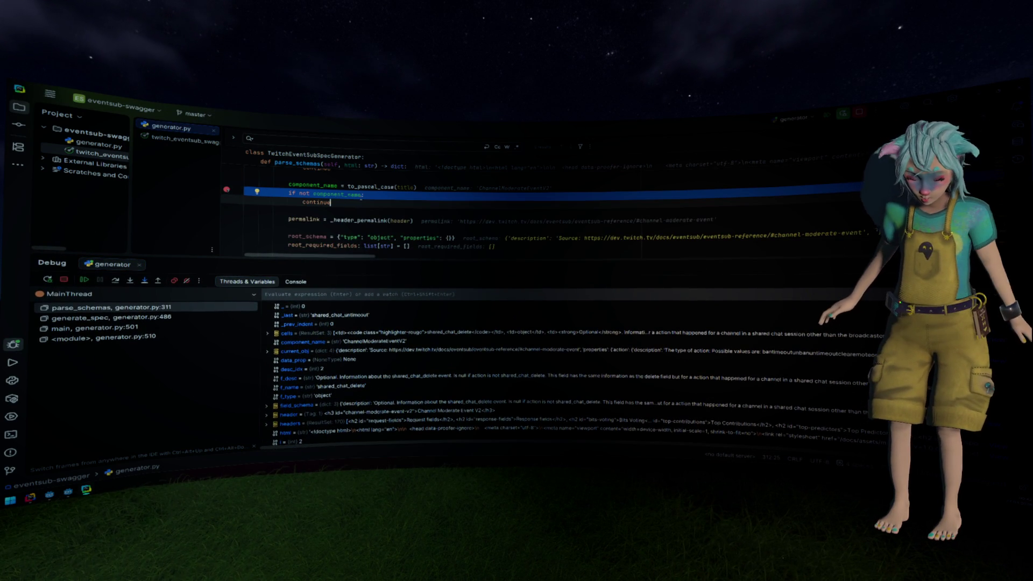
mouse_move(348, 206)
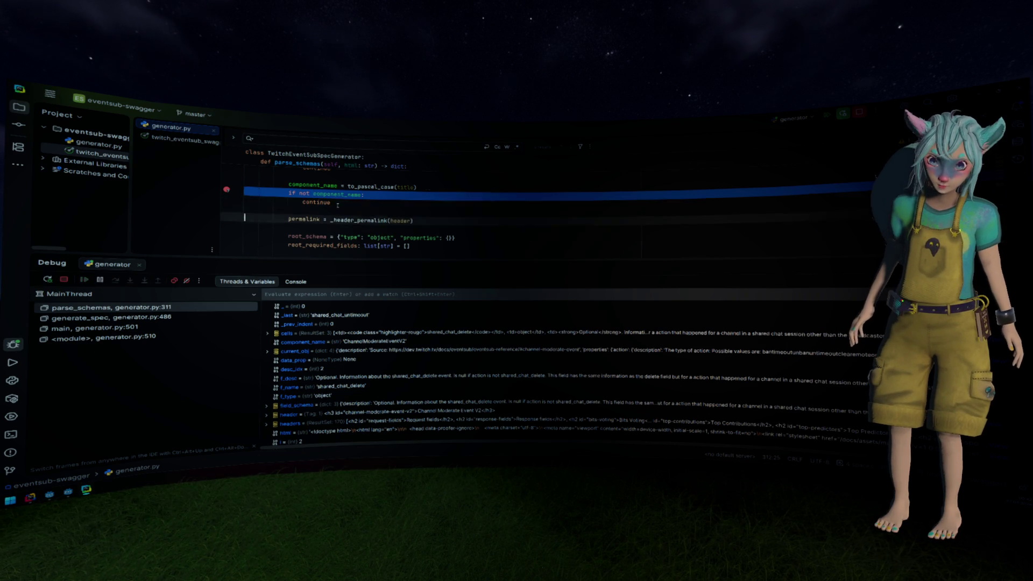
key("F8")
key("F8")
key("F8")
key("F8")
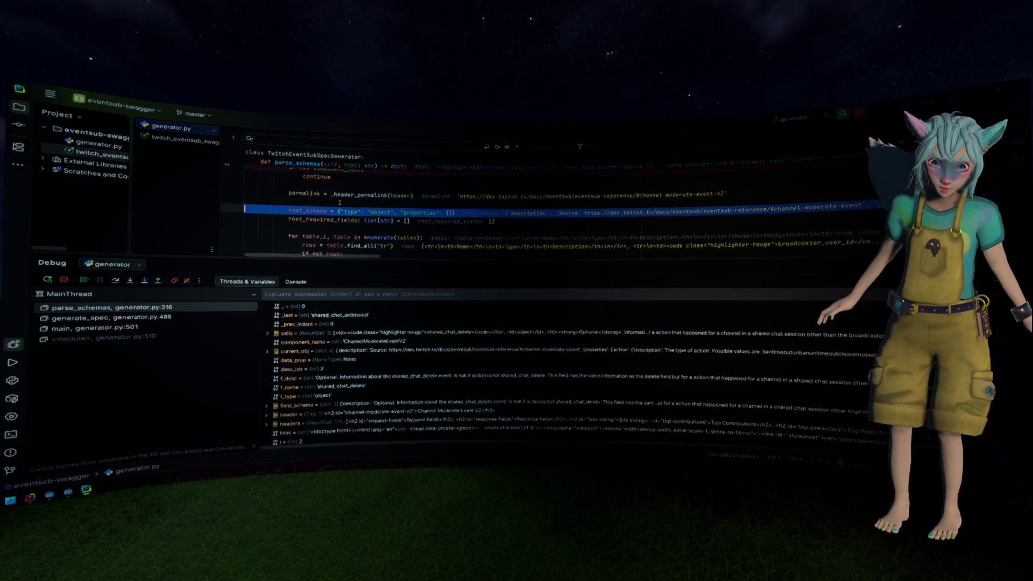
key("F8")
key("F8")
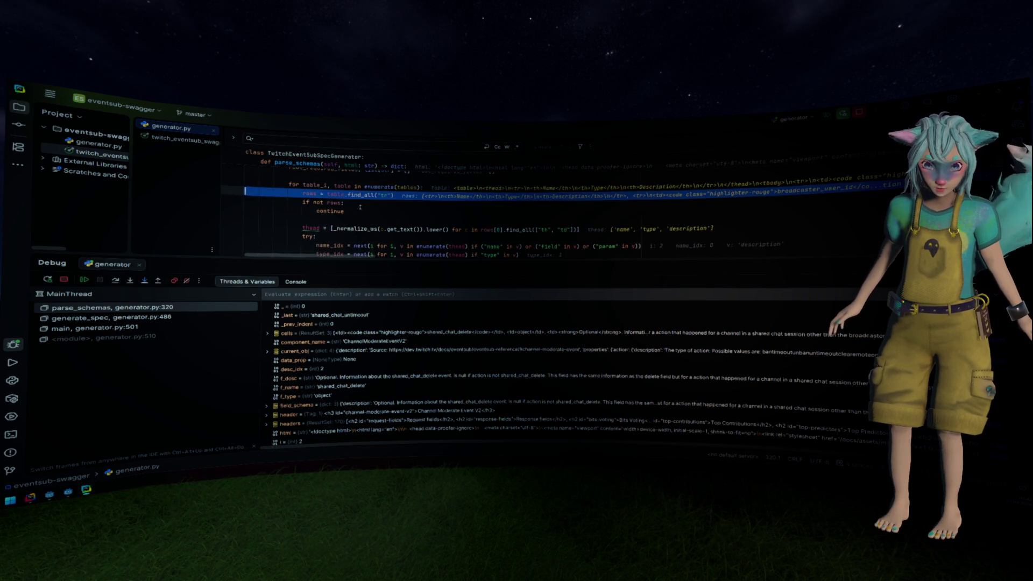
Step through header parsing and required-field target setup to the per-table stack reset at line 344.
key("F8")
key("F8")
key("F8")
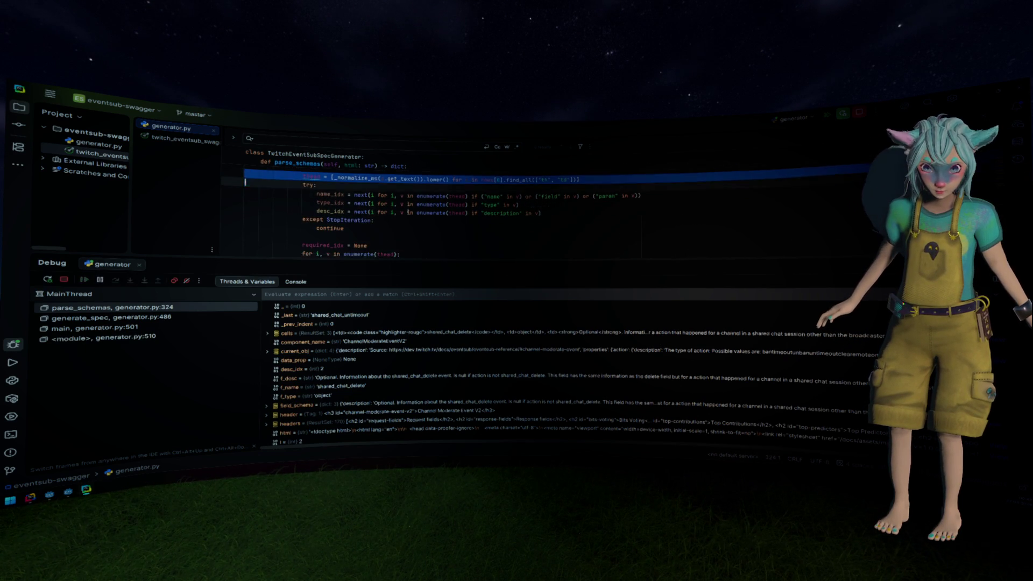
key("F8")
key("F8")
key("F8")
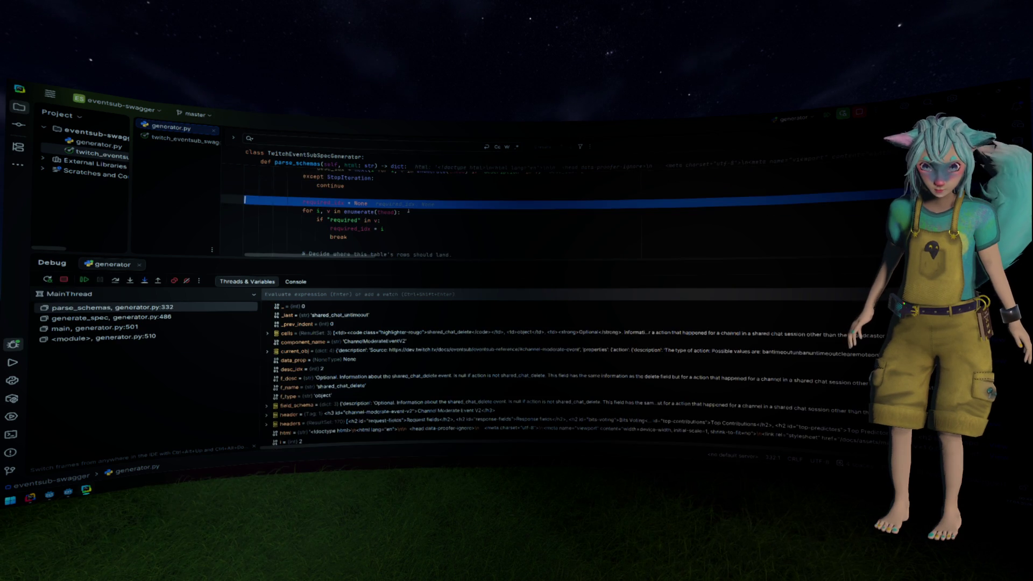
key("F8")
key("F8")
key("F8")
key("F8")
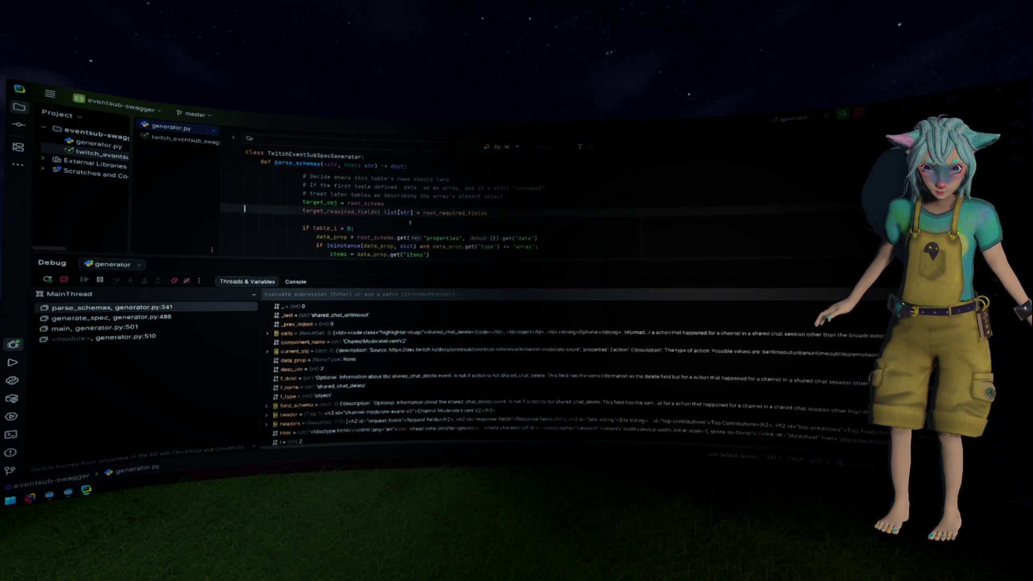
key("F8")
scroll(430, 231, "up", 2)
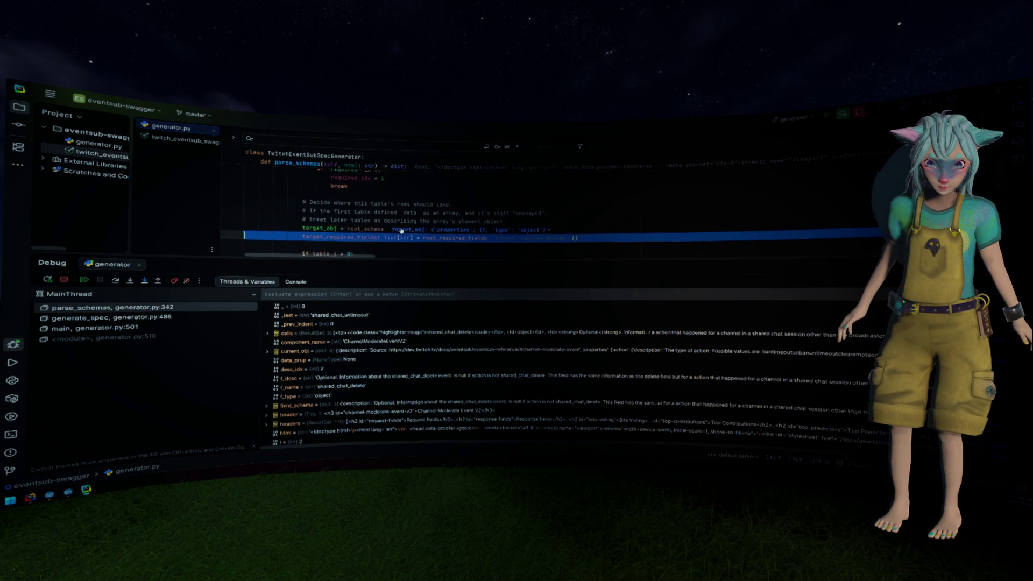
scroll(401, 231, "down", 2)
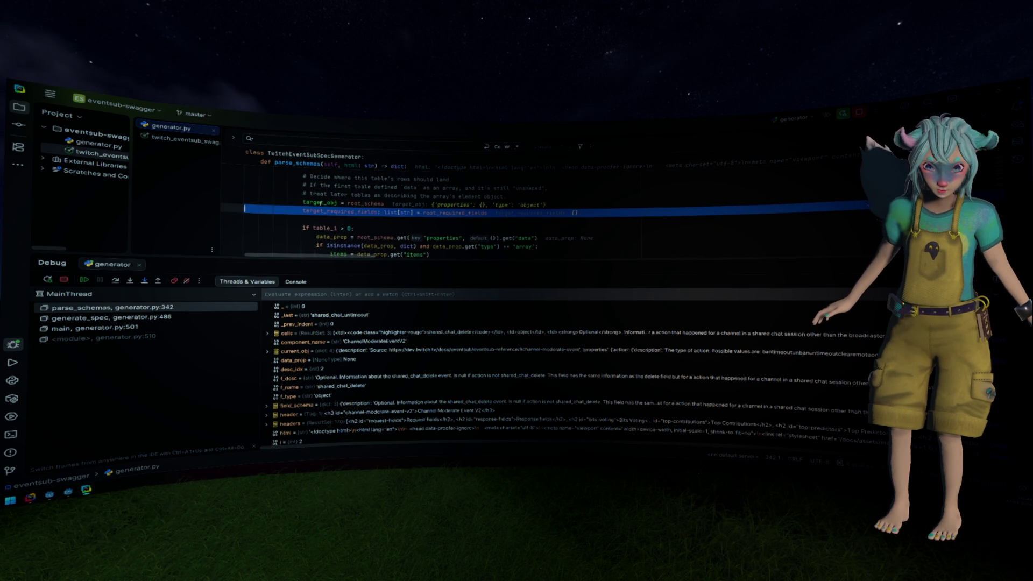
scroll(556, 212, "down", 2)
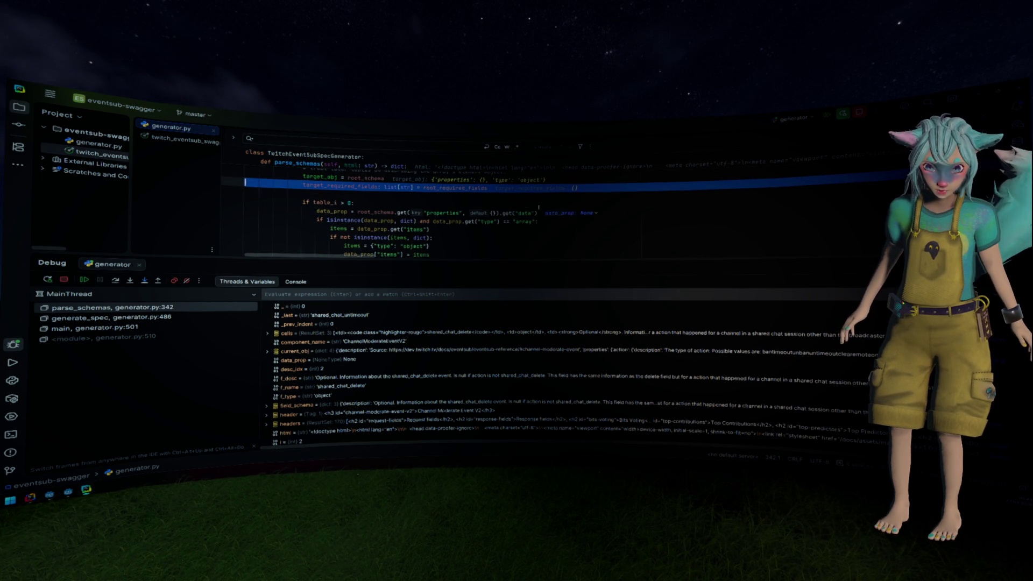
key("F8")
key("F8")
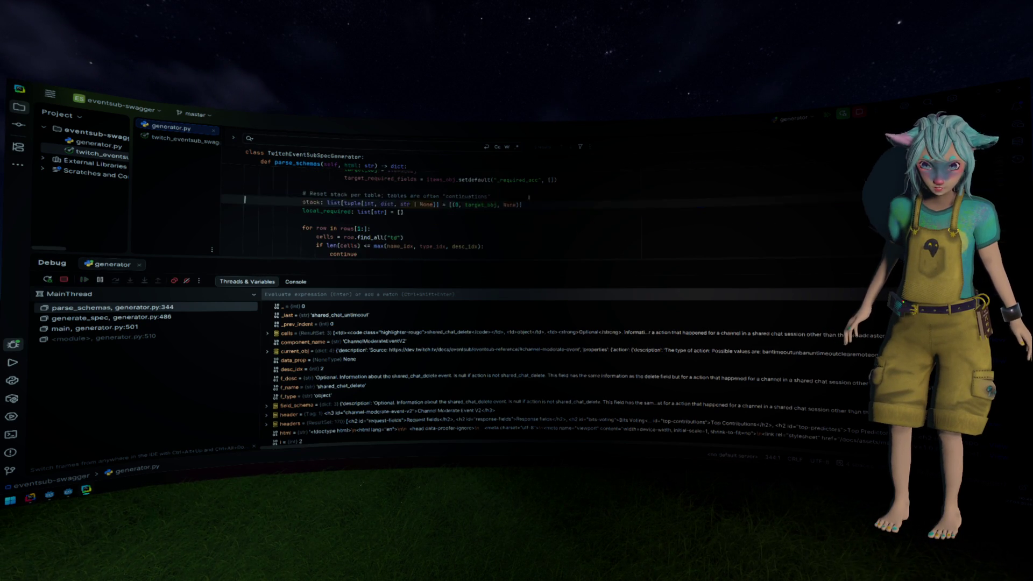
Step into the rows loop to line 396, reading broadcaster_user_id as type string, and enlarge the code view.
scroll(559, 207, "up", 5)
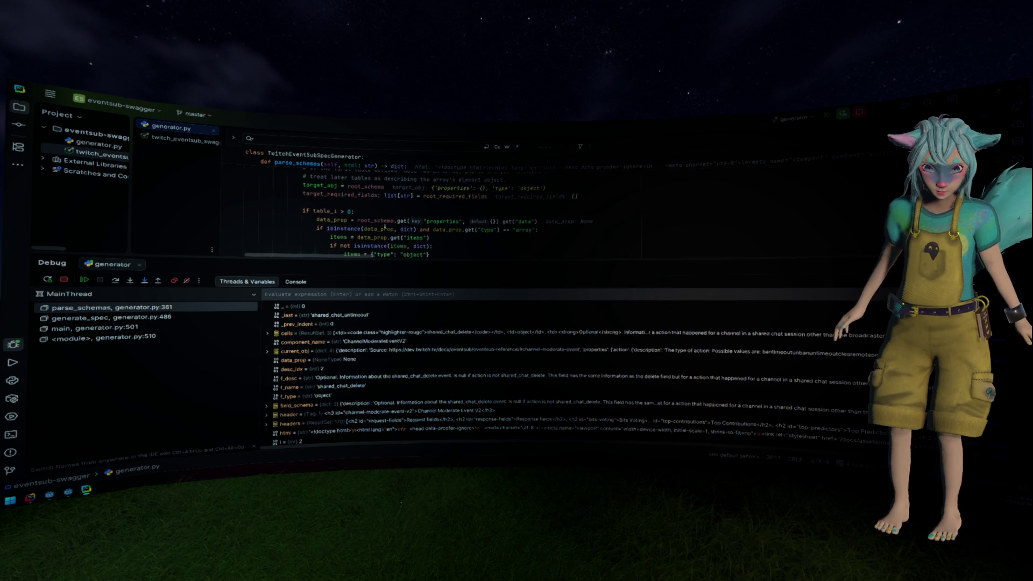
scroll(334, 211, "down", 5)
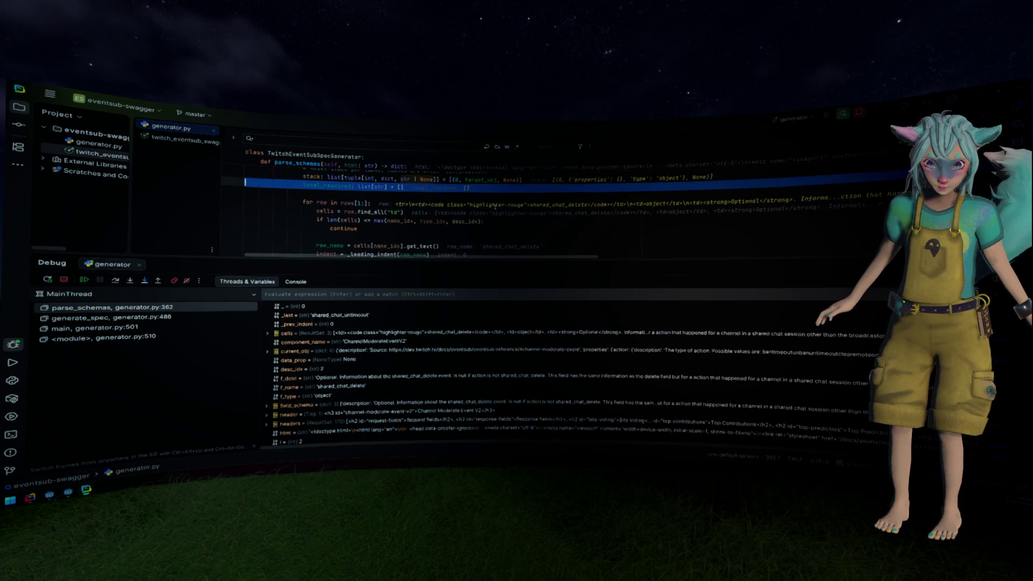
key("F8")
key("F8")
key("F8")
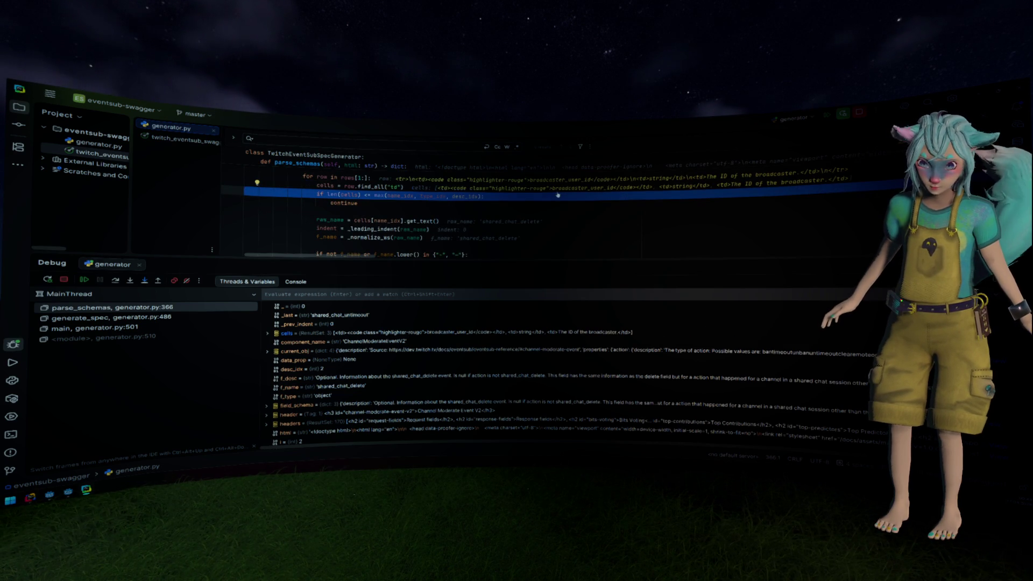
scroll(611, 217, "up", 2)
key("F8")
key("F8")
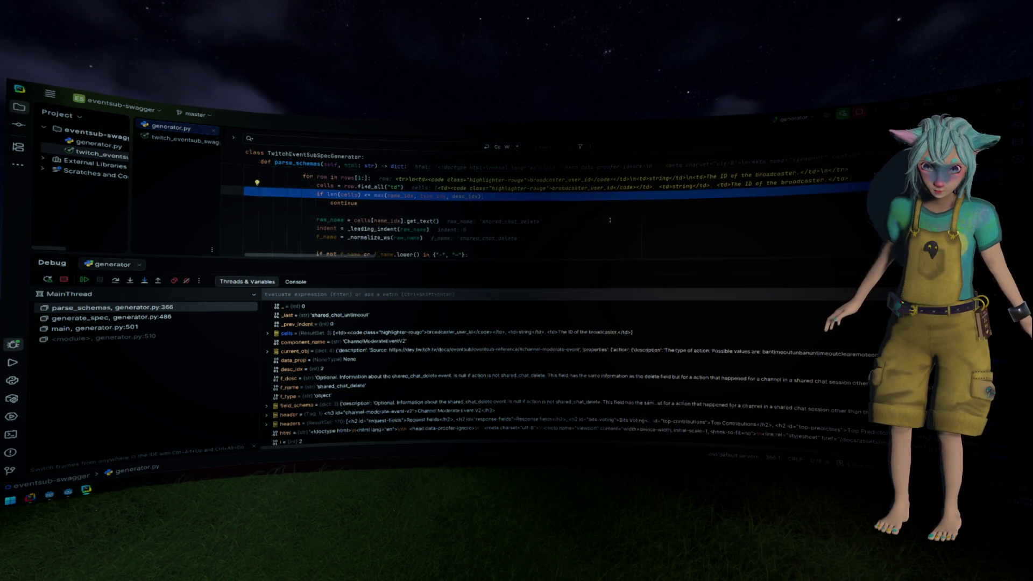
key("F8")
key("F8")
key("F8")
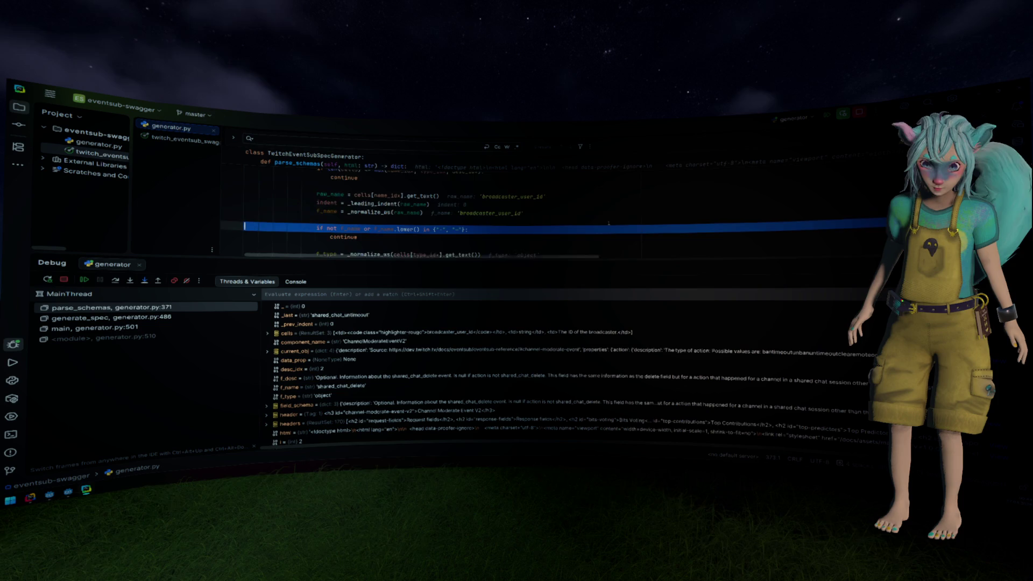
key("F8")
key("F8")
key("F8")
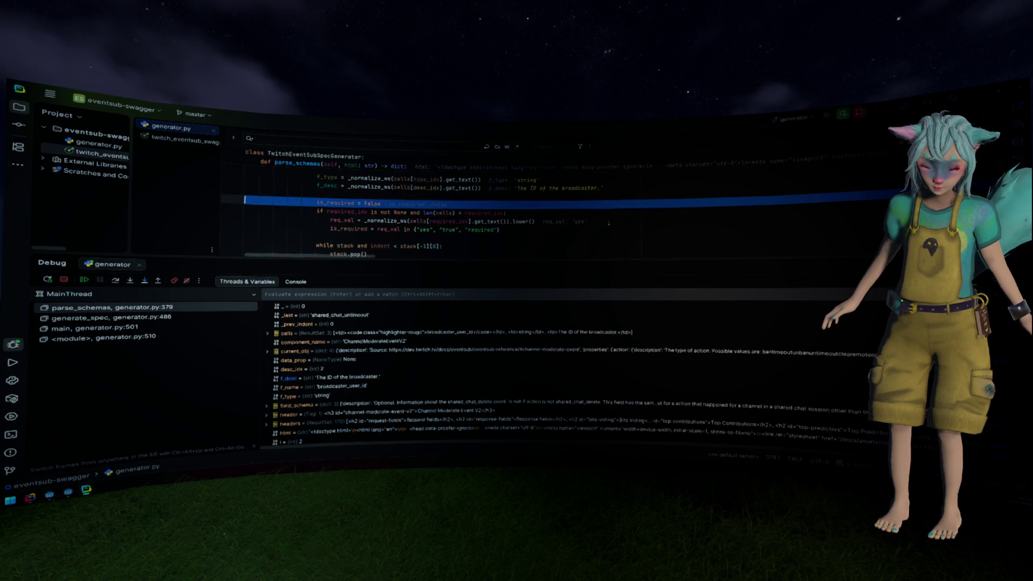
key("F8")
key("F8")
key("F8")
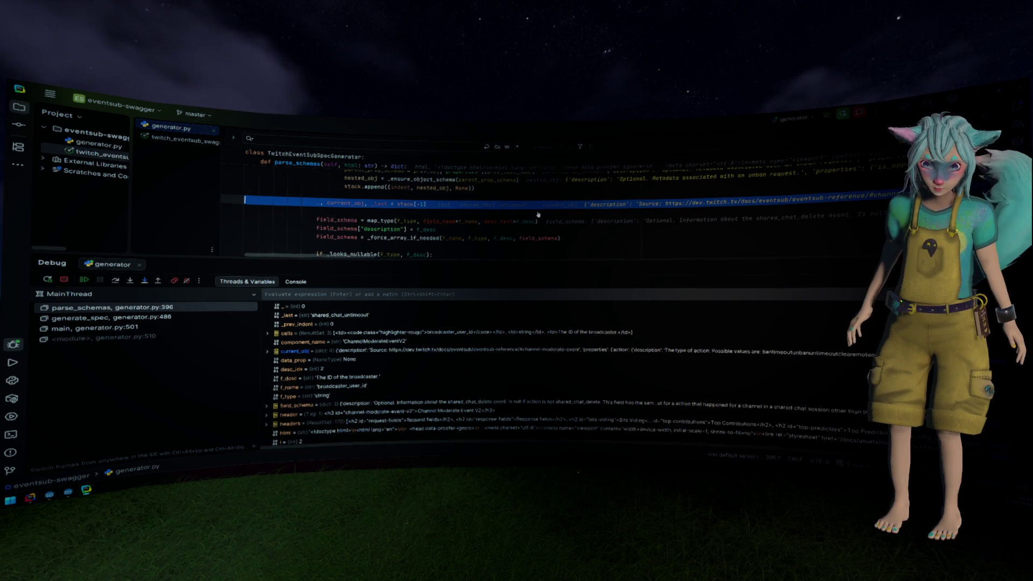
left_click_drag(601, 261, 598, 356)
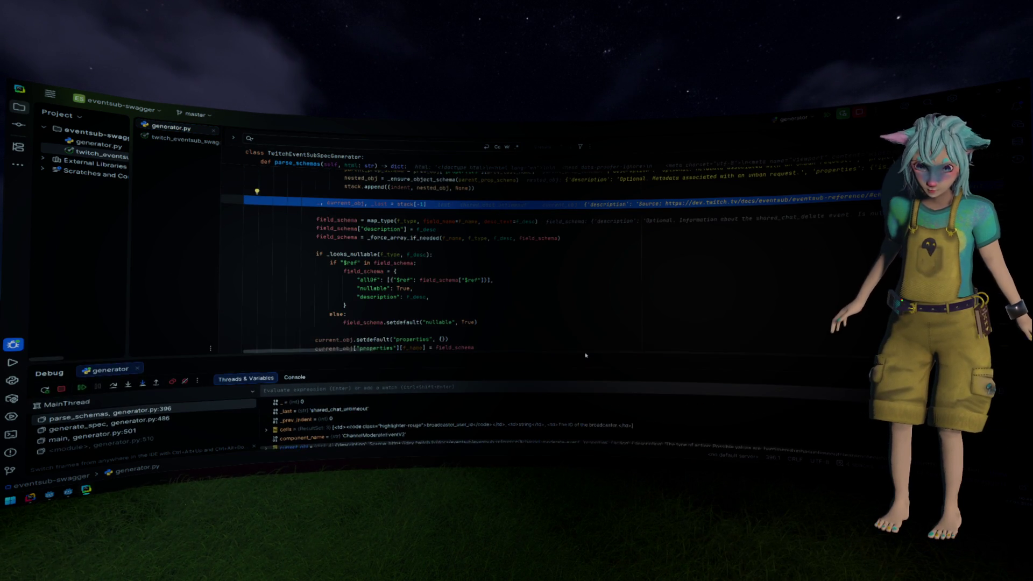
Step through building broadcaster_user_id's schema, description and properties entry, then update the stack.
key("F8")
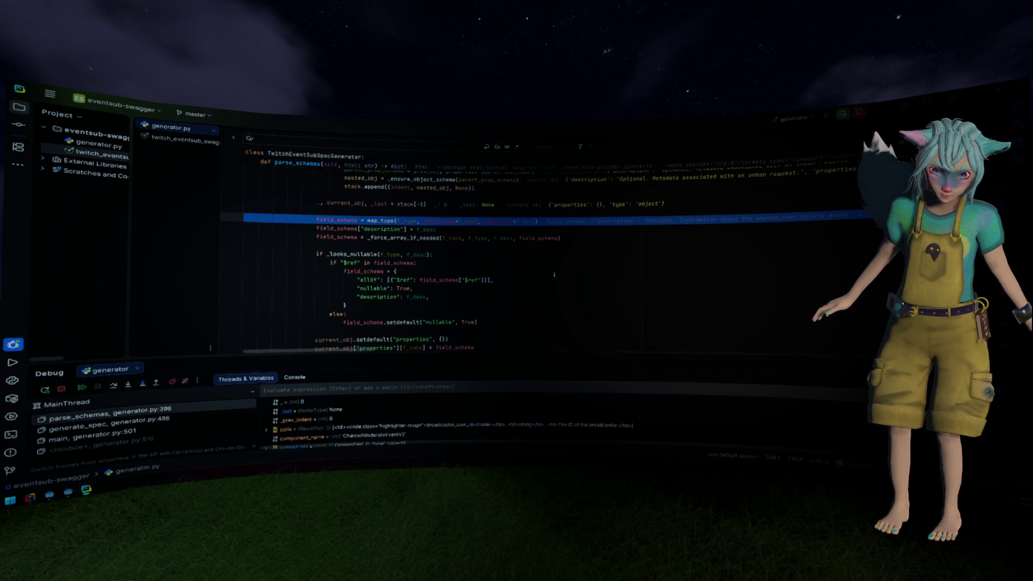
key("F8")
key("F8")
key("F8")
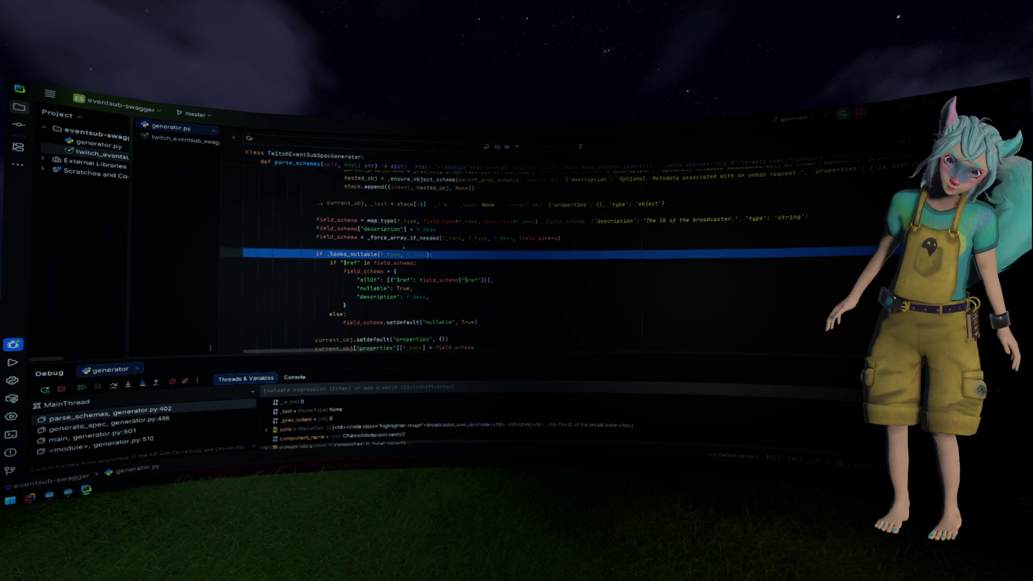
mouse_move(341, 228)
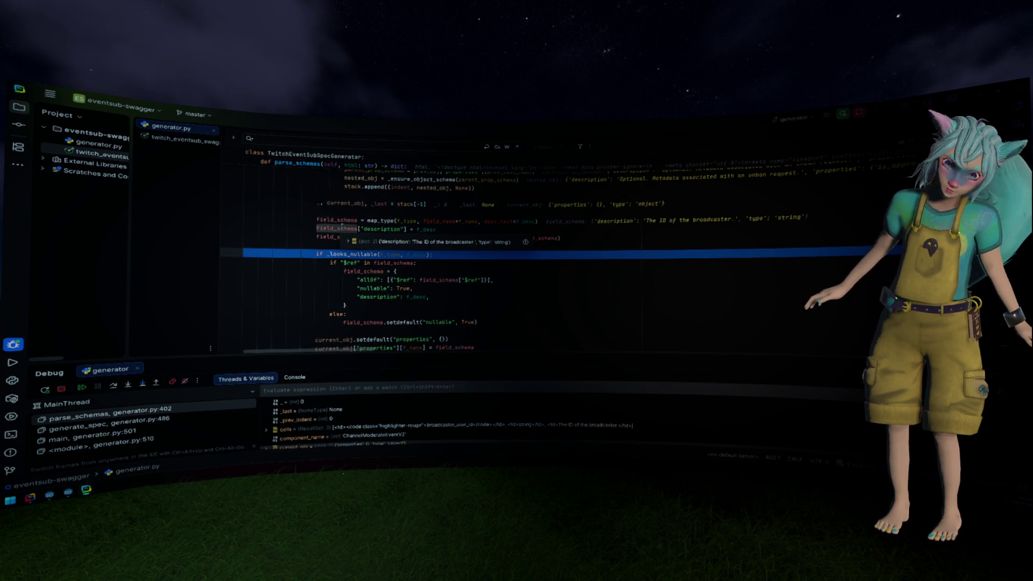
key("F8")
scroll(539, 267, "down", 2)
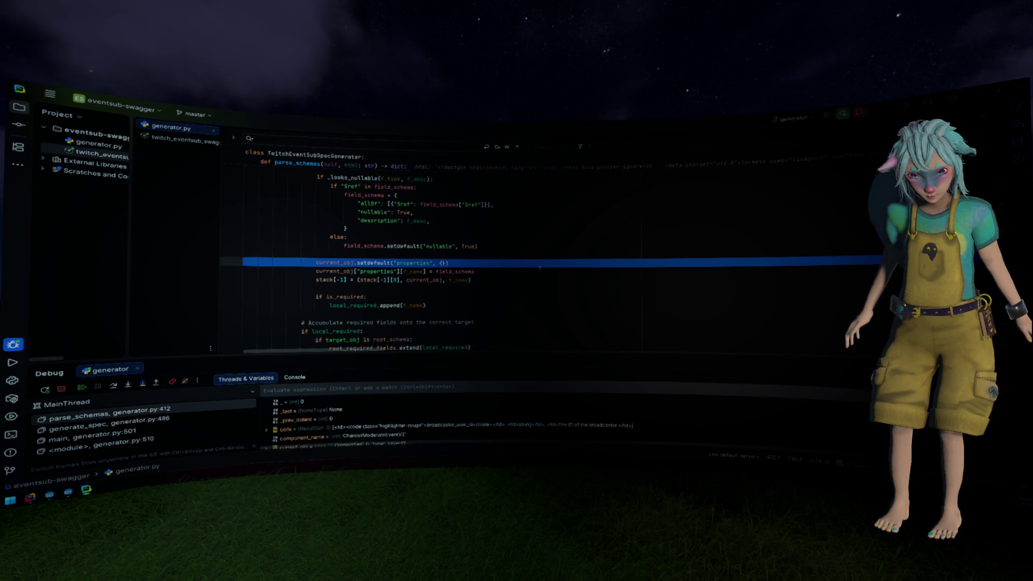
key("F8")
key("F8")
scroll(542, 265, "down", 1)
key("F8")
scroll(542, 264, "down", 2)
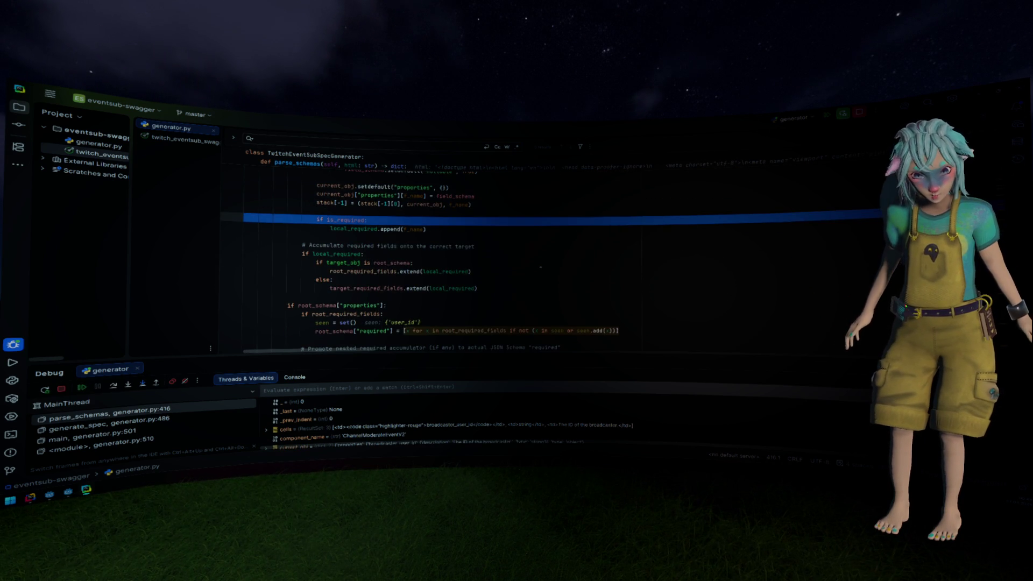
Step back into the loop to the broadcaster_user_login row and set a breakpoint on 'for row in rows[1:]'.
key("F8")
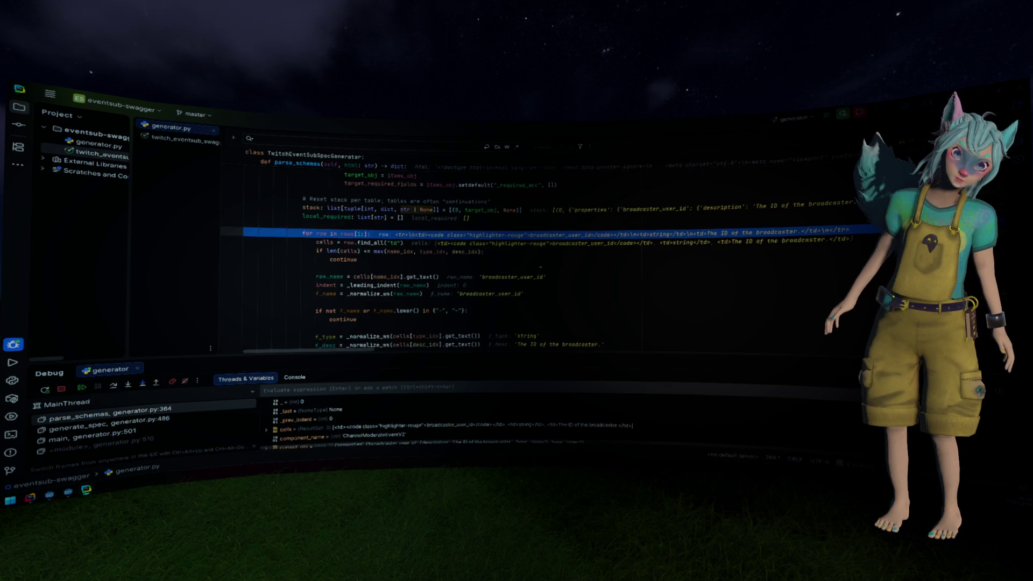
key("F8")
key("F8")
key("F8")
scroll(489, 269, "down", 2)
scroll(489, 270, "up", 2)
left_click(232, 232)
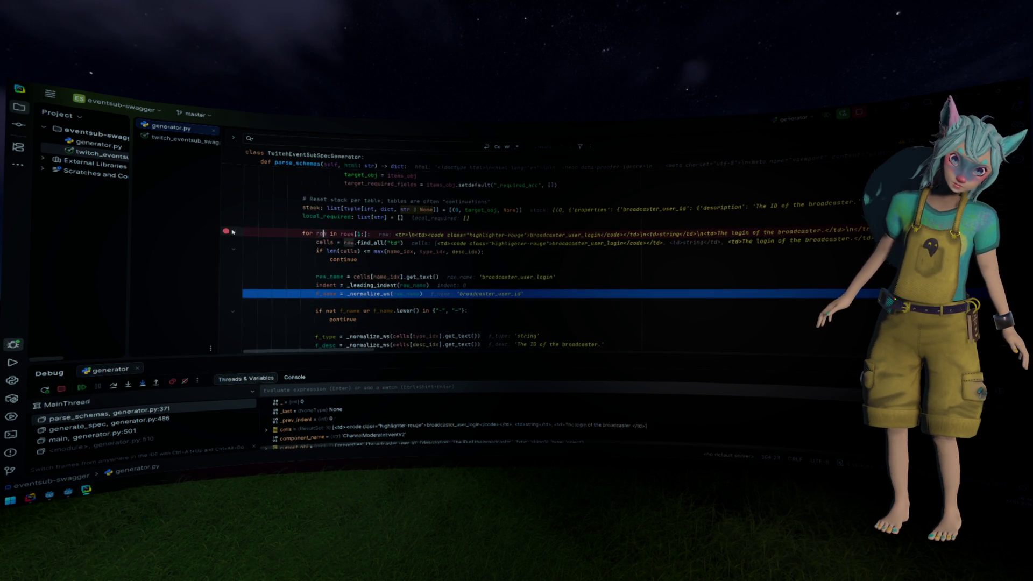
Move the breakpoint from the row loop to 'if local_required' and resume execution to it.
left_click(233, 232)
left_click(226, 231)
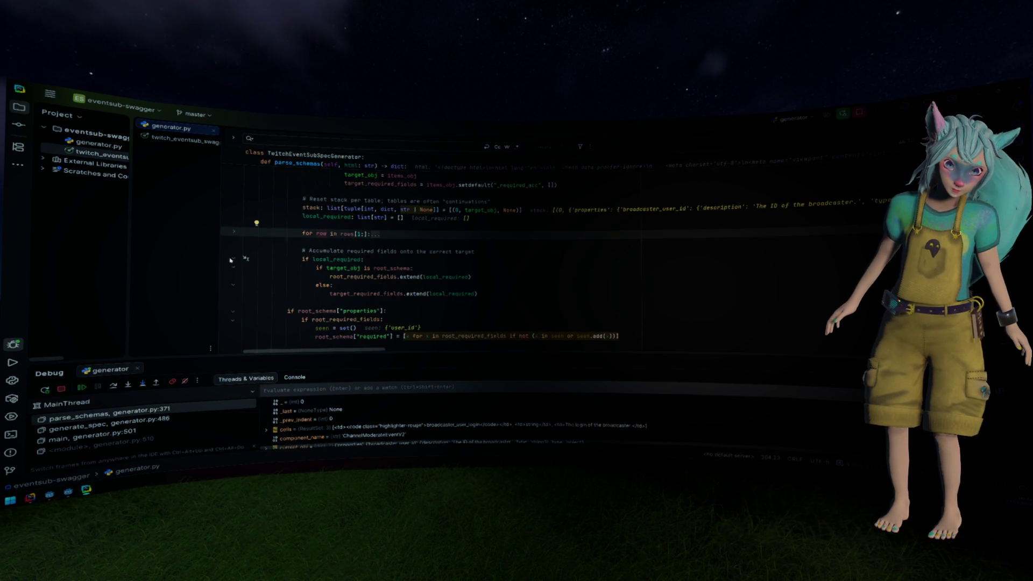
left_click(226, 258)
key("F9")
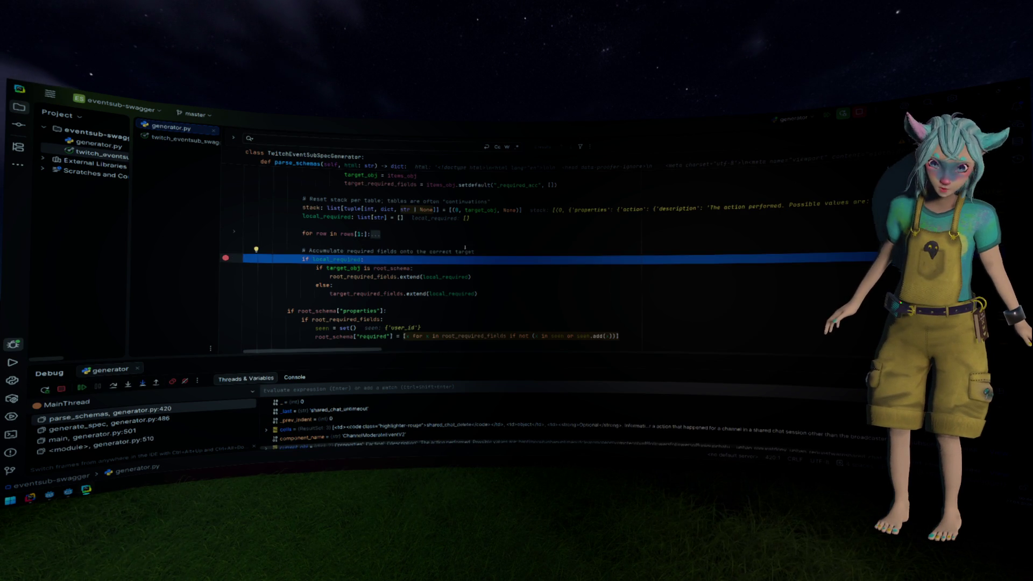
Step past the table loop and data_prop assignment to the _append_source call.
key("F8")
key("F8")
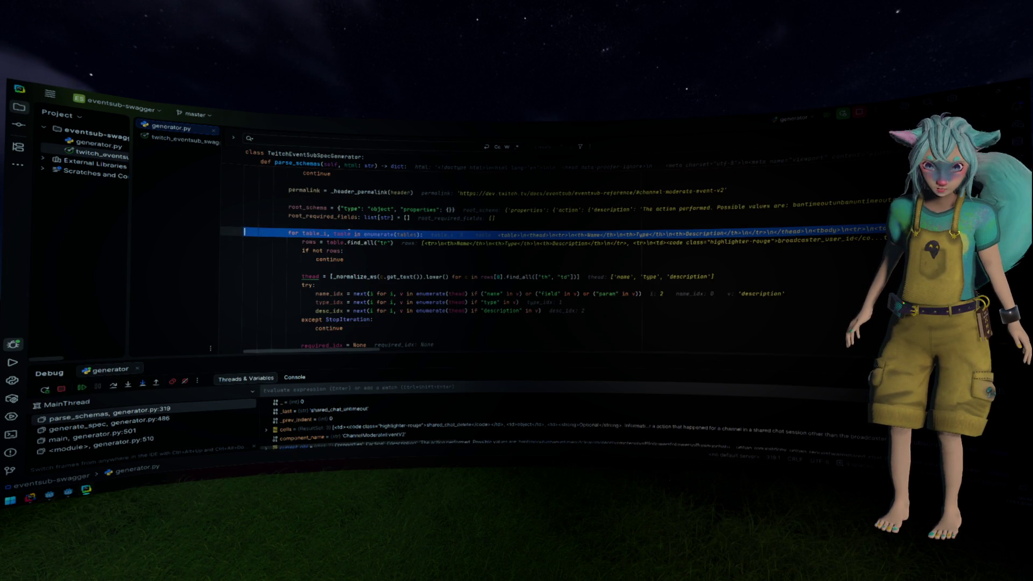
key("F8")
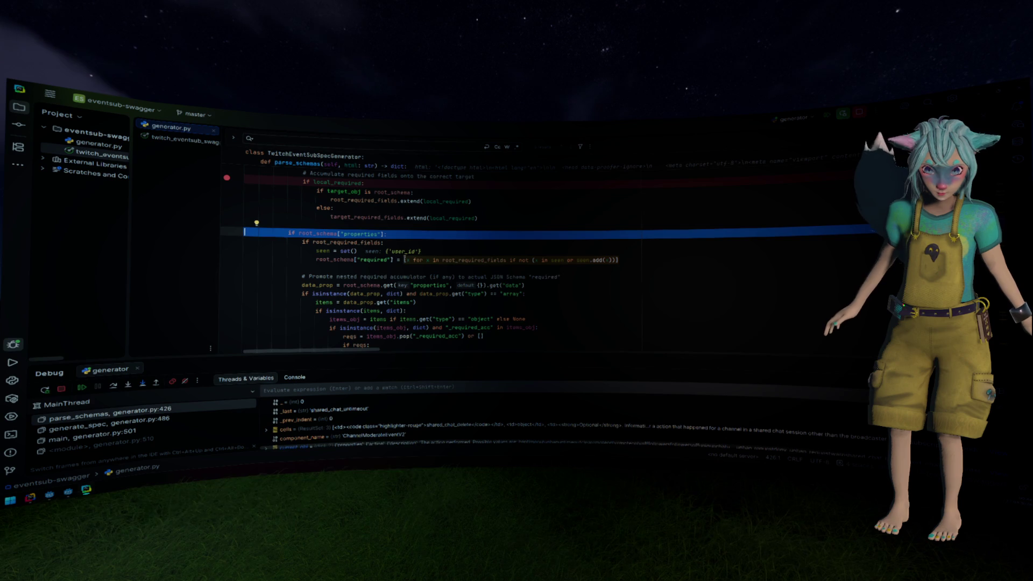
key("F8")
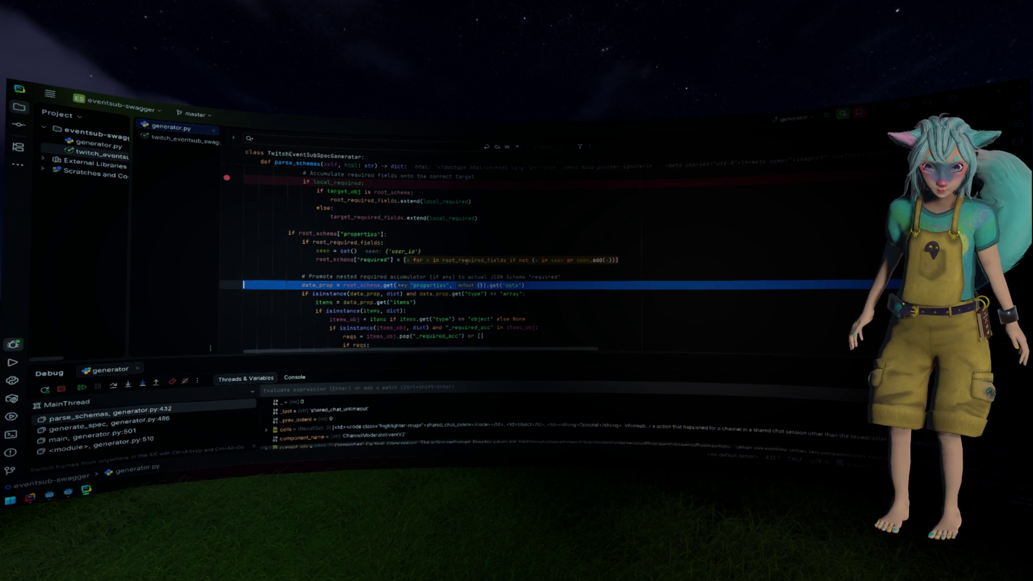
scroll(484, 257, "down", 2)
key("F8")
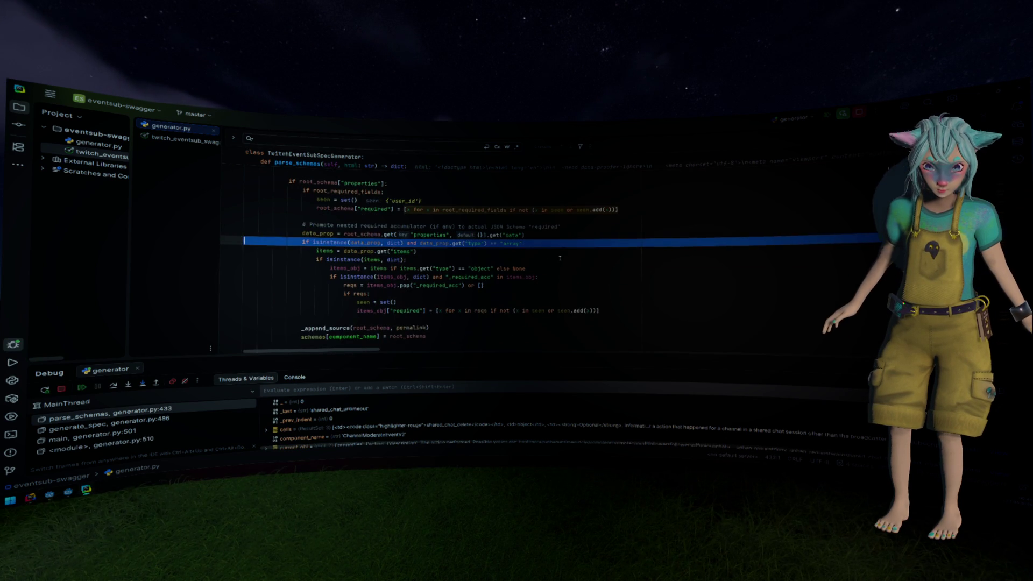
key("F8")
scroll(560, 259, "down", 2)
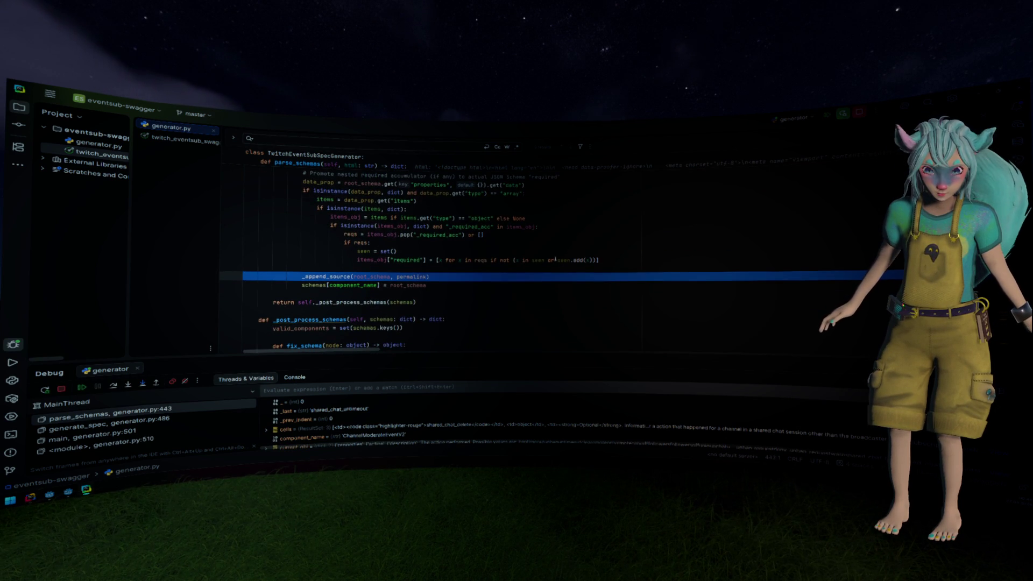
Inspect root_schema's full properties dict, checking the action values, string types and automod_terms.
mouse_move(366, 276)
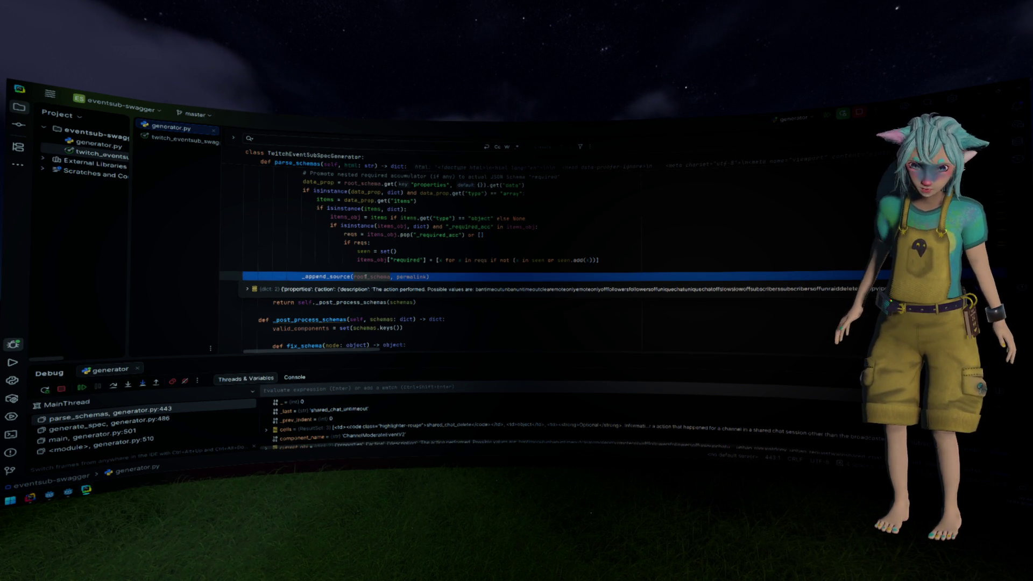
left_click(421, 289)
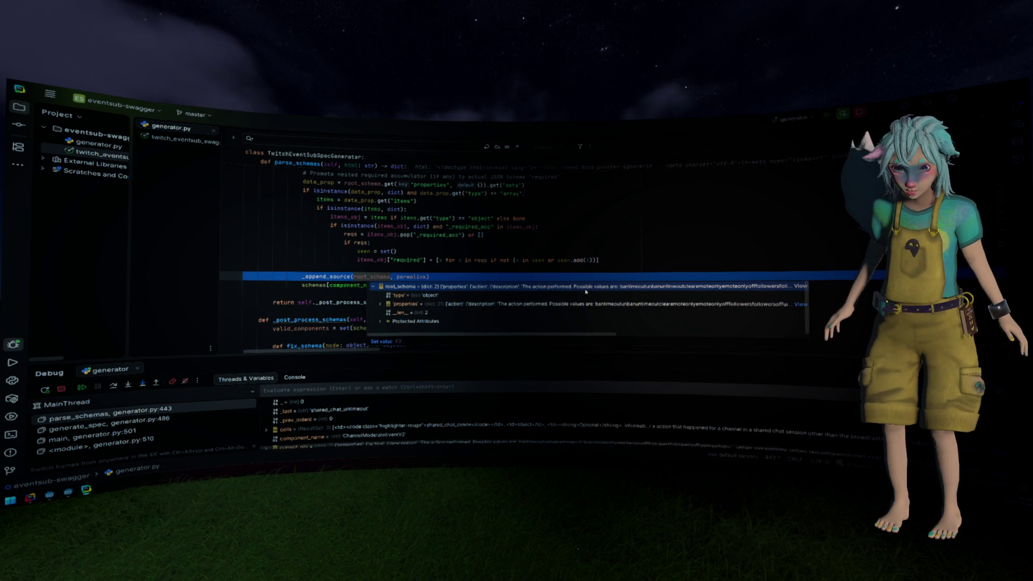
left_click(626, 306)
left_click(796, 305)
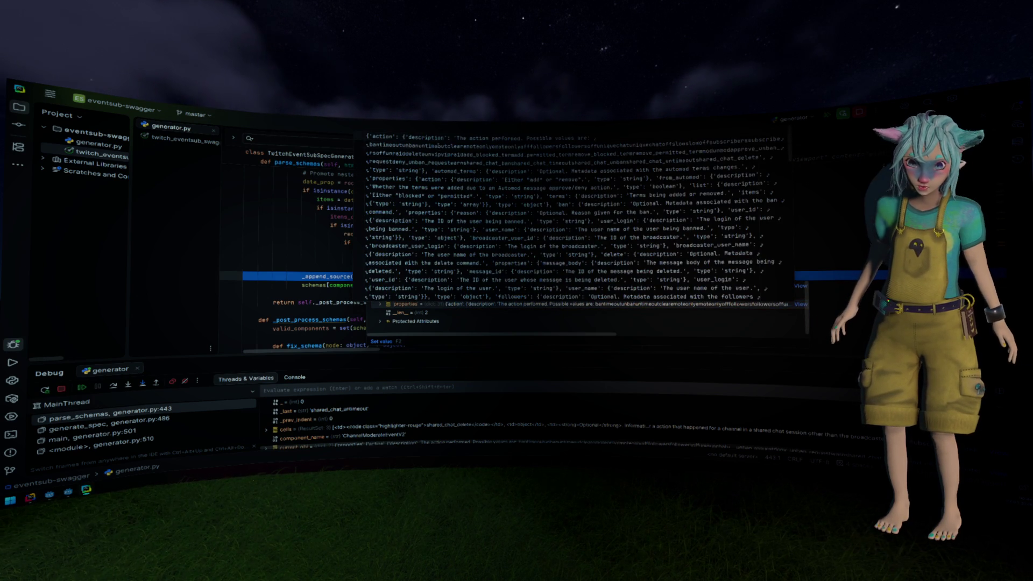
double_click(441, 154)
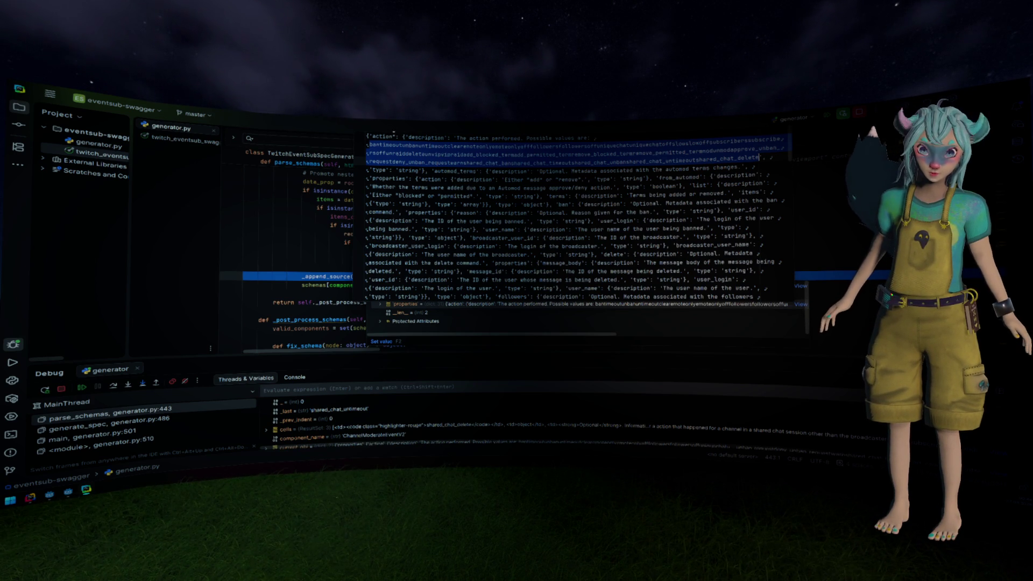
mouse_move(405, 138)
left_mouse_down()
mouse_move(484, 154)
mouse_move(425, 170)
left_mouse_up()
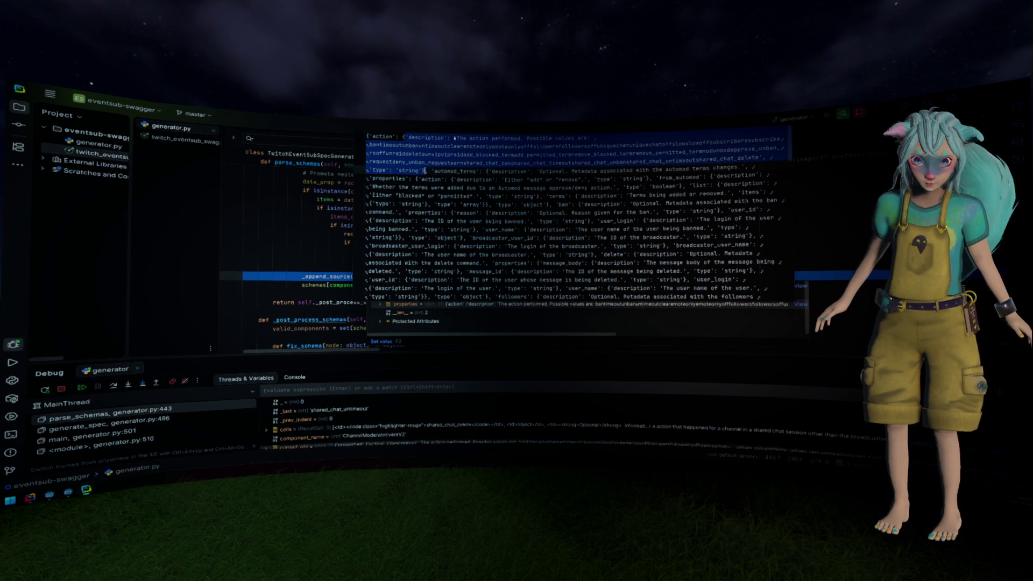
double_click(428, 137)
double_click(410, 170)
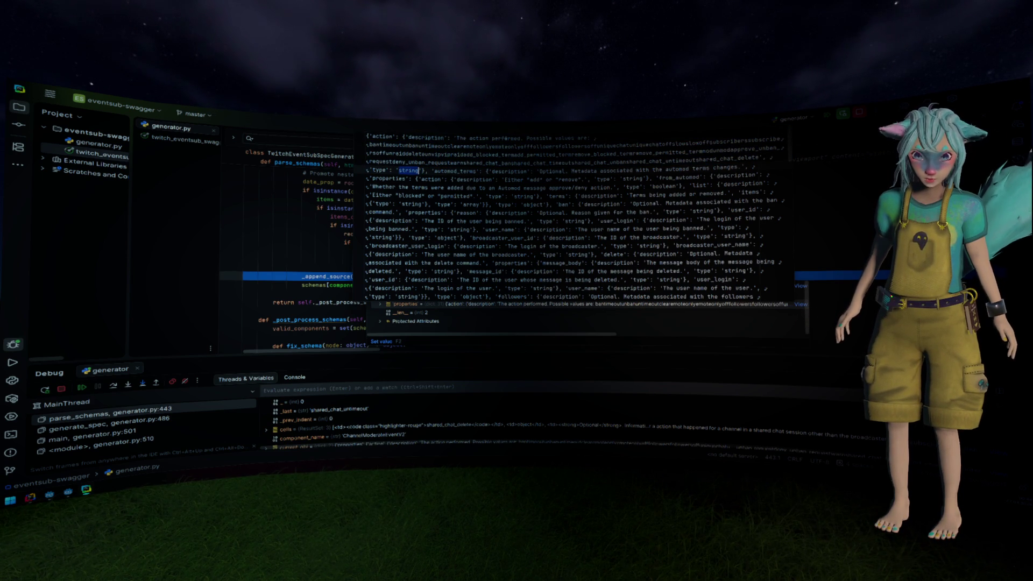
left_click_drag(434, 172, 598, 180)
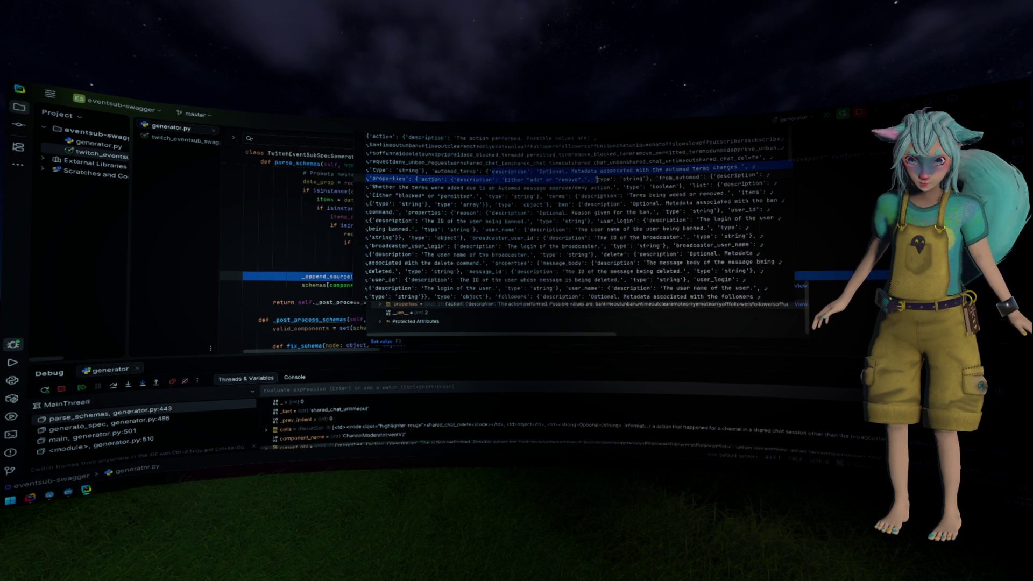
scroll(597, 179, "down", 10)
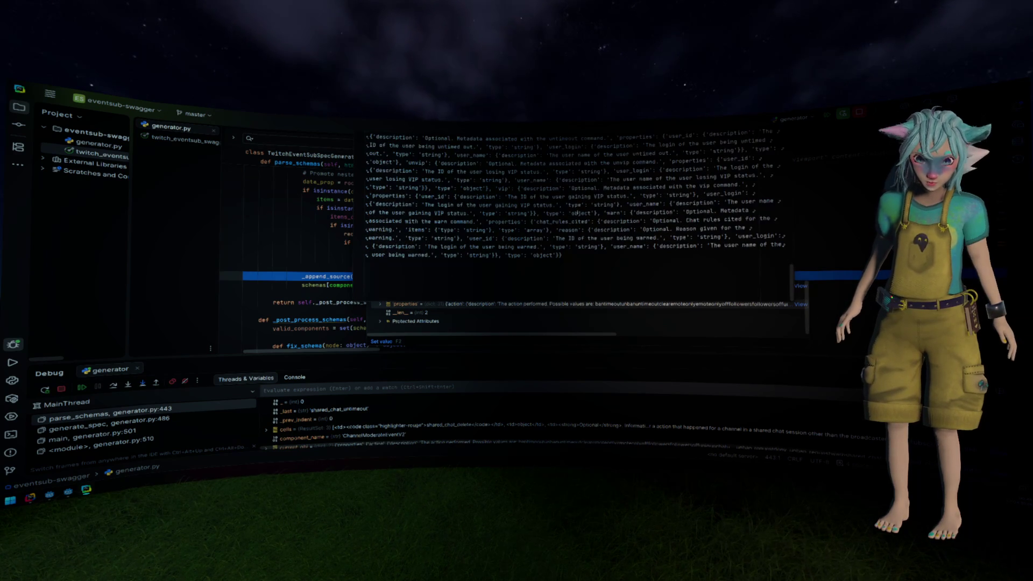
key("Escape")
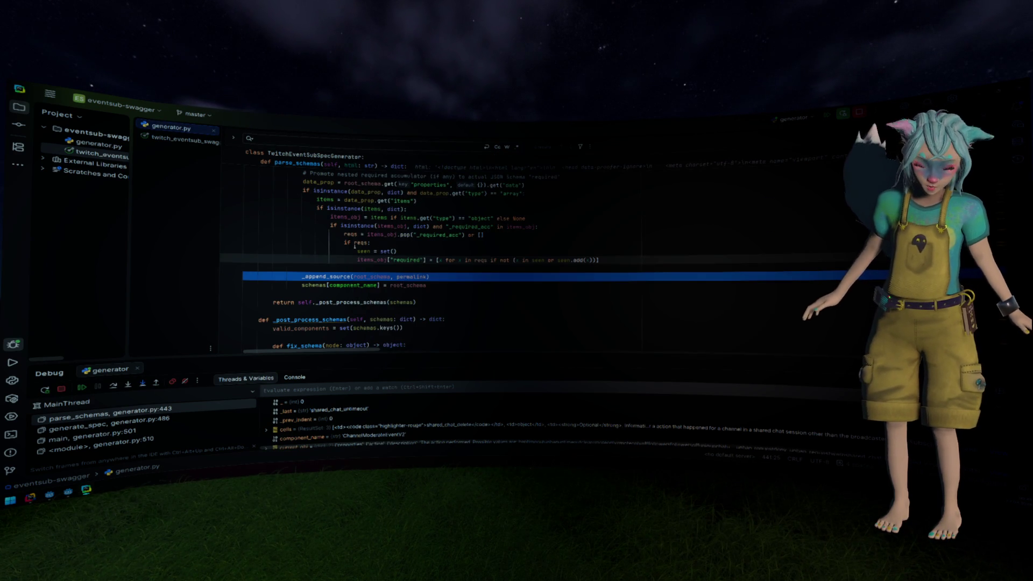
Step to the schemas[component_name] assignment and scroll down through the following code.
key("F8")
key("F8")
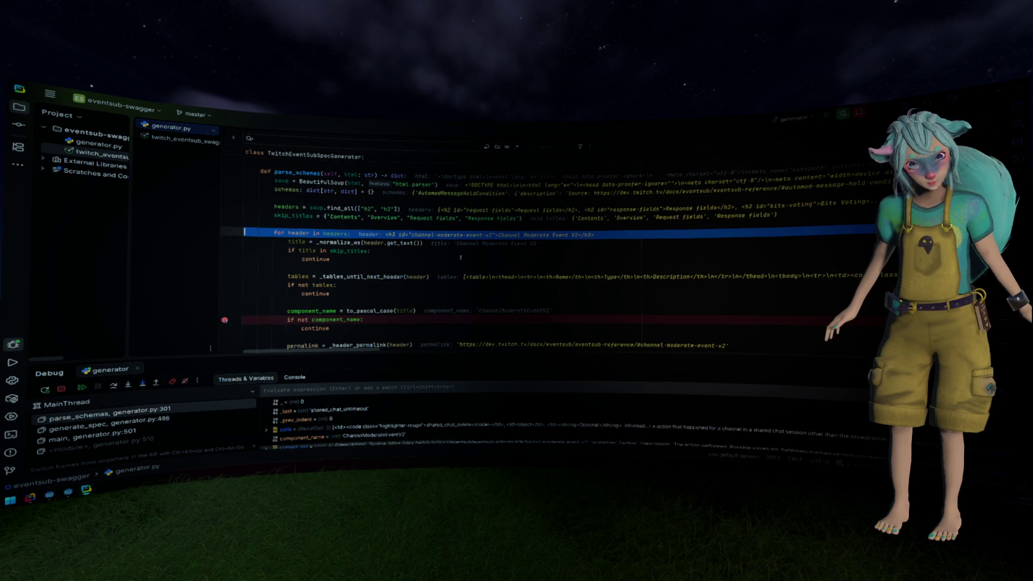
scroll(462, 257, "down", 10)
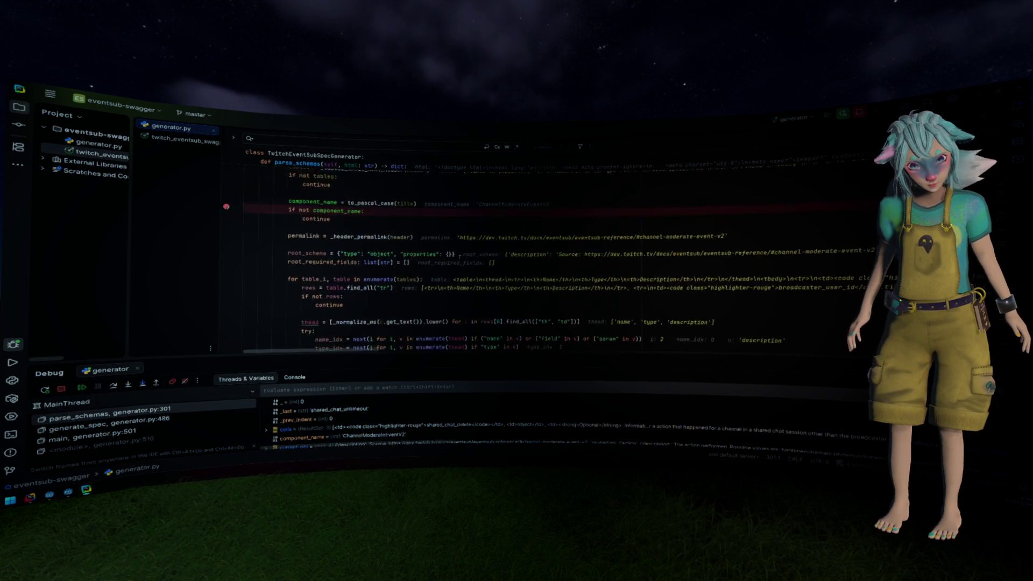
scroll(395, 252, "up", 8)
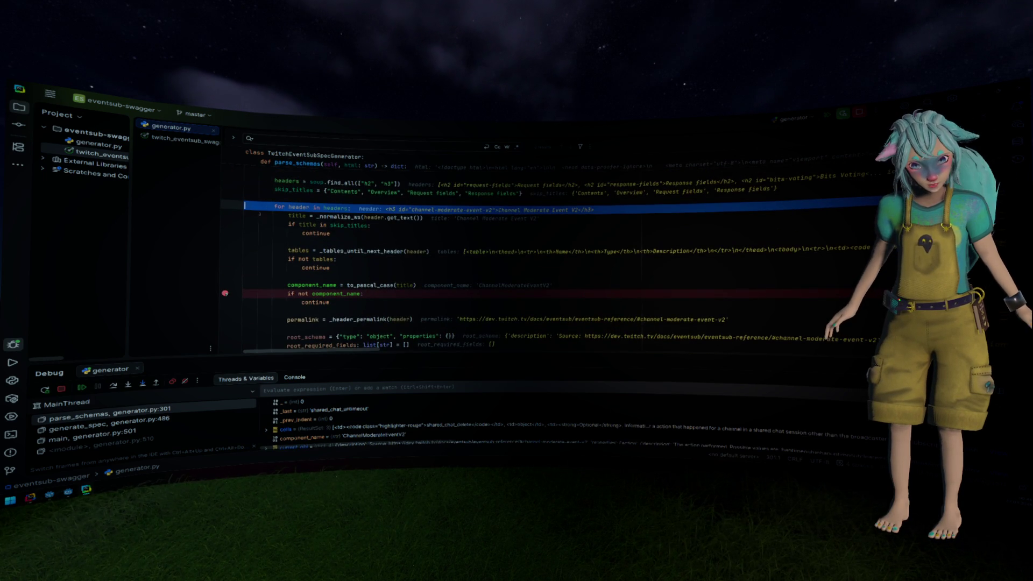
scroll(256, 228, "down", 1)
scroll(243, 248, "down", 3)
scroll(341, 251, "down", 8)
scroll(342, 251, "down", 10)
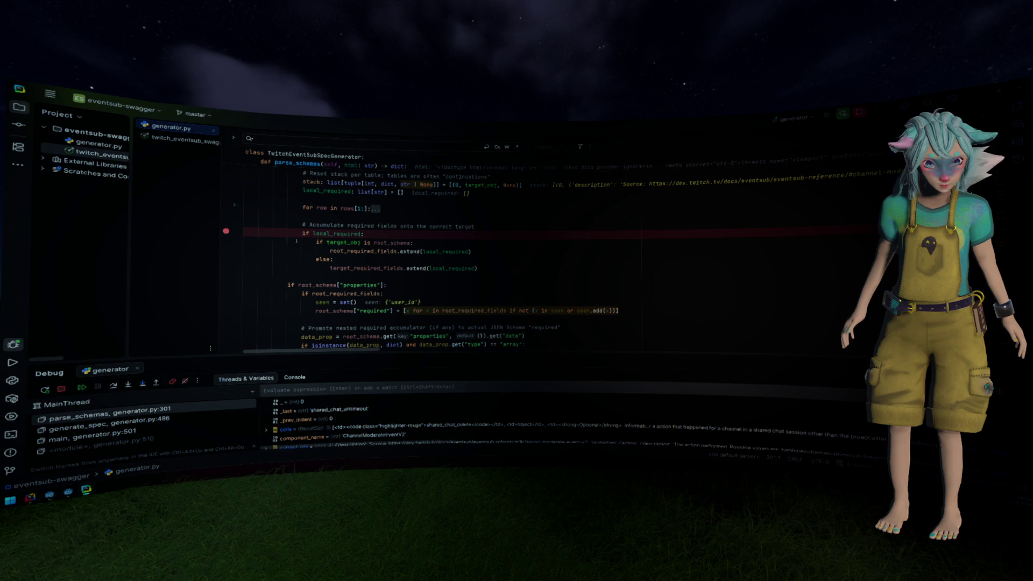
scroll(340, 229, "down", 7)
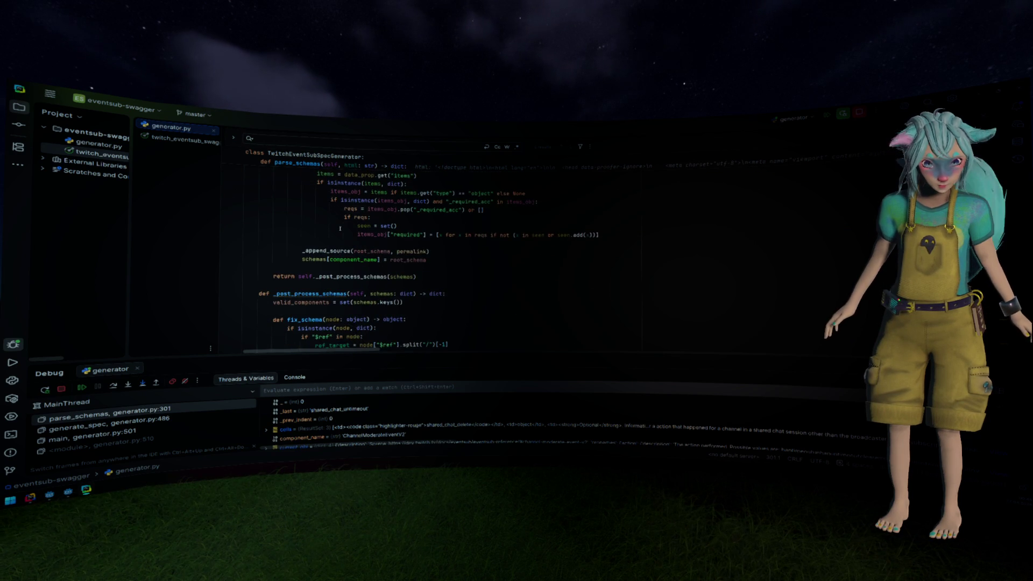
Jump to the _post_process_schemas definition, review valid_components, and fold the fix_schema function.
double_click(335, 276)
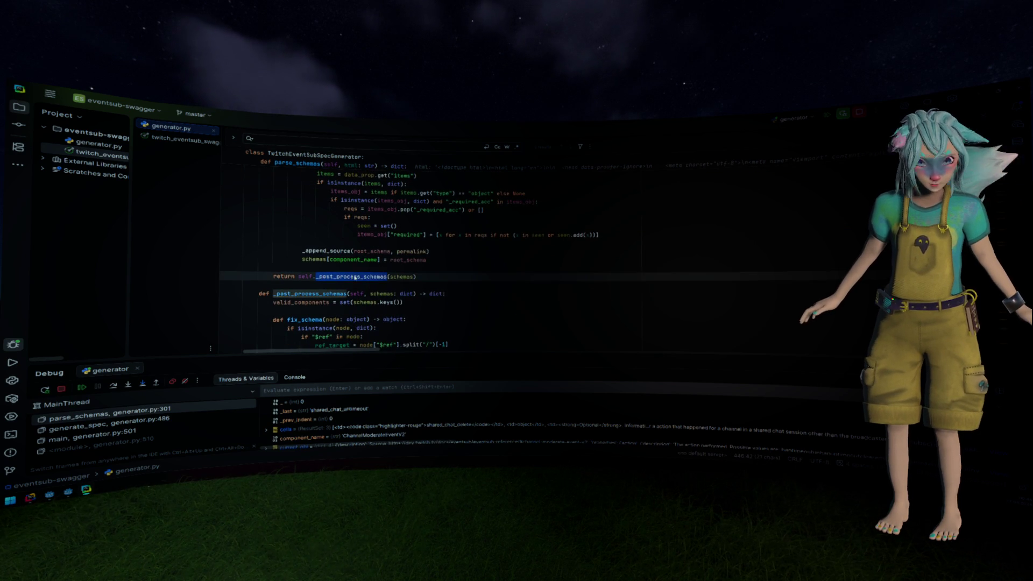
left_click(356, 277, "ctrl")
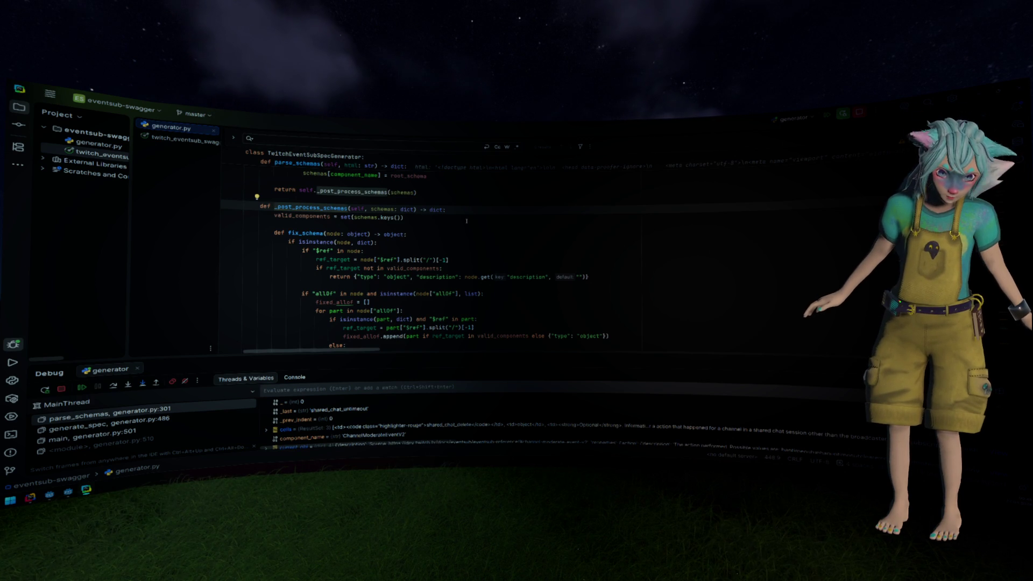
double_click(318, 216)
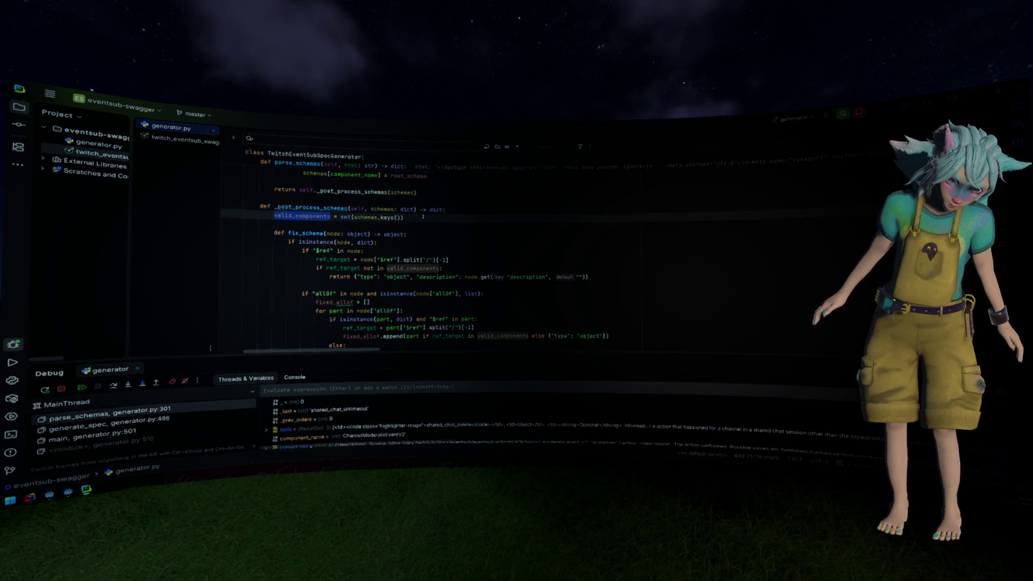
scroll(317, 211, "down", 2)
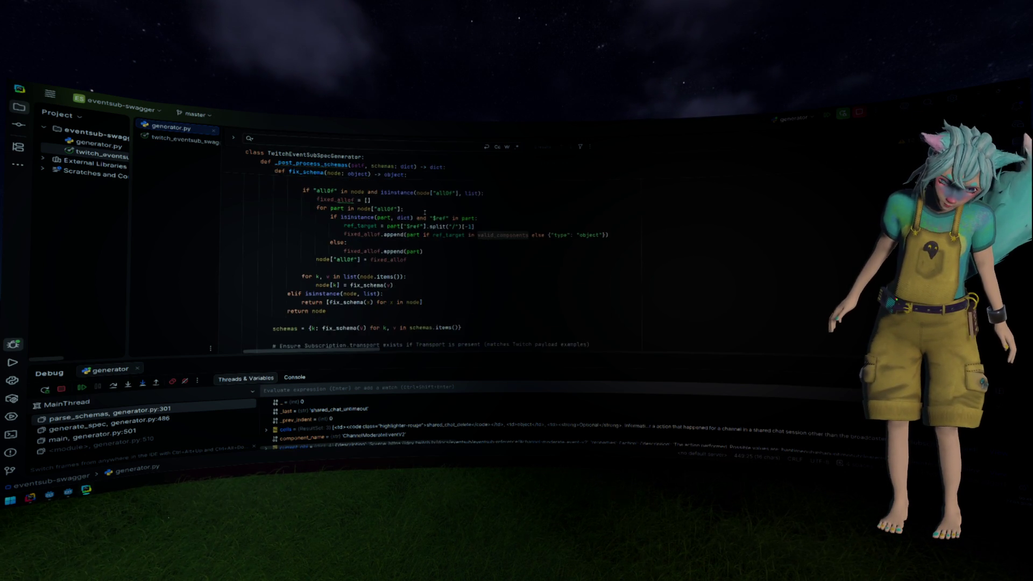
scroll(317, 212, "up", 2)
double_click(305, 233)
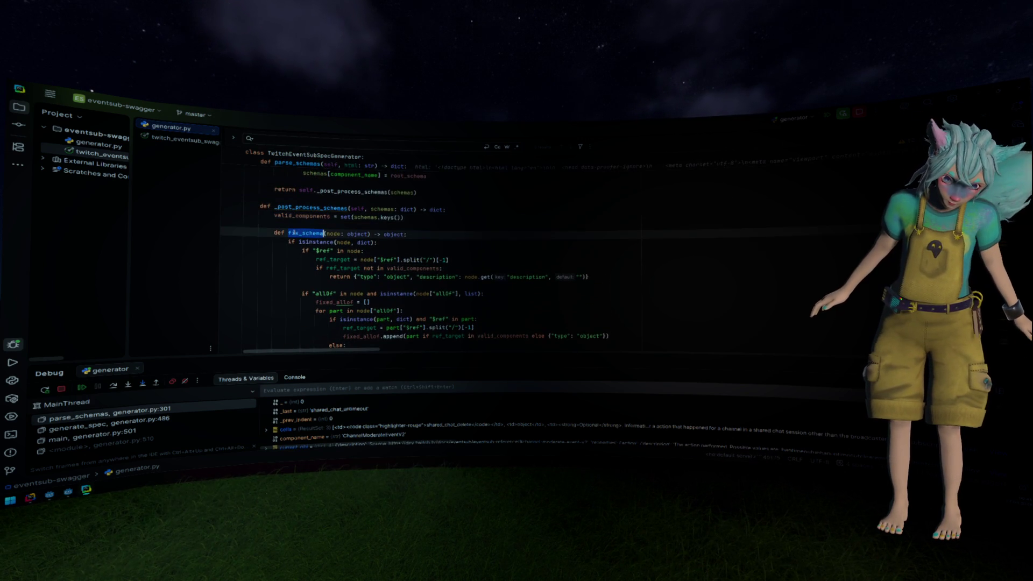
left_click(233, 233)
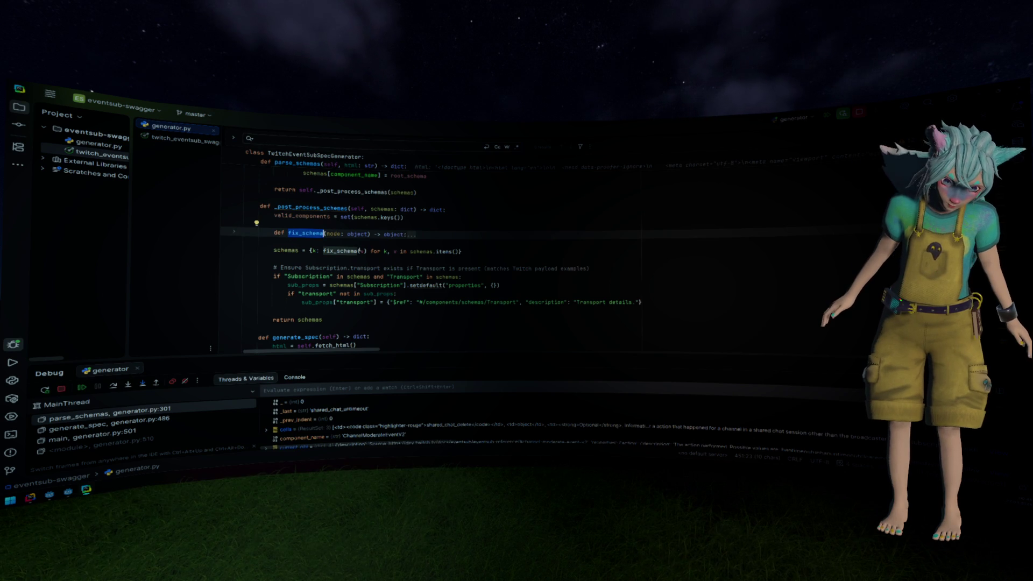
mouse_move(362, 251)
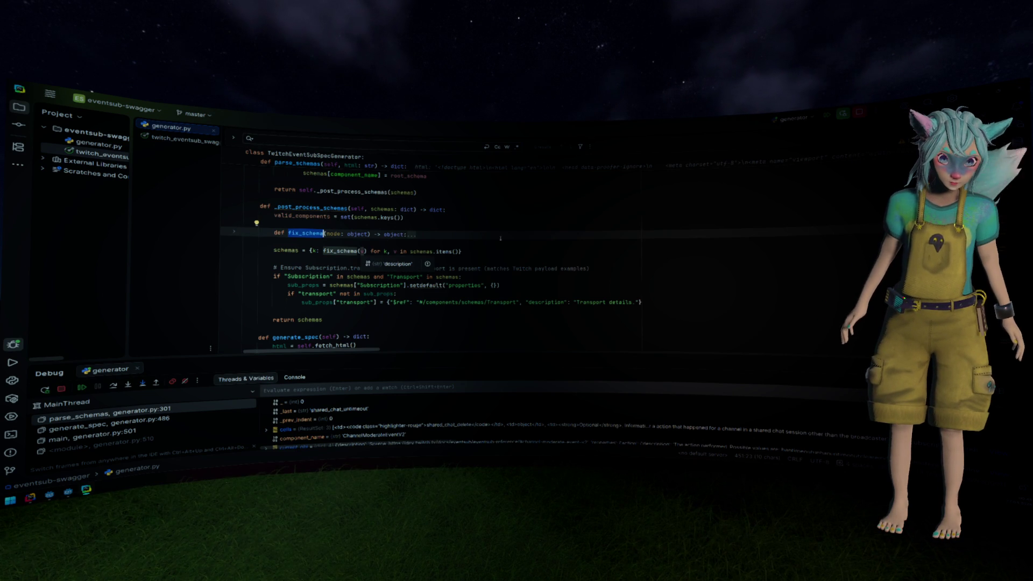
scroll(501, 238, "down", 1)
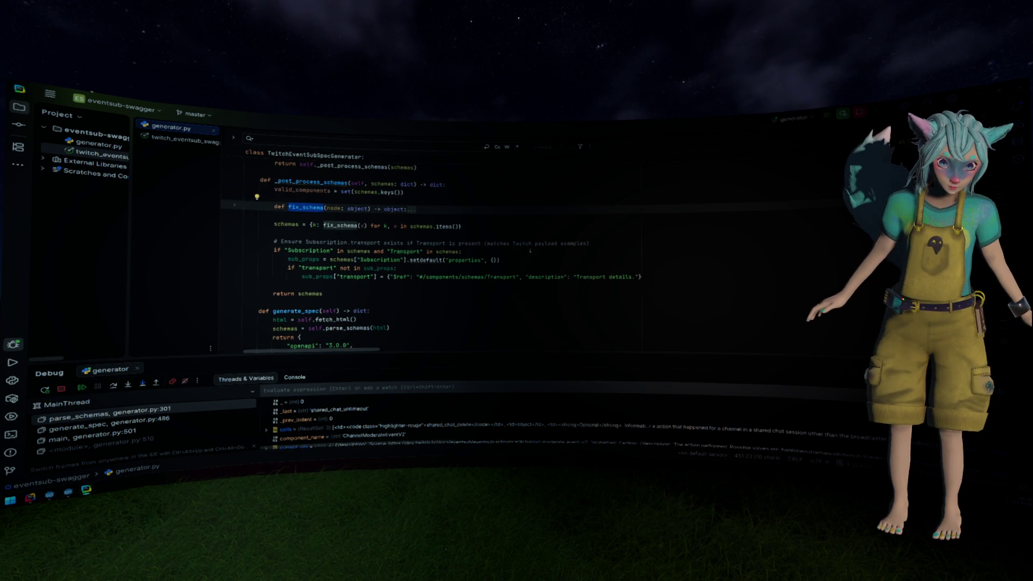
scroll(545, 279, "down", 3)
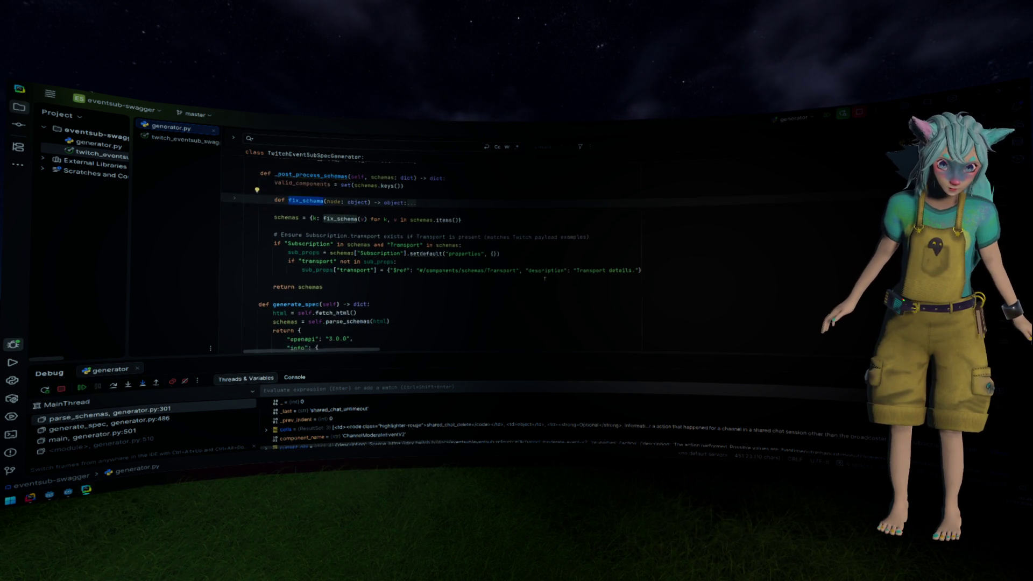
scroll(545, 278, "up", 3)
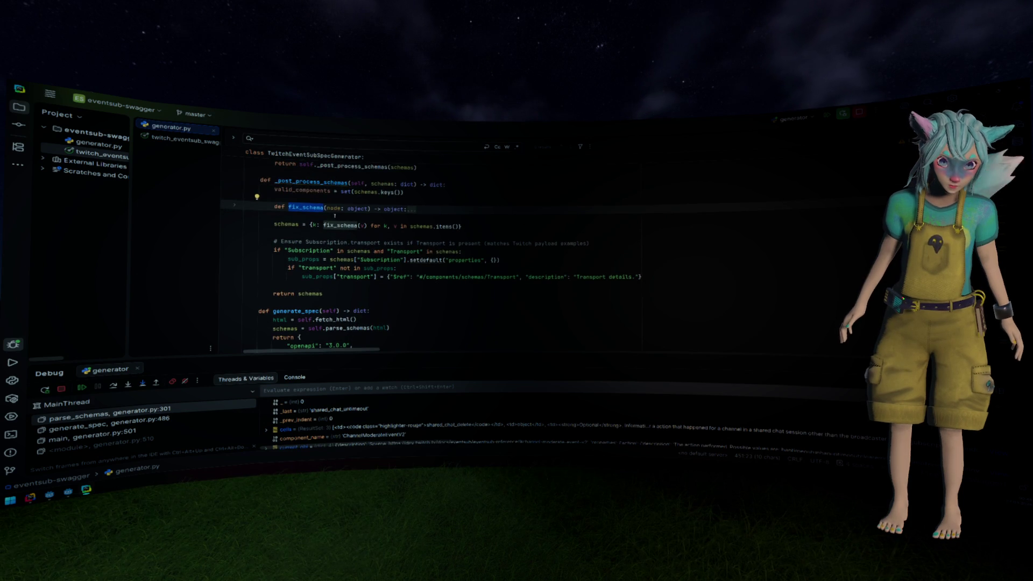
Unfold fix_schema, scroll through generate_spec and main, and return to the schemas comprehension line.
left_click(235, 206)
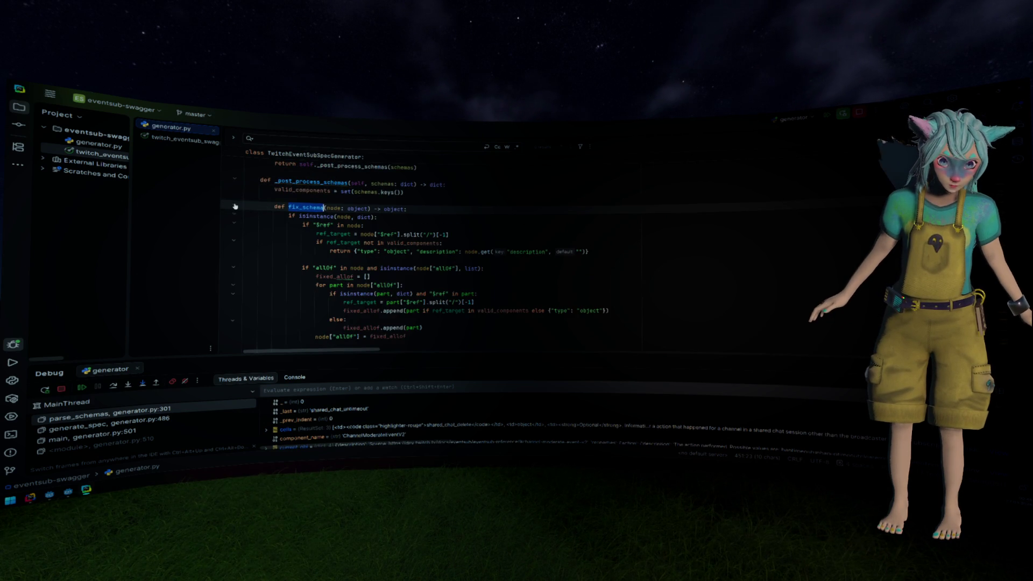
scroll(384, 235, "down", 3)
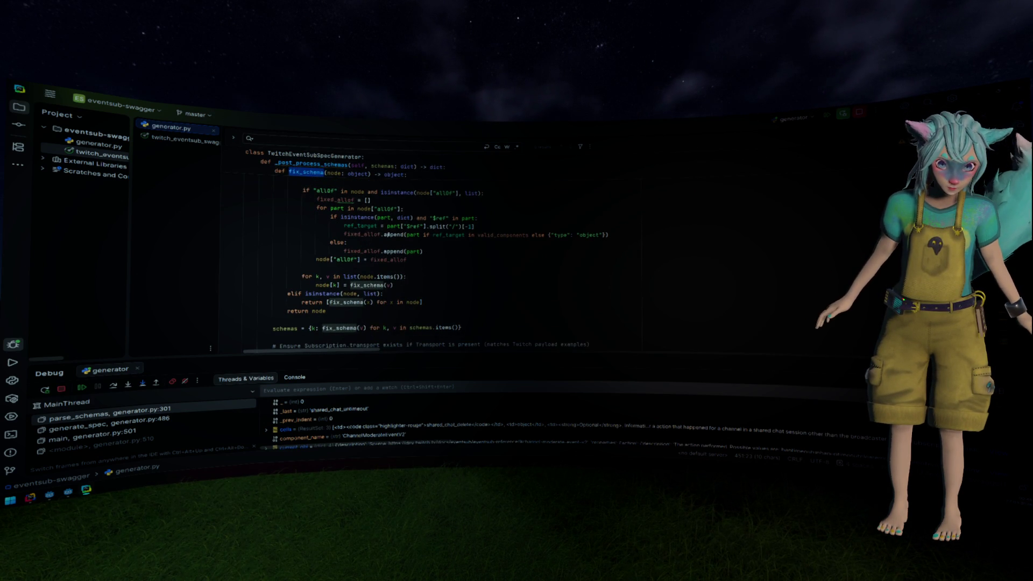
scroll(385, 234, "down", 3)
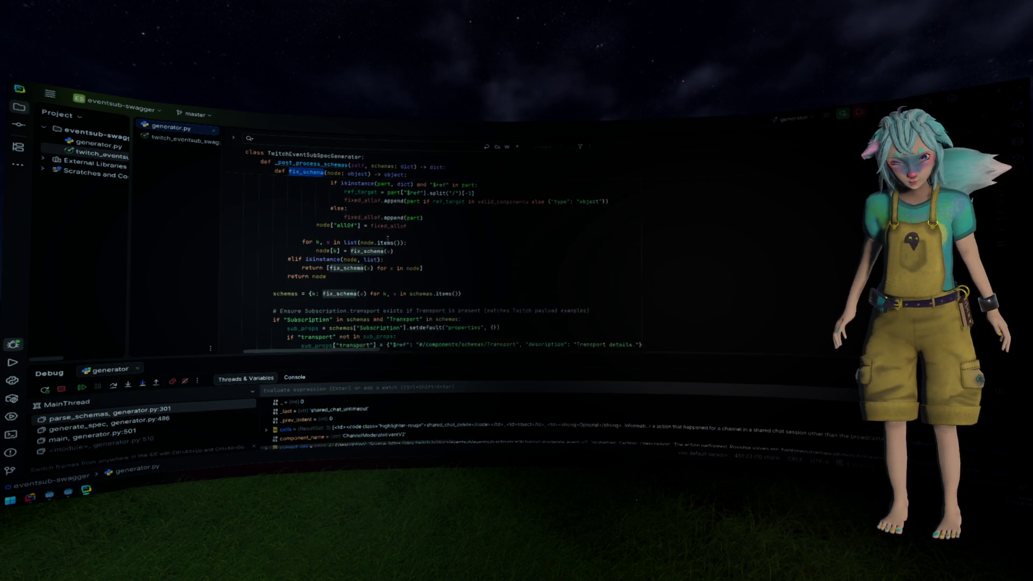
scroll(387, 245, "down", 6)
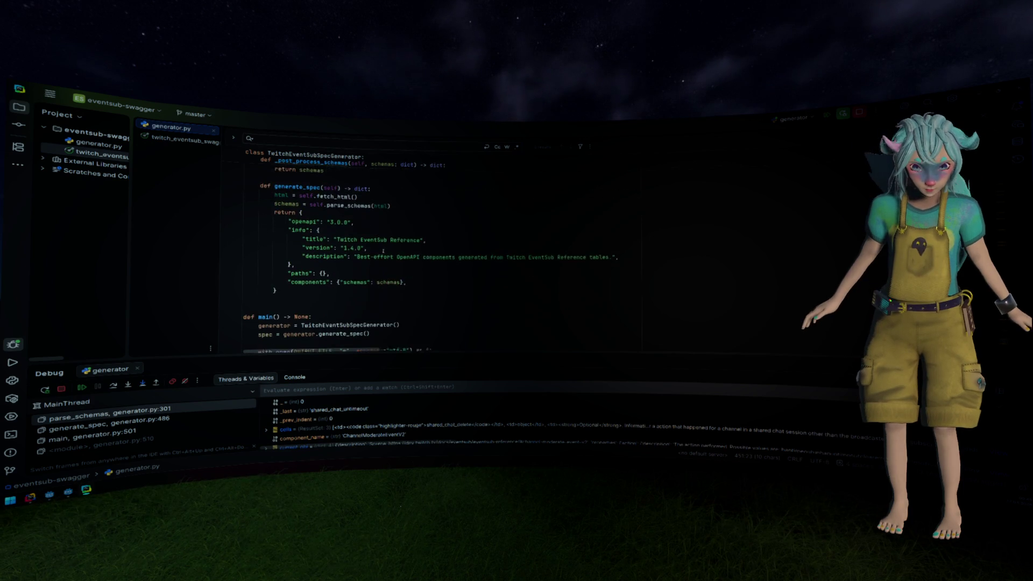
scroll(385, 251, "down", 2)
left_click(400, 226)
scroll(400, 255, "up", 4)
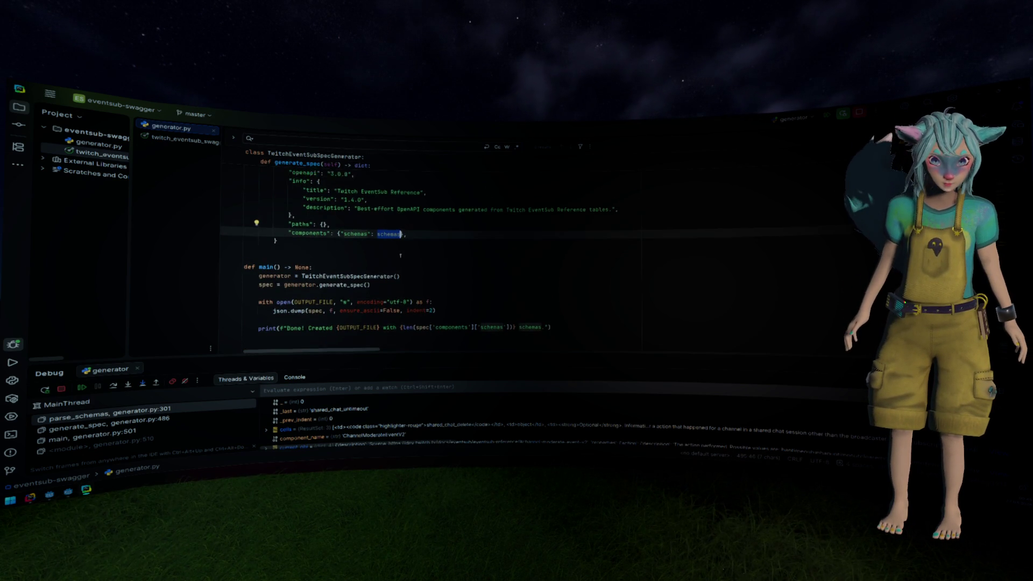
scroll(305, 216, "up", 5)
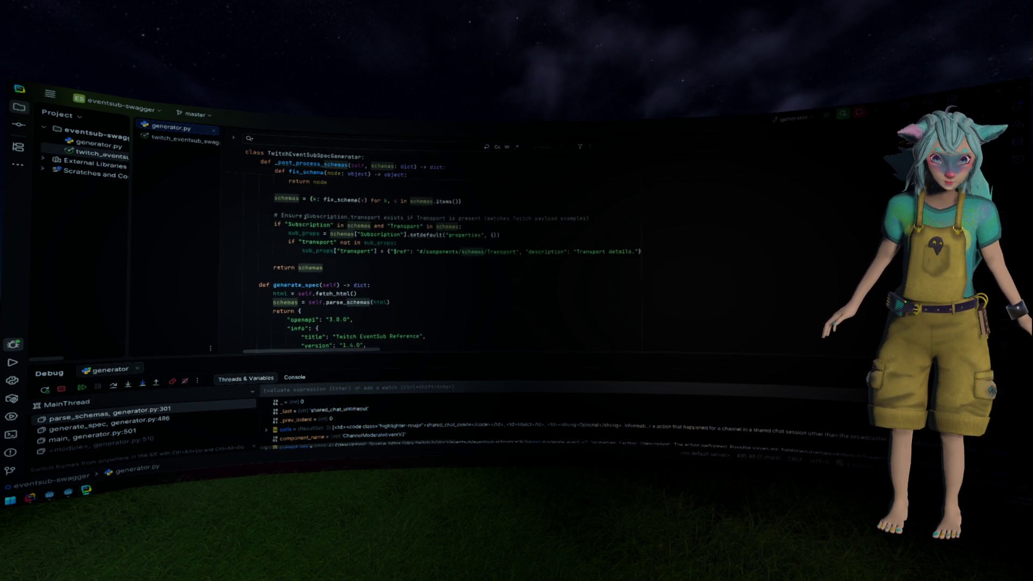
scroll(307, 216, "down", 3)
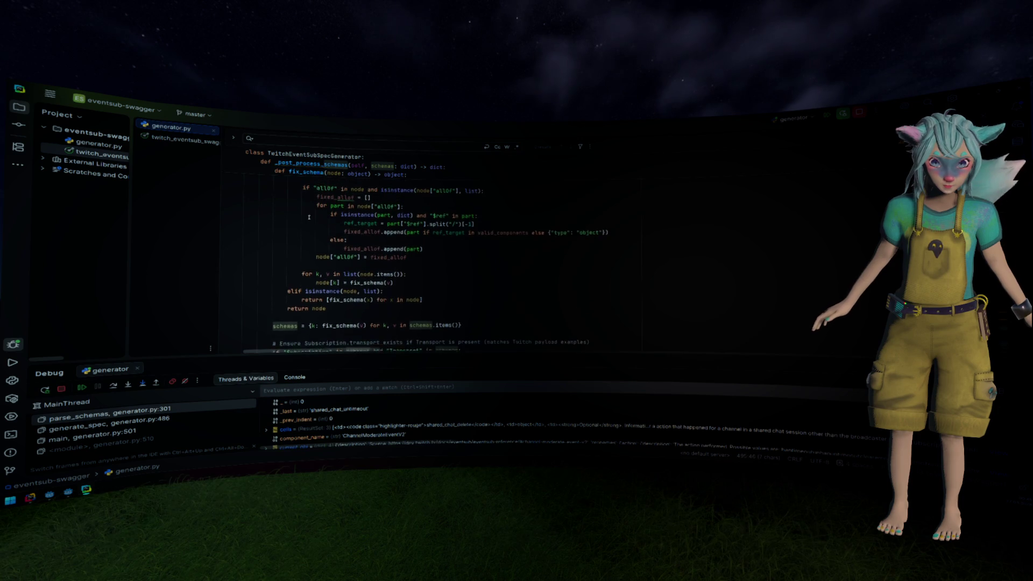
left_click(347, 251)
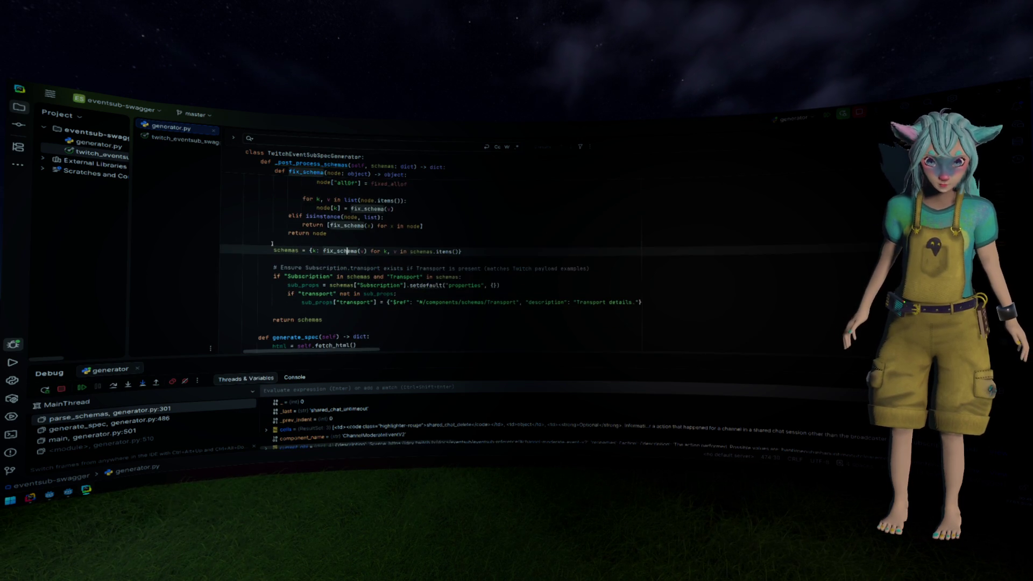
Resume the debugger and delete the old twitch_eventsub_swagger.json despite its usages.
key("F9")
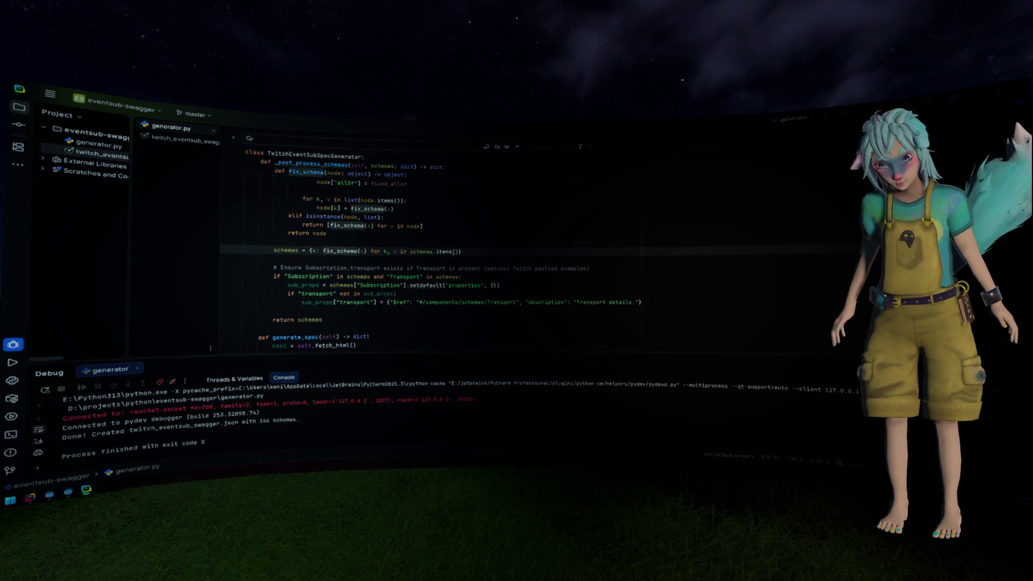
double_click(104, 155)
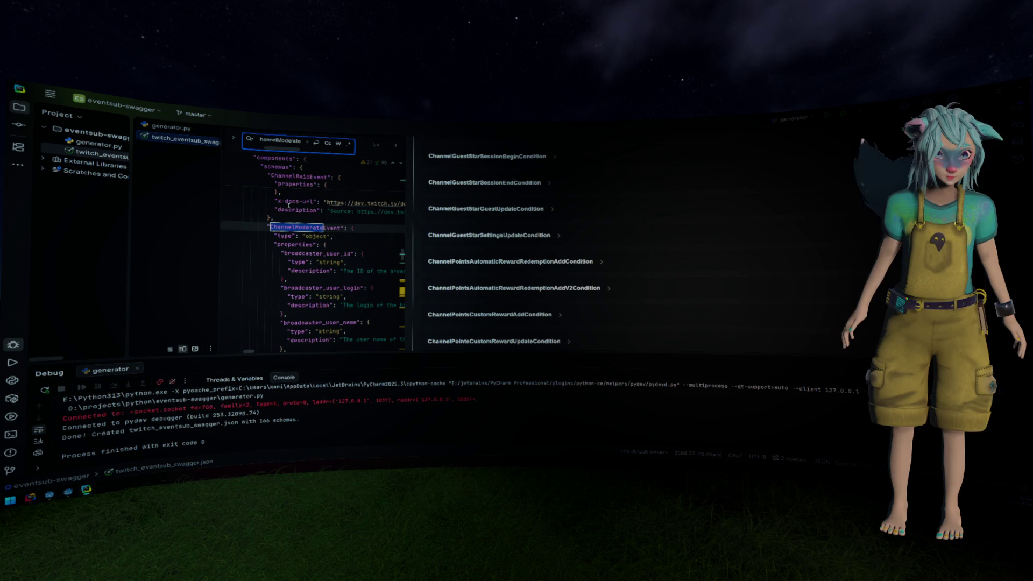
left_click(106, 156)
key("Delete")
key("Return")
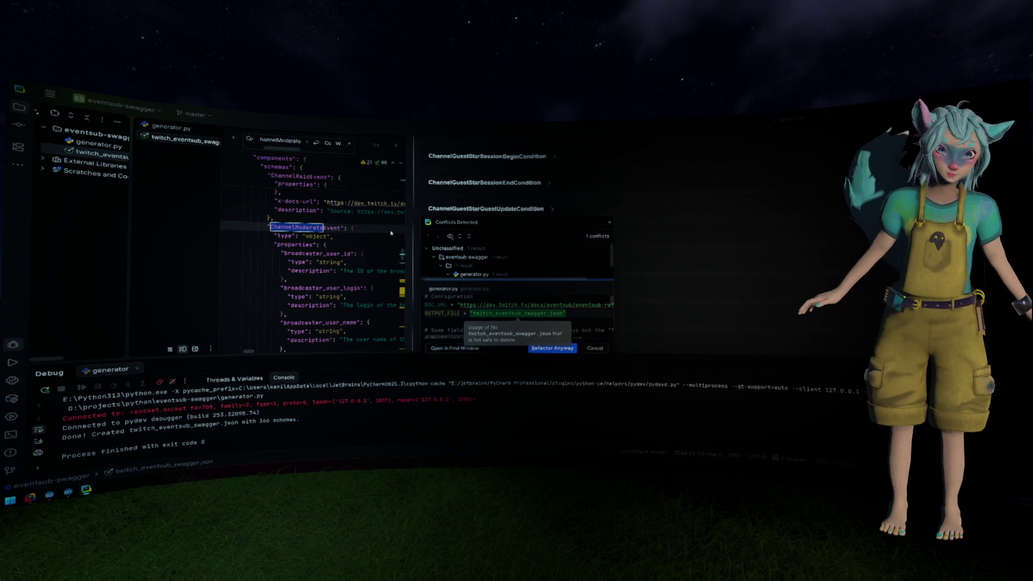
left_click(558, 347)
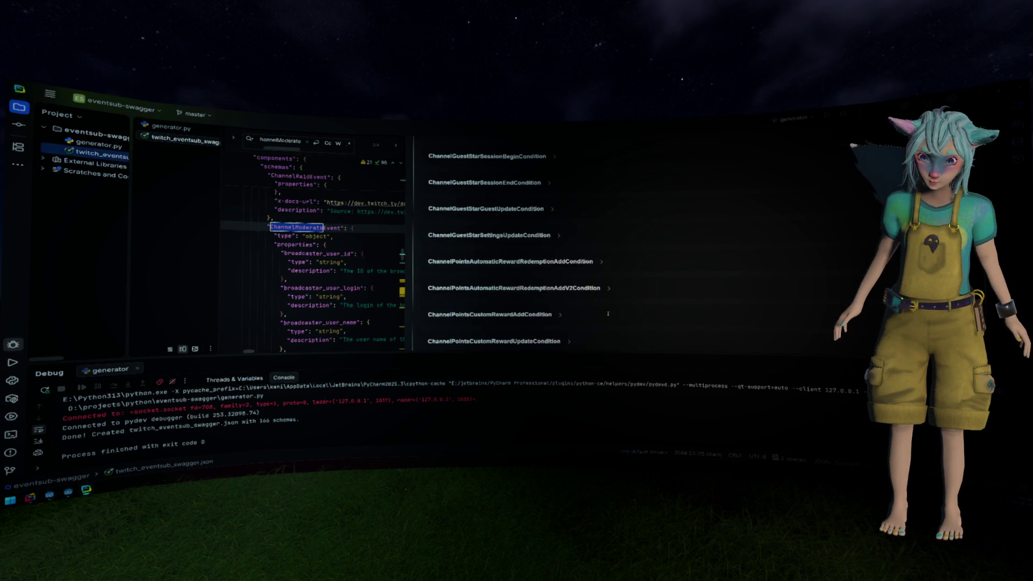
Rerun generator.py without debugging and open the regenerated twitch_eventsub_swagger.json in a wider editor.
key("shift+F10")
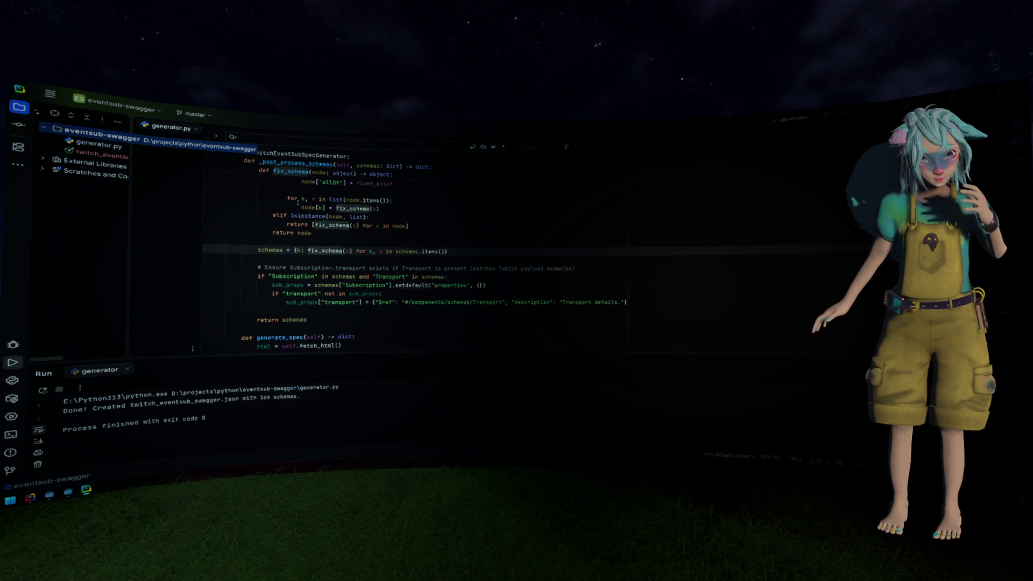
double_click(100, 155)
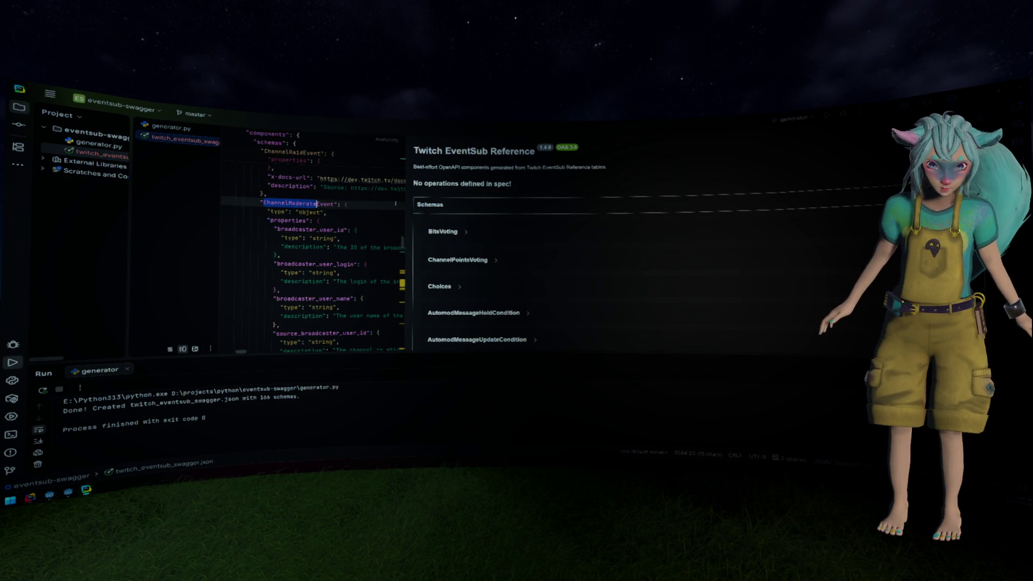
left_click_drag(411, 209, 557, 210)
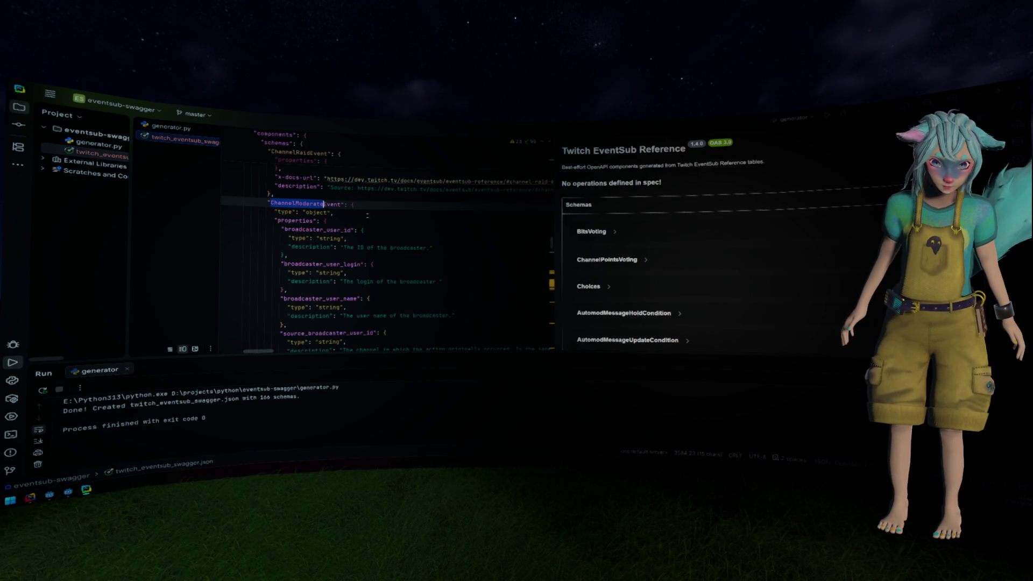
double_click(311, 205)
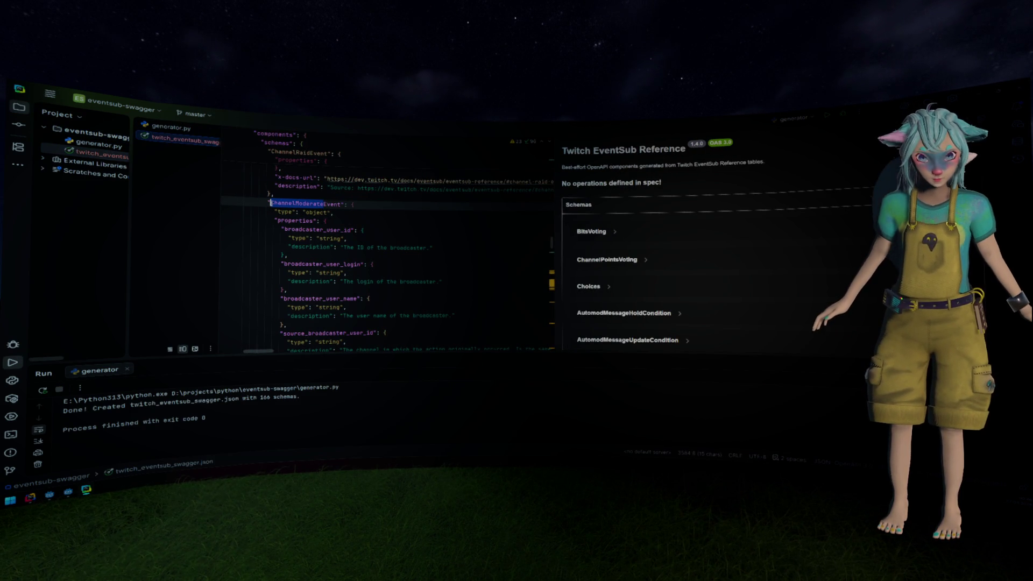
Search all files for ChannelModerate and jump to the ChannelModerateEventV2 schema's action property.
key("ctrl+shift+f")
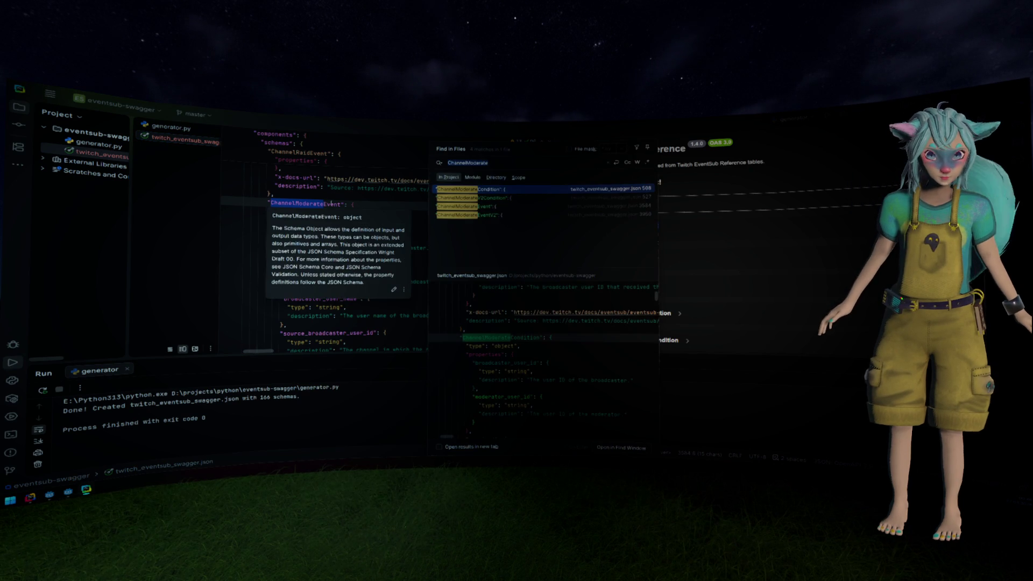
left_click(493, 217)
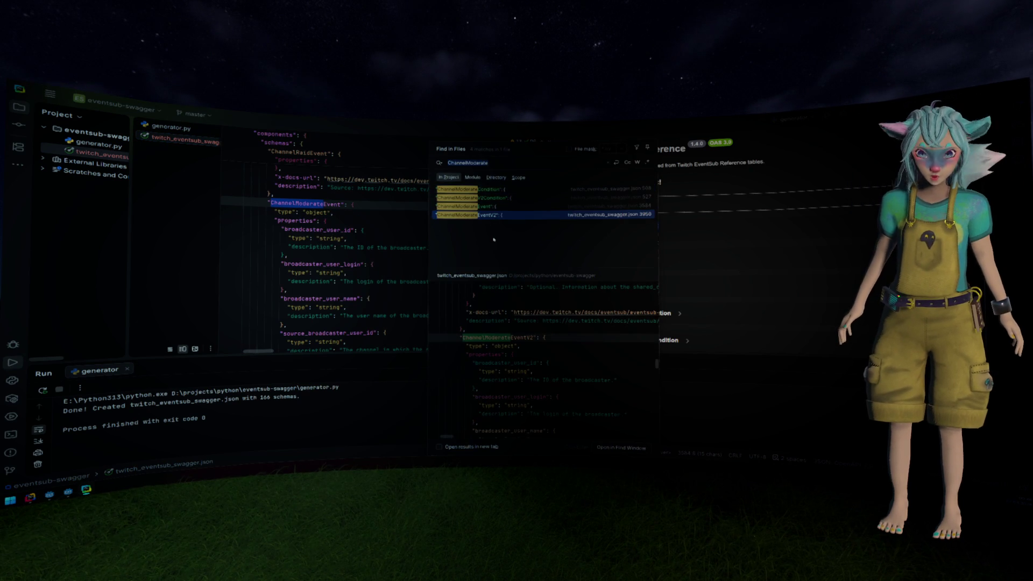
double_click(493, 217)
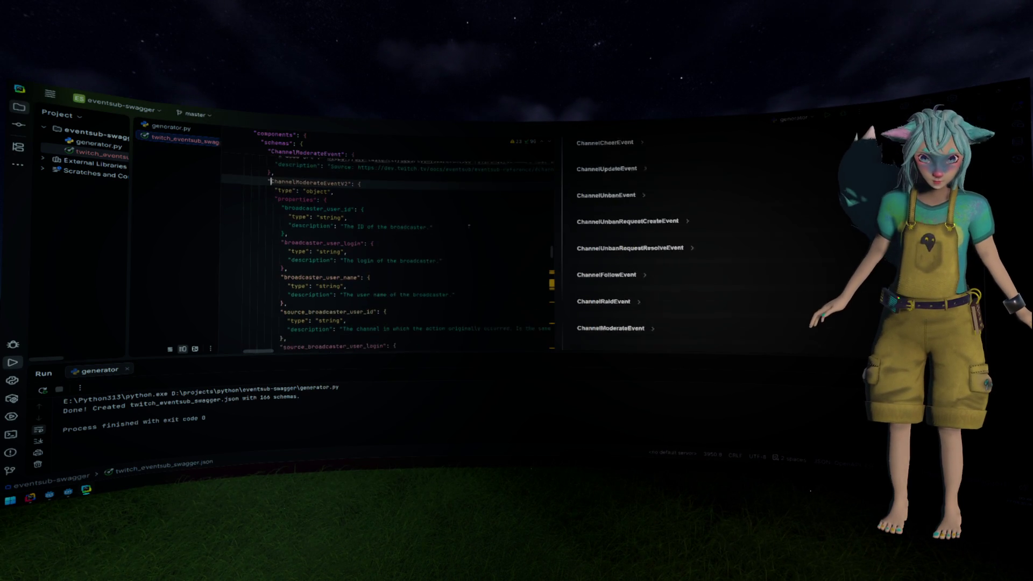
scroll(469, 226, "down", 10)
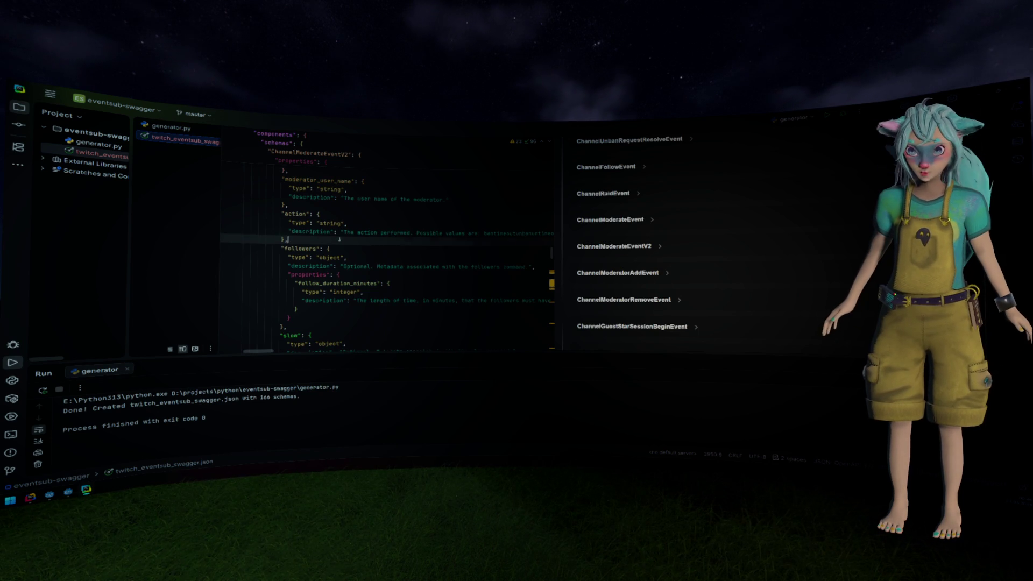
left_click(339, 238)
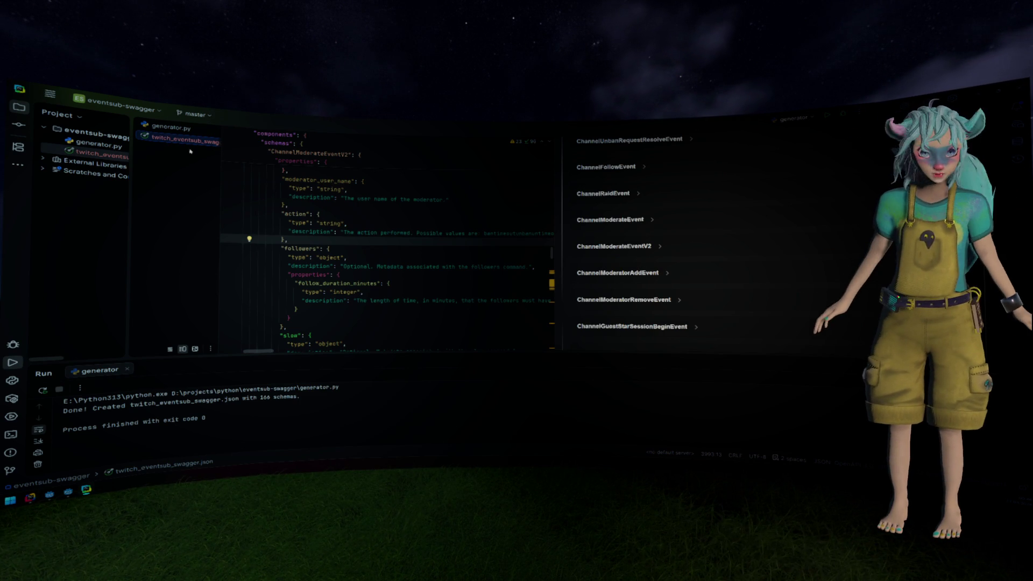
Add twitch_eventsub_swagger.json to version control in the Commit view and widen the commit panel.
left_click(95, 155)
key("ctrl+k")
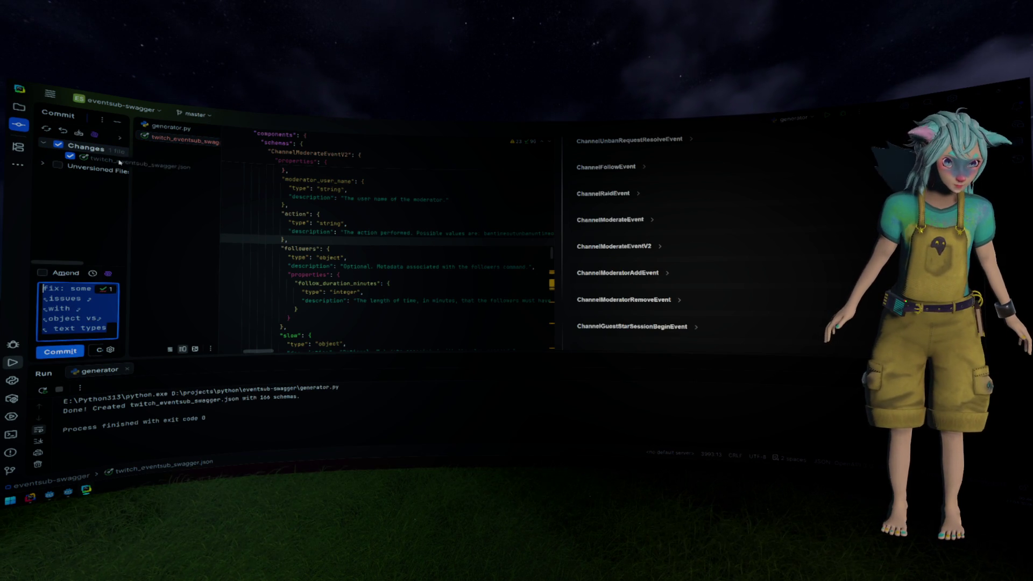
right_click(118, 163)
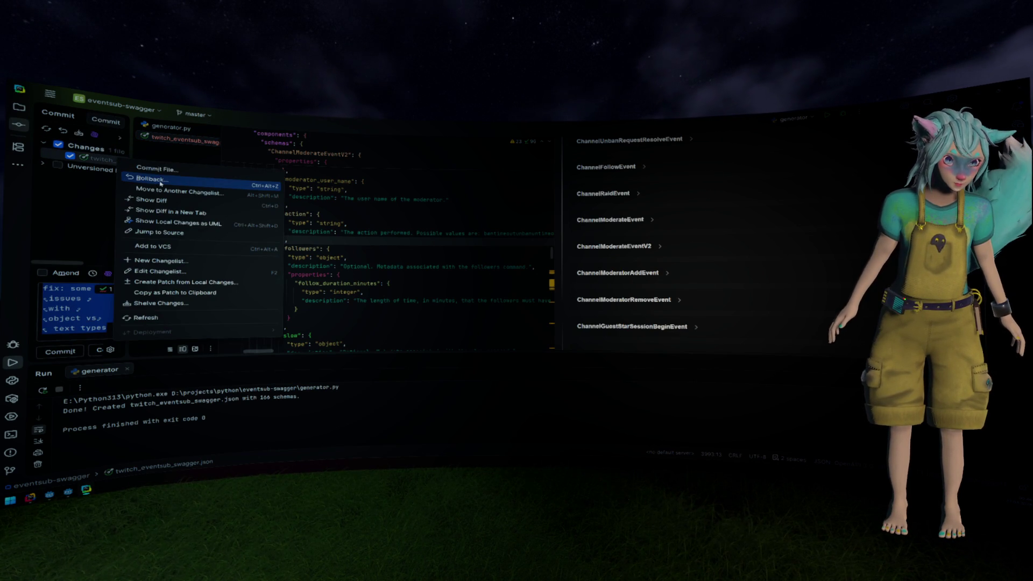
left_click(317, 185)
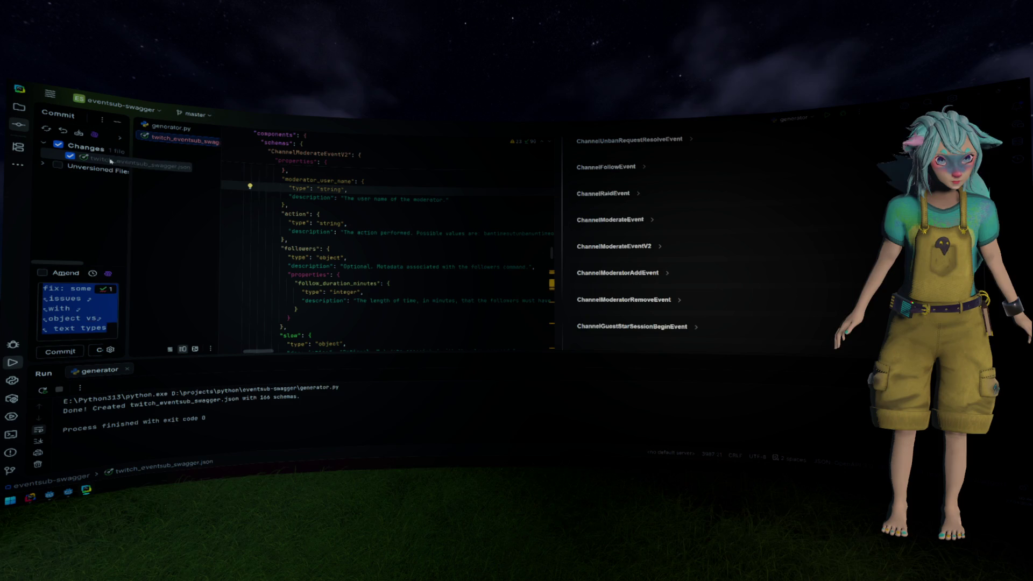
right_click(111, 162)
left_click(188, 246)
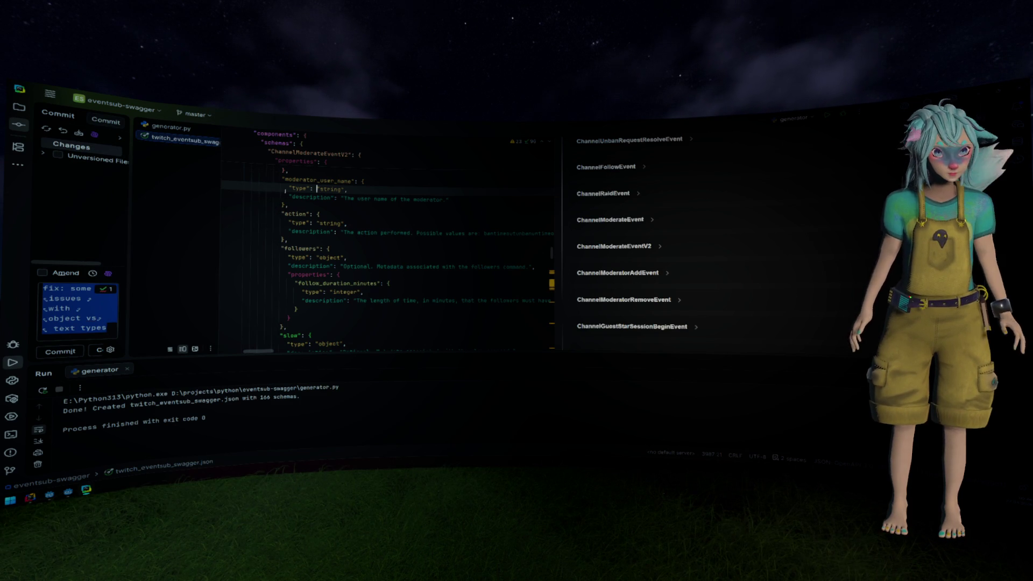
left_click(43, 153)
mouse_move(131, 176)
left_mouse_down()
mouse_move(207, 190)
mouse_move(198, 188)
left_mouse_up()
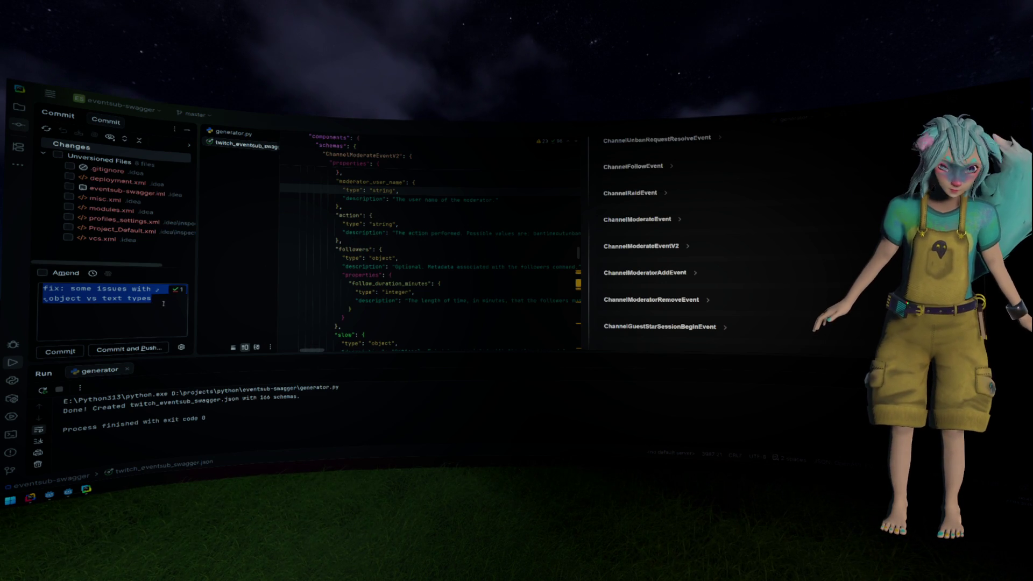
Expand ChannelModerateEventV2 in the OpenAPI preview and scroll through its properties.
key("ctrl+k")
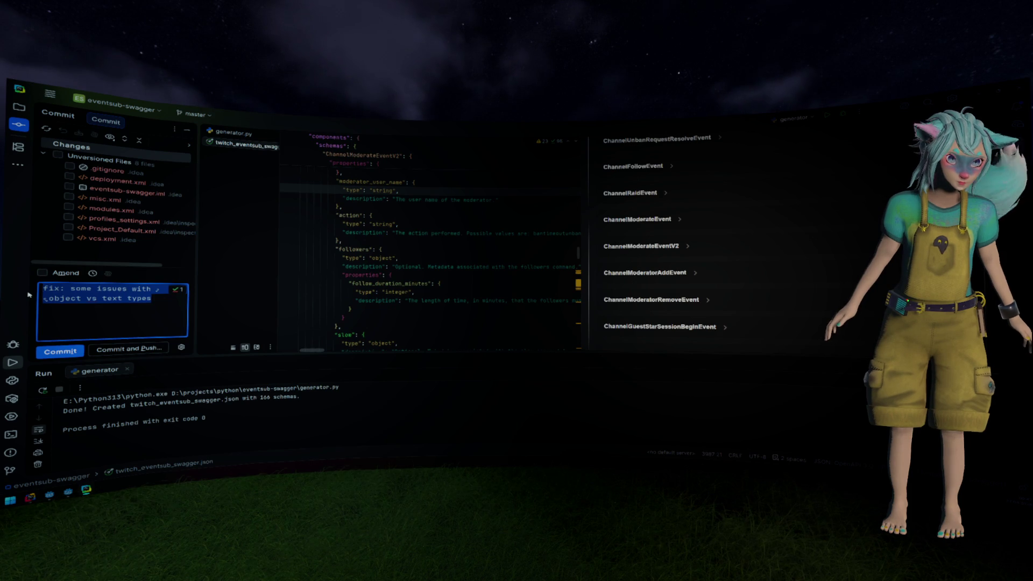
left_click(364, 282)
scroll(376, 285, "up", 10)
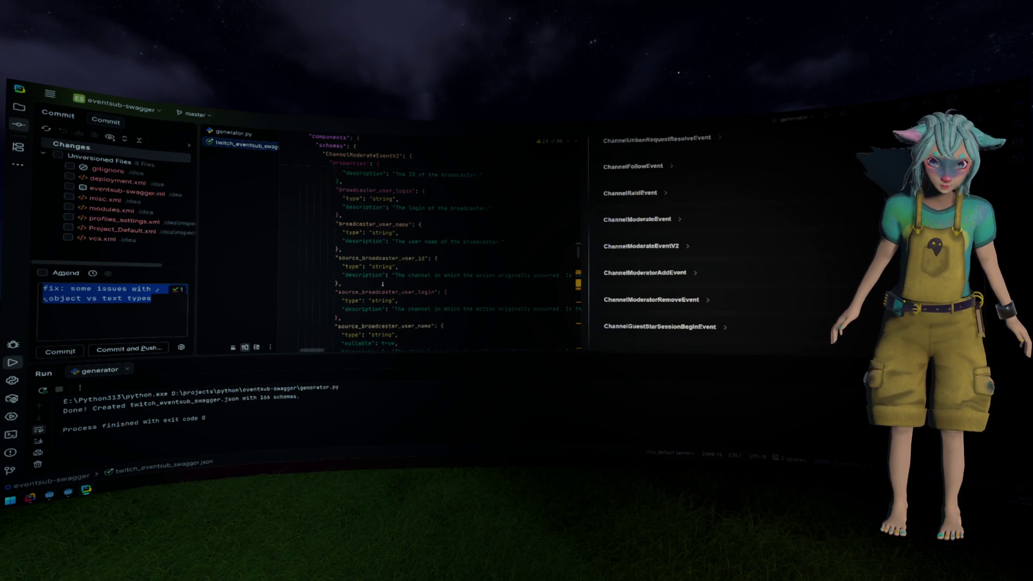
left_click(641, 246)
scroll(633, 251, "down", 2)
scroll(631, 250, "down", 1)
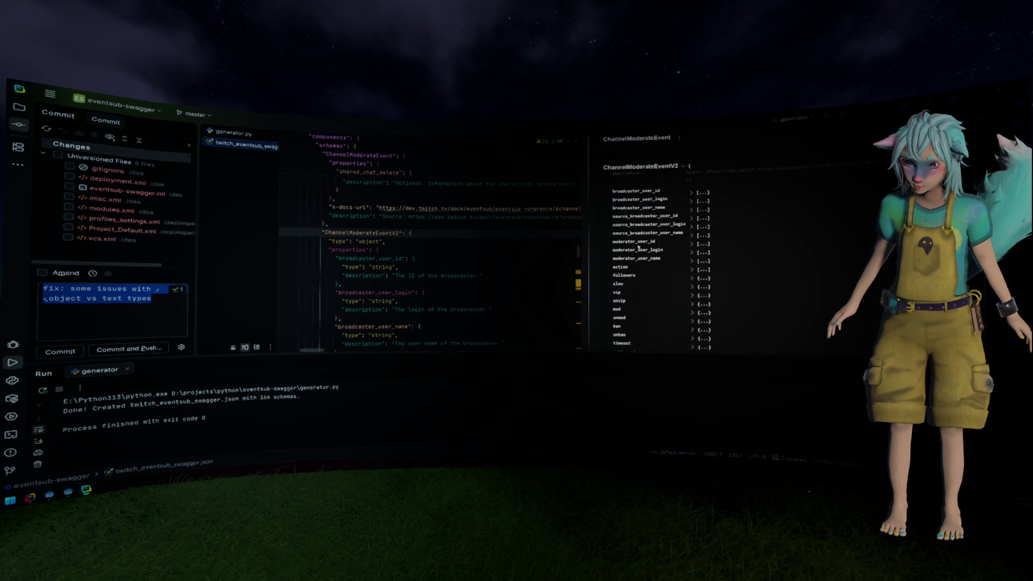
scroll(628, 300, "down", 5)
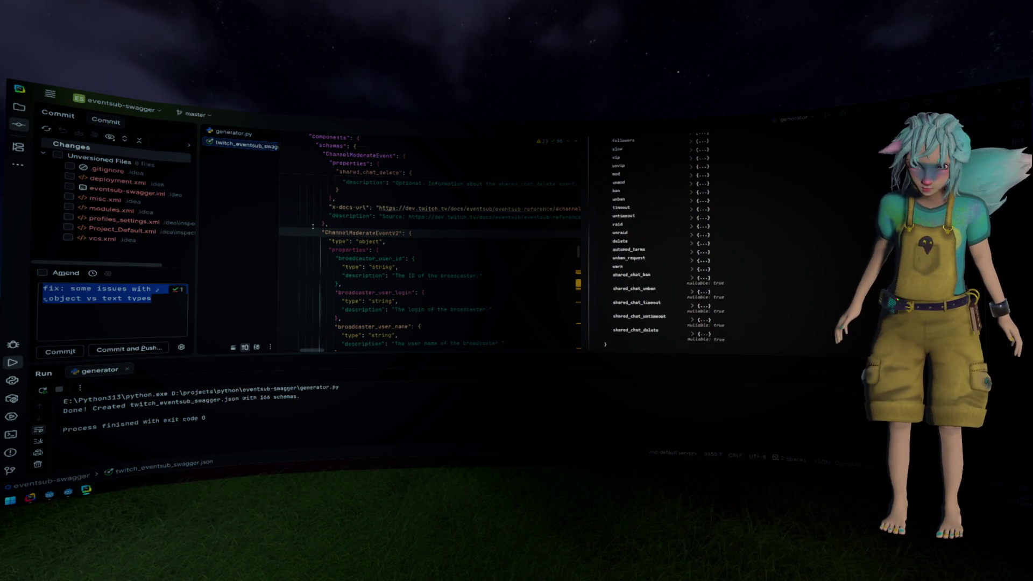
Select the change group for commit, revisit the V2 JSON definition, then view the generated Godot script.
left_click(54, 147)
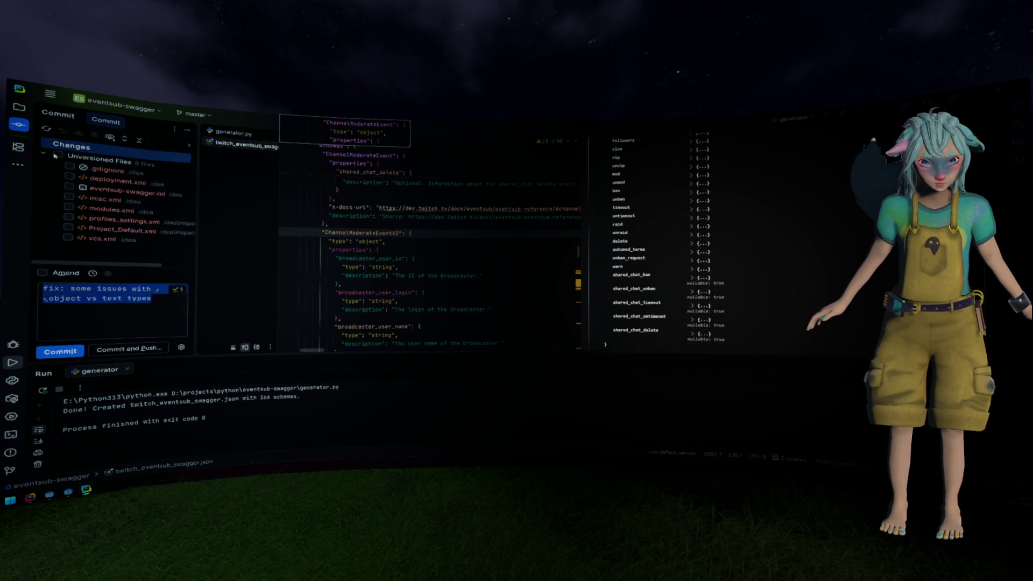
left_click(380, 210)
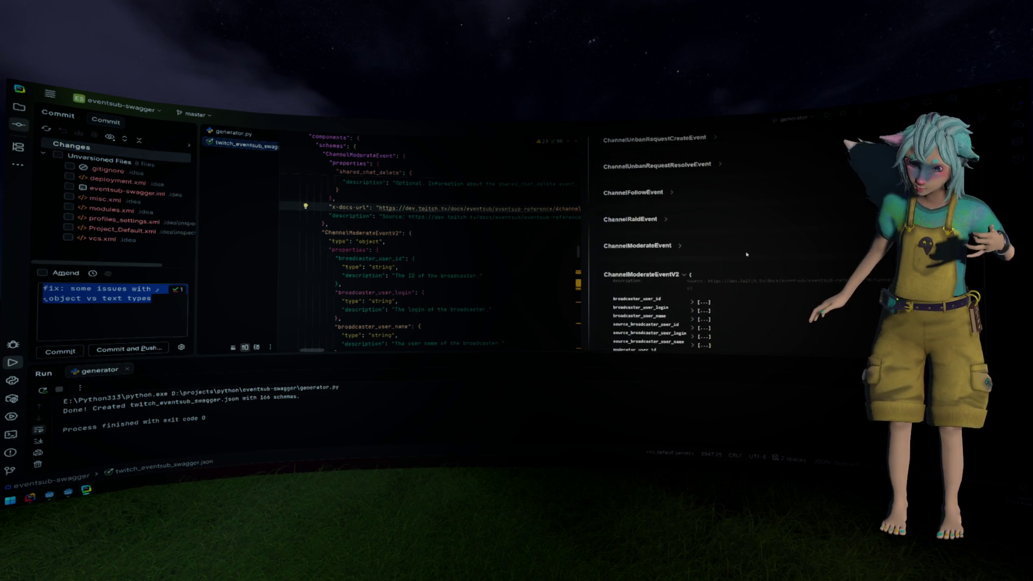
key("alt+Tab")
left_click(521, 293)
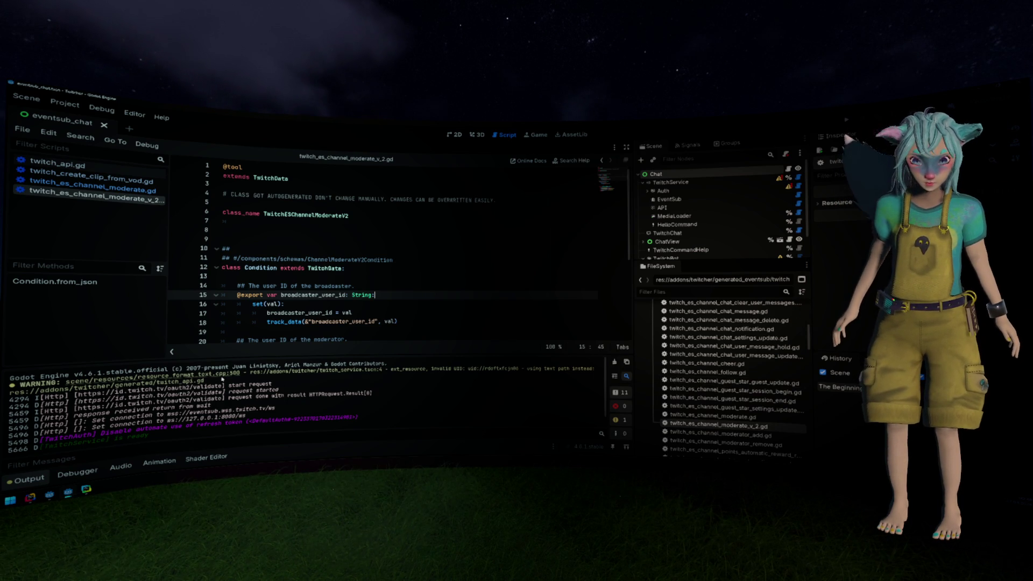
Hide Godot's Output panel and widen the scene, FileSystem and Inspector docks.
left_click(28, 479)
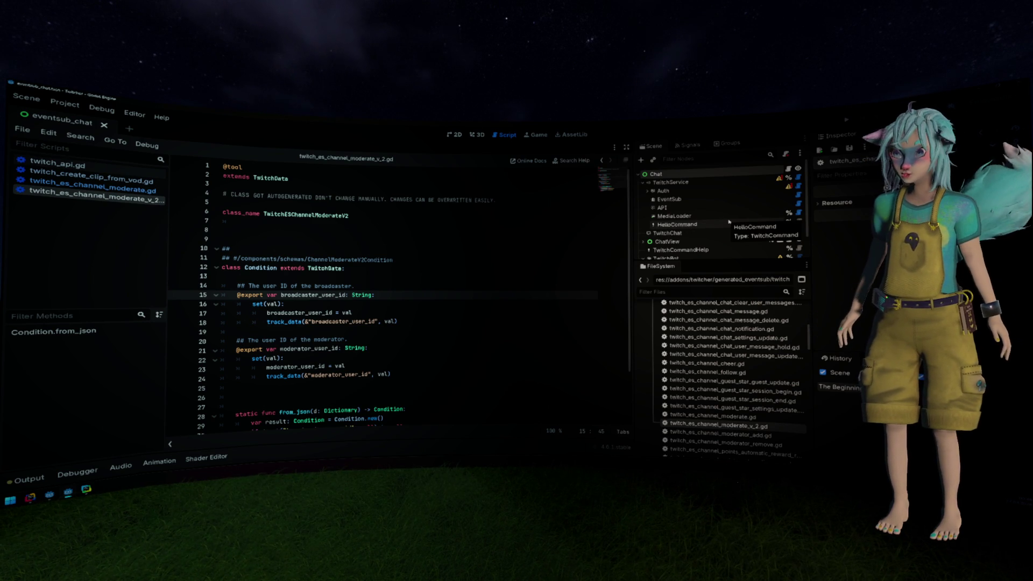
left_click_drag(634, 220, 603, 220)
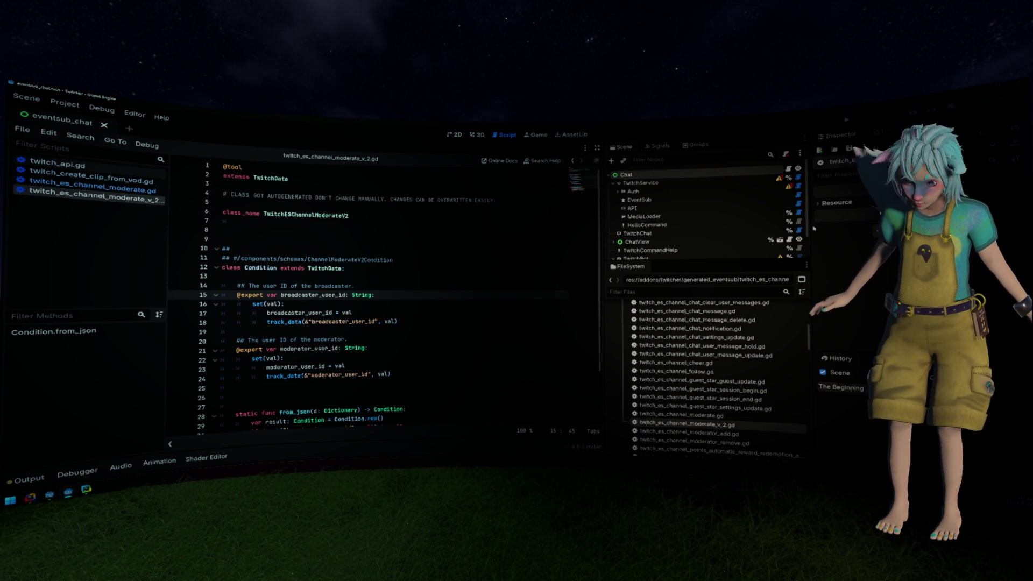
left_click_drag(806, 230, 787, 232)
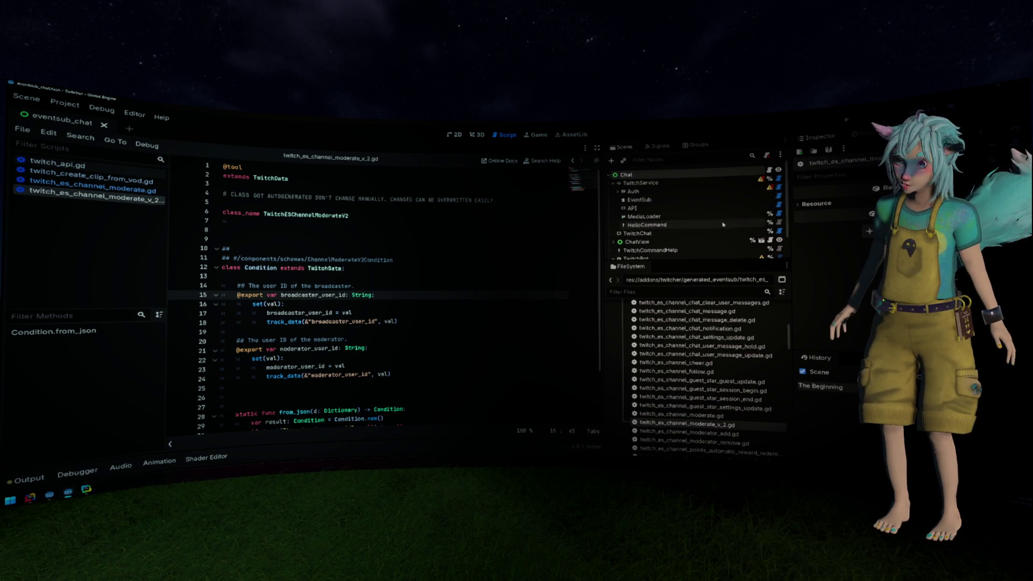
Browse res://addons/twitcher/generated_eventsub, then expand the editor and eventsub_generator folders.
scroll(721, 313, "up", 5)
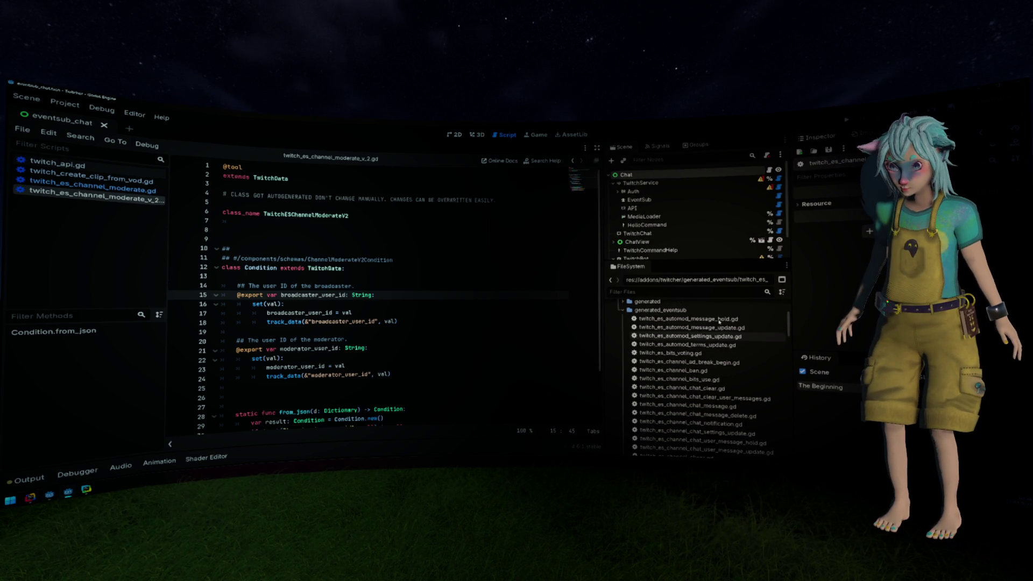
left_click(700, 310)
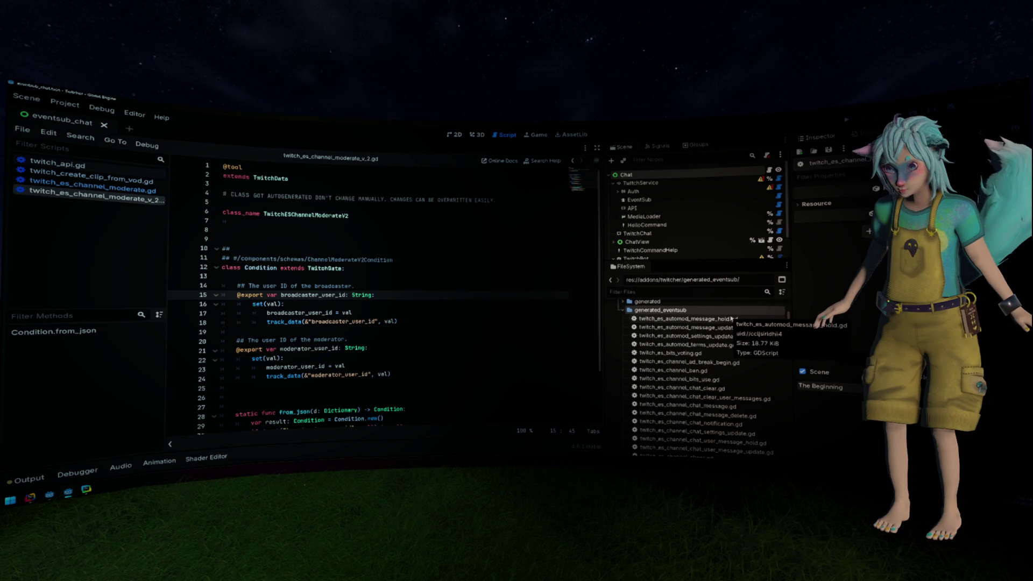
scroll(731, 318, "down", 10)
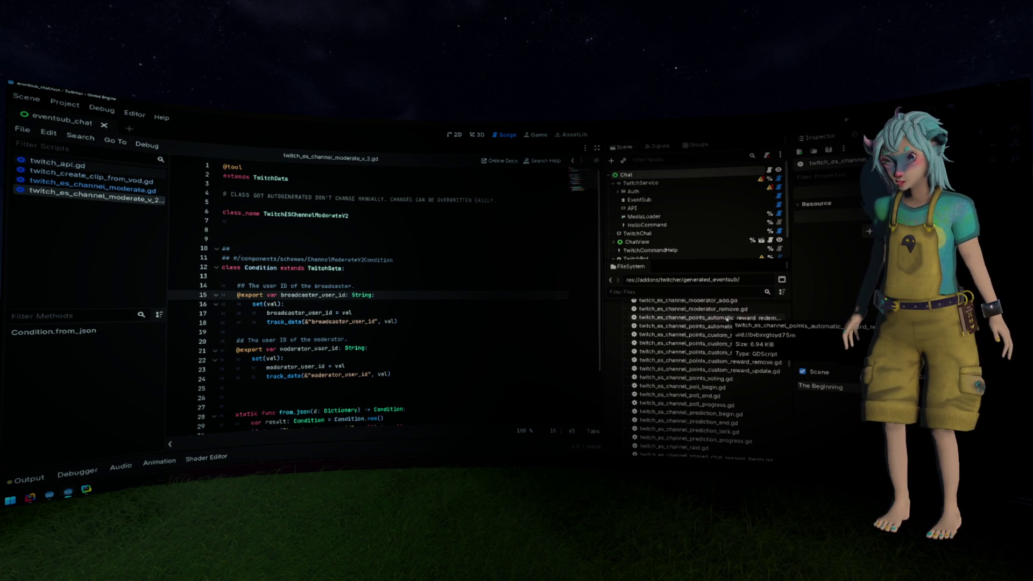
scroll(710, 322, "down", 3)
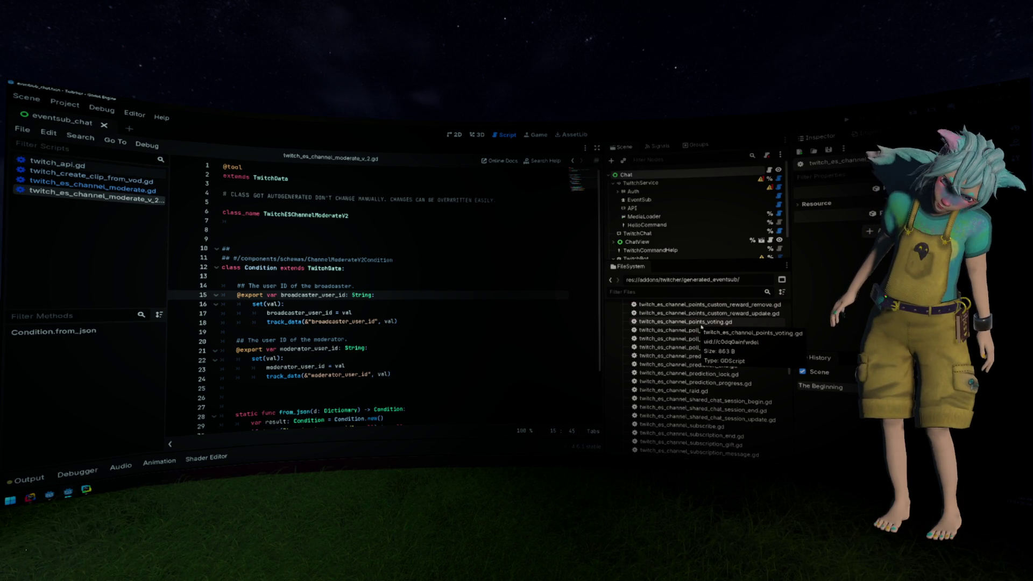
scroll(700, 329, "down", 5)
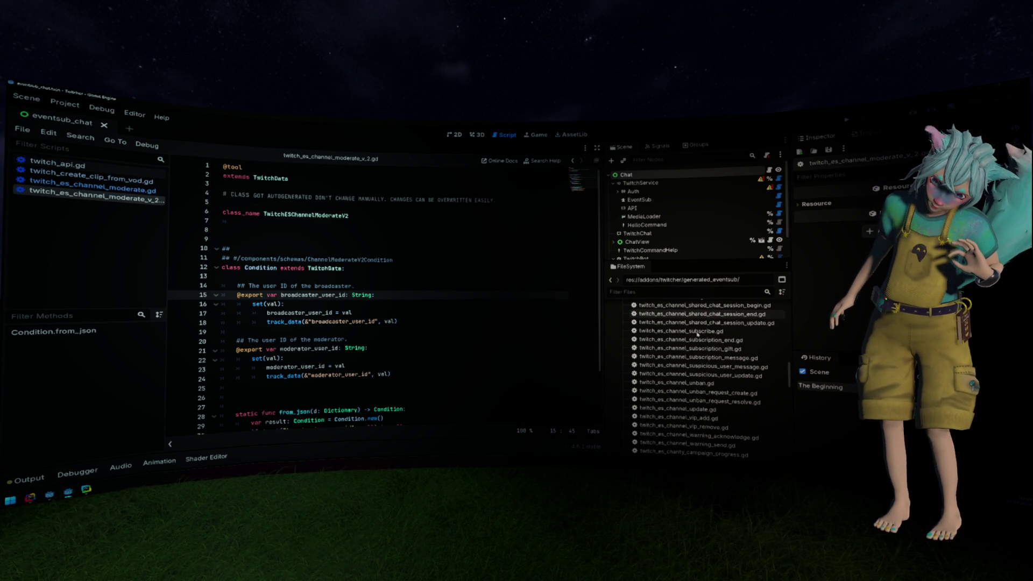
scroll(697, 334, "up", 20)
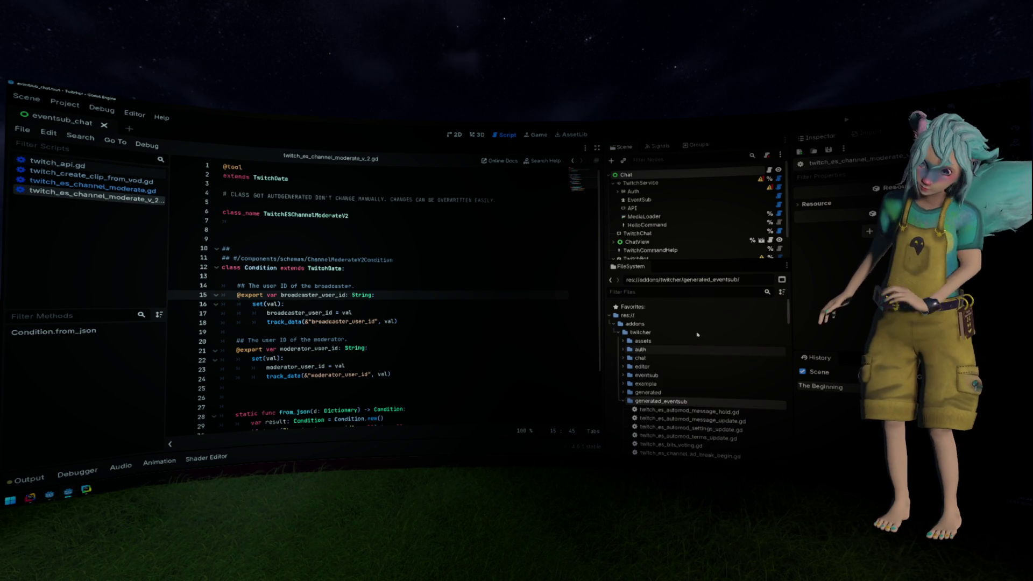
double_click(642, 367)
double_click(657, 375)
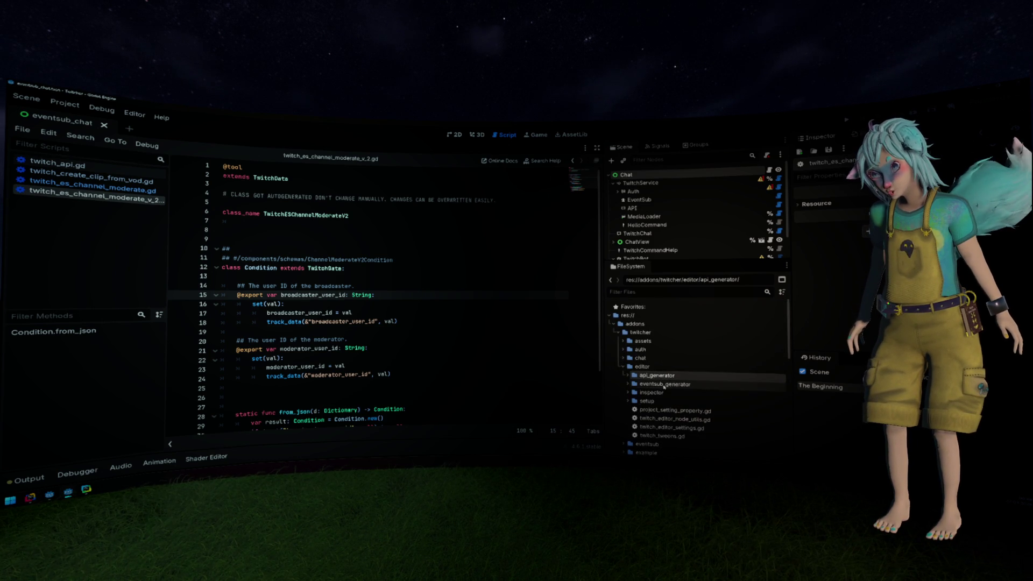
Open twitch_eventsub_generator.gd from the eventsub_generator folder in the FileSystem dock.
double_click(665, 384)
scroll(706, 377, "down", 1)
double_click(707, 375)
scroll(483, 306, "down", 3)
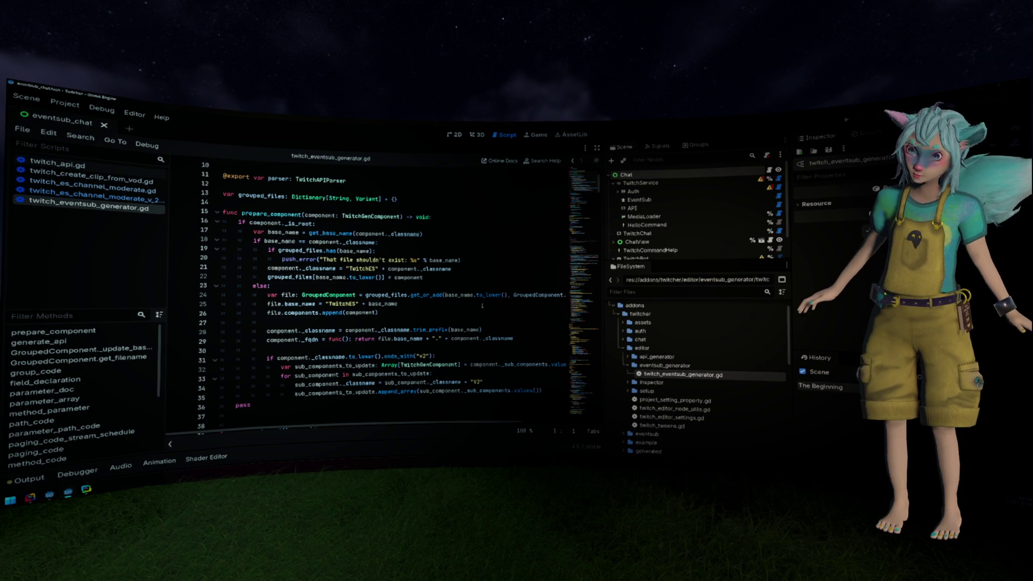
Select the V2 renaming block on lines 31–35, widen the code view, and place the caret at line 31's end.
scroll(482, 305, "down", 2)
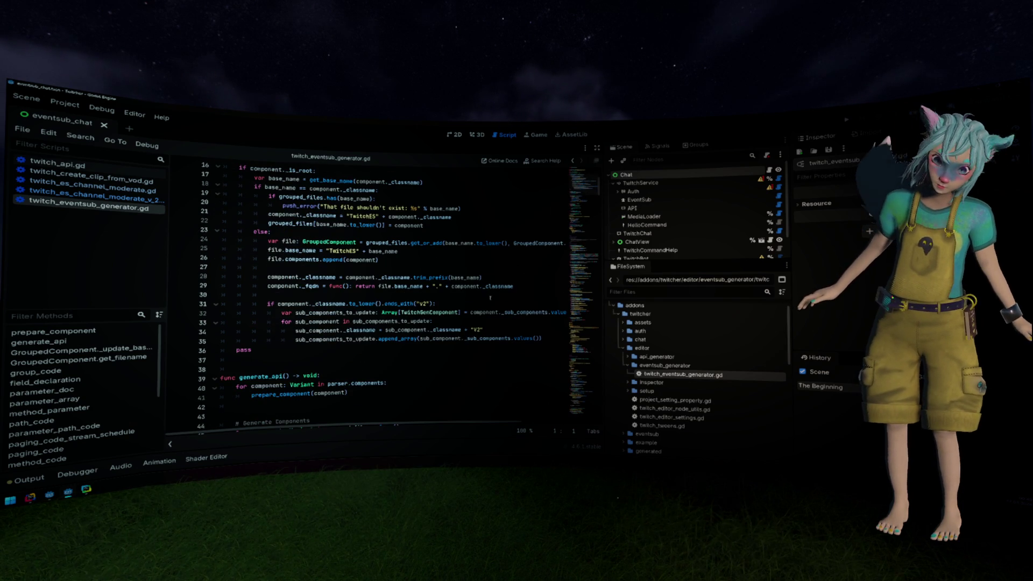
scroll(484, 254, "down", 2)
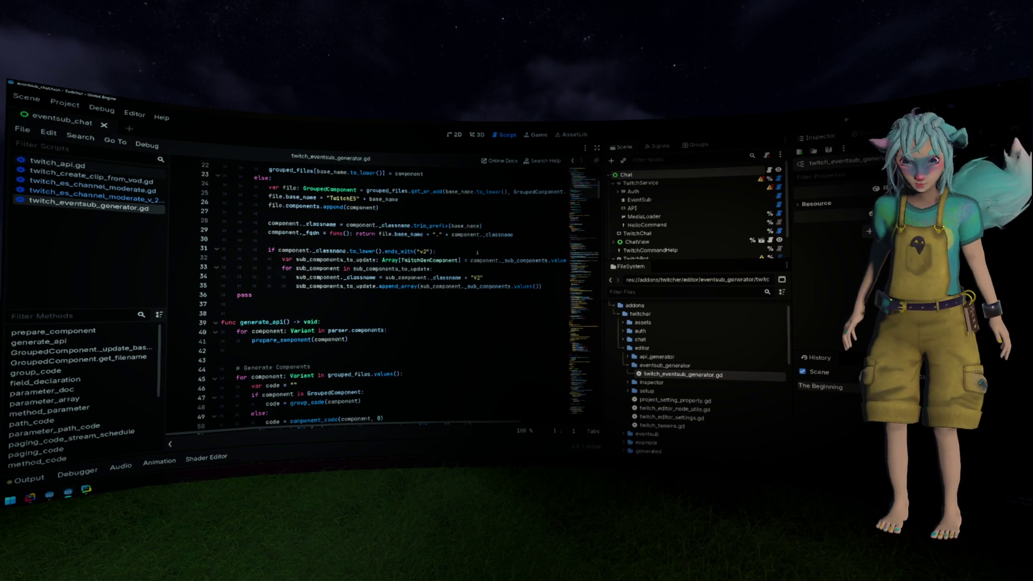
scroll(478, 249, "up", 1)
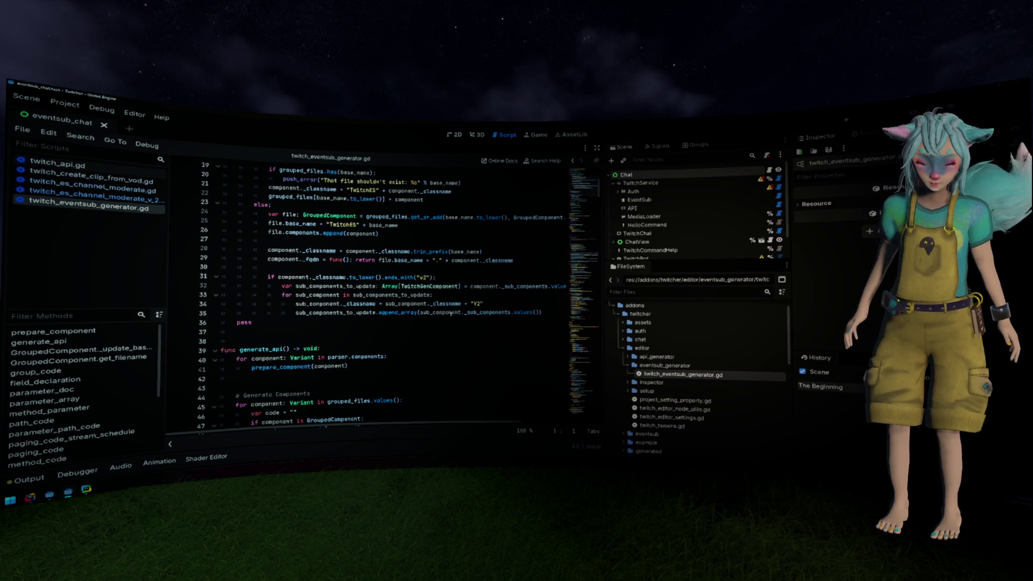
mouse_move(553, 313)
left_mouse_down()
mouse_move(222, 286)
mouse_move(222, 277)
left_mouse_up()
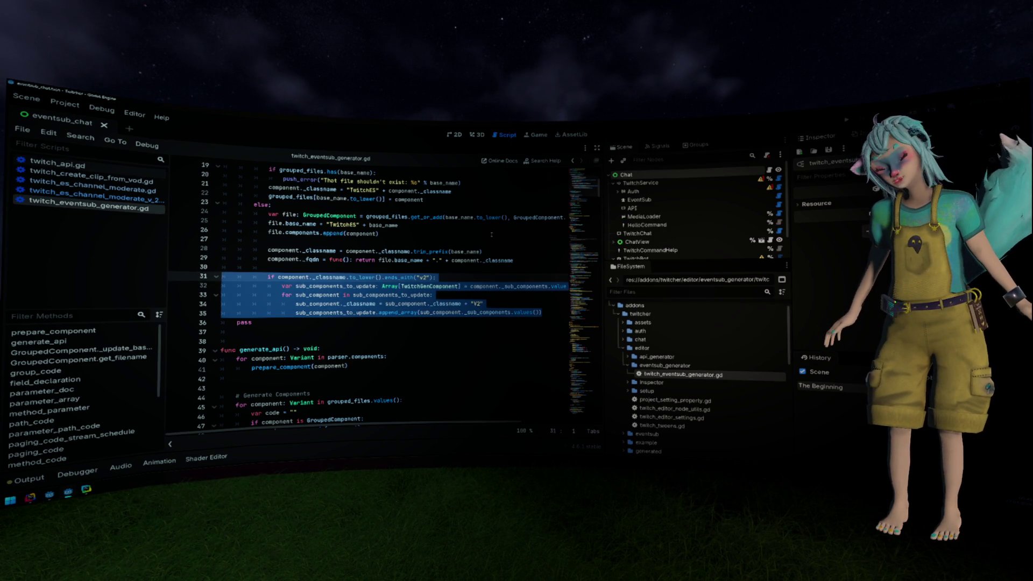
scroll(475, 251, "up", 1)
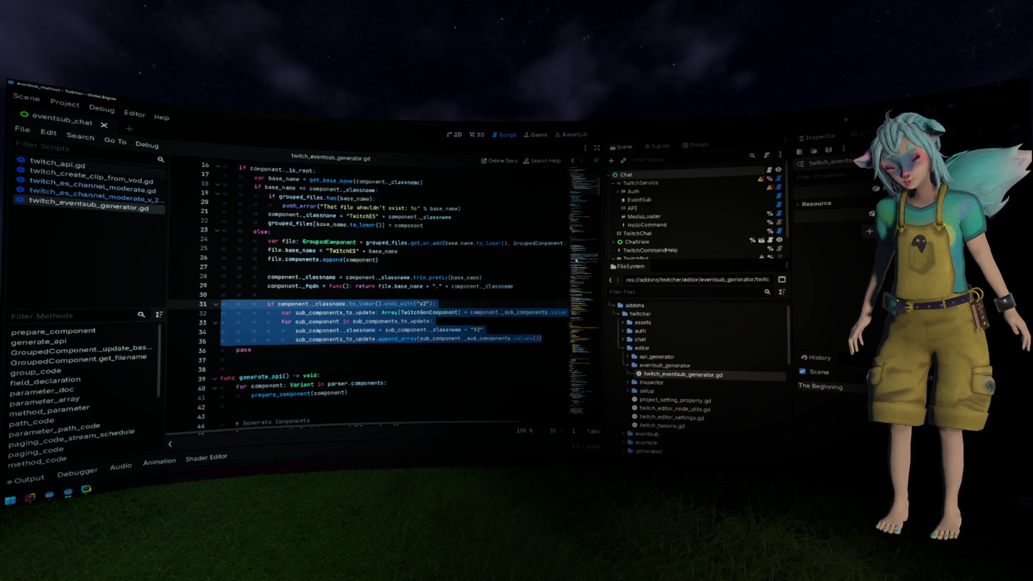
left_click_drag(604, 260, 626, 259)
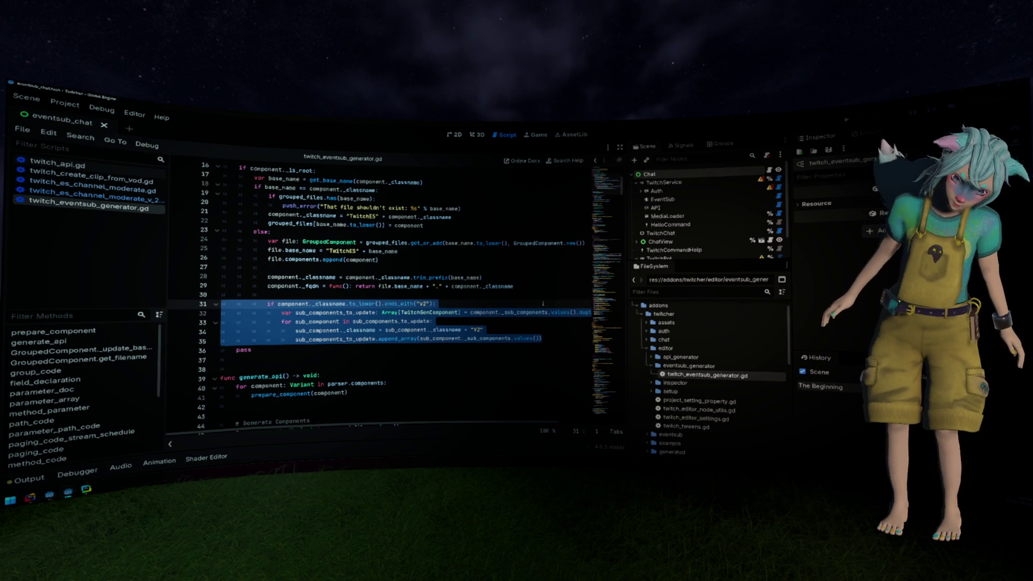
left_click(543, 304)
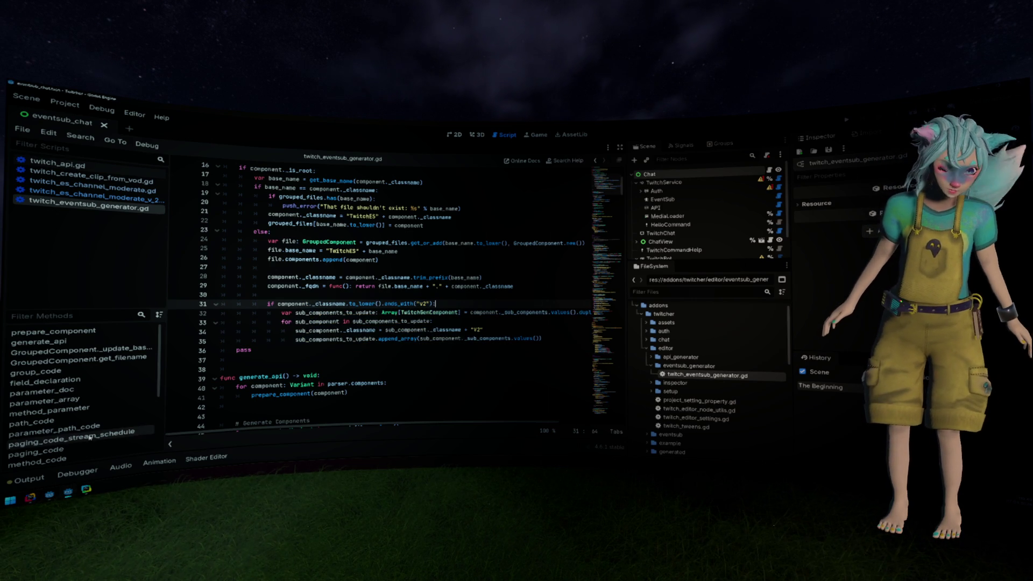